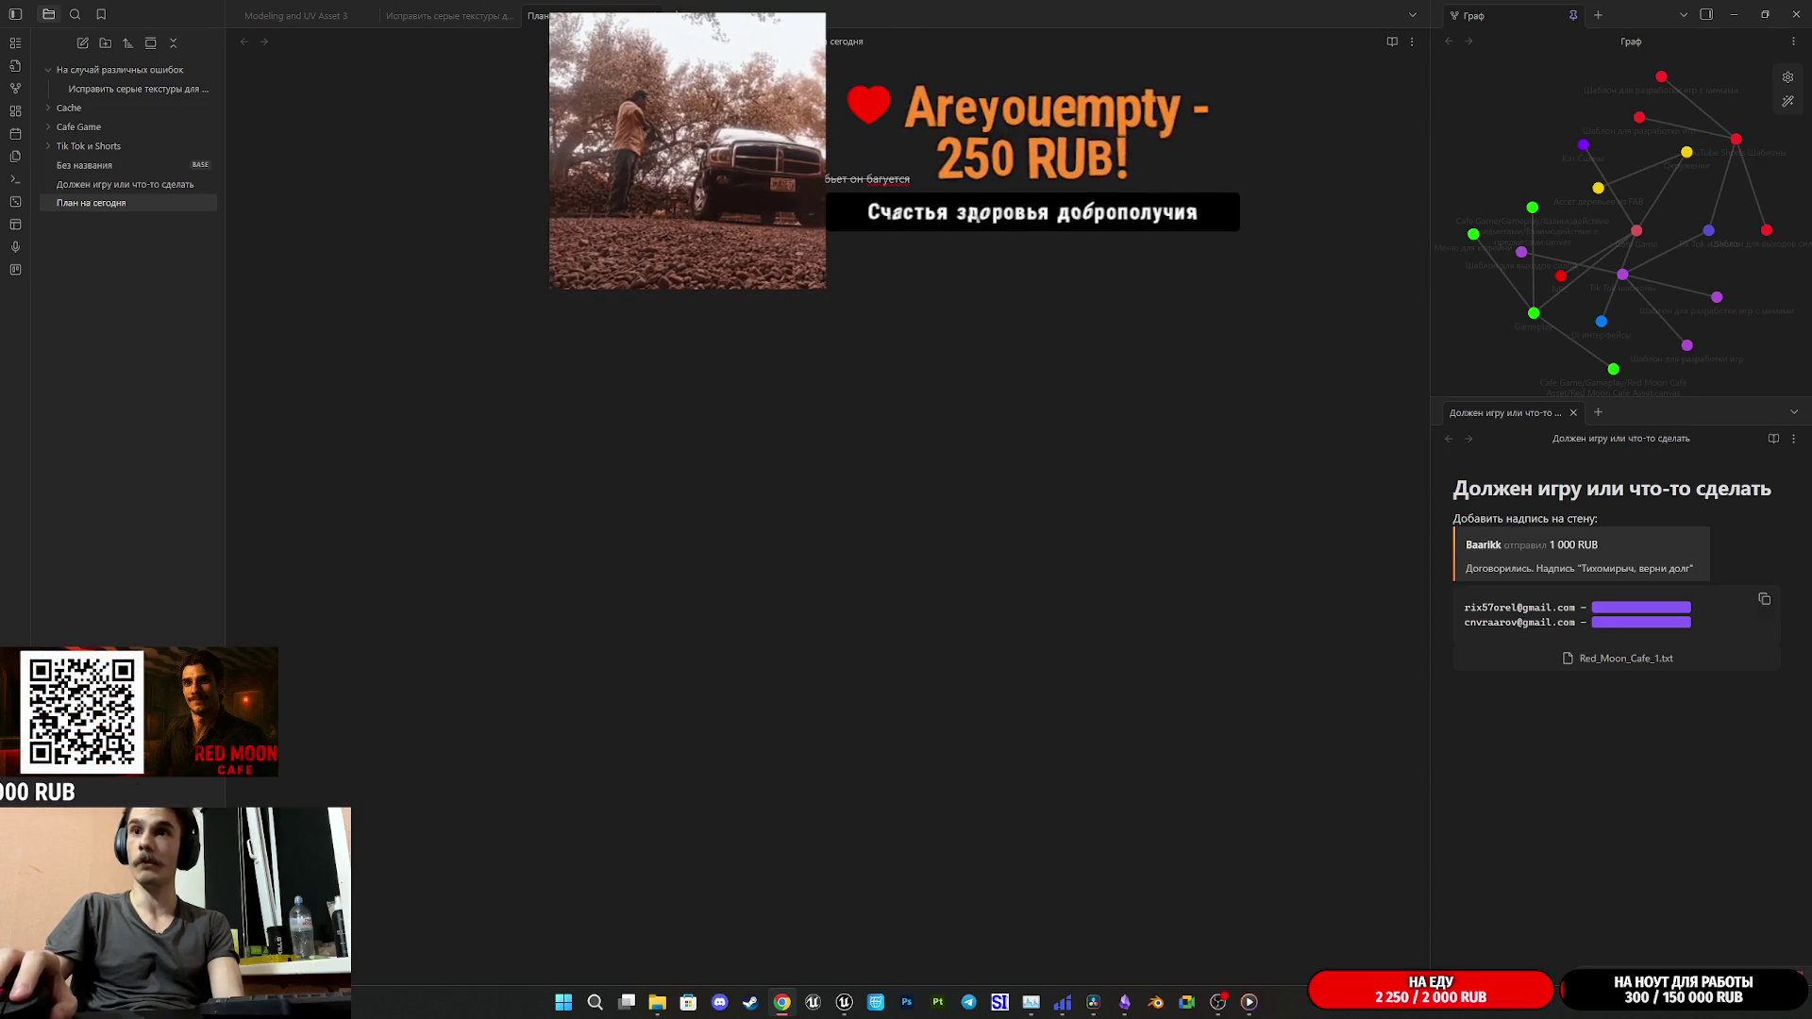
- Show the desktop, then return to Obsidian and focus the 'План на сегодня' note
key("super+d")
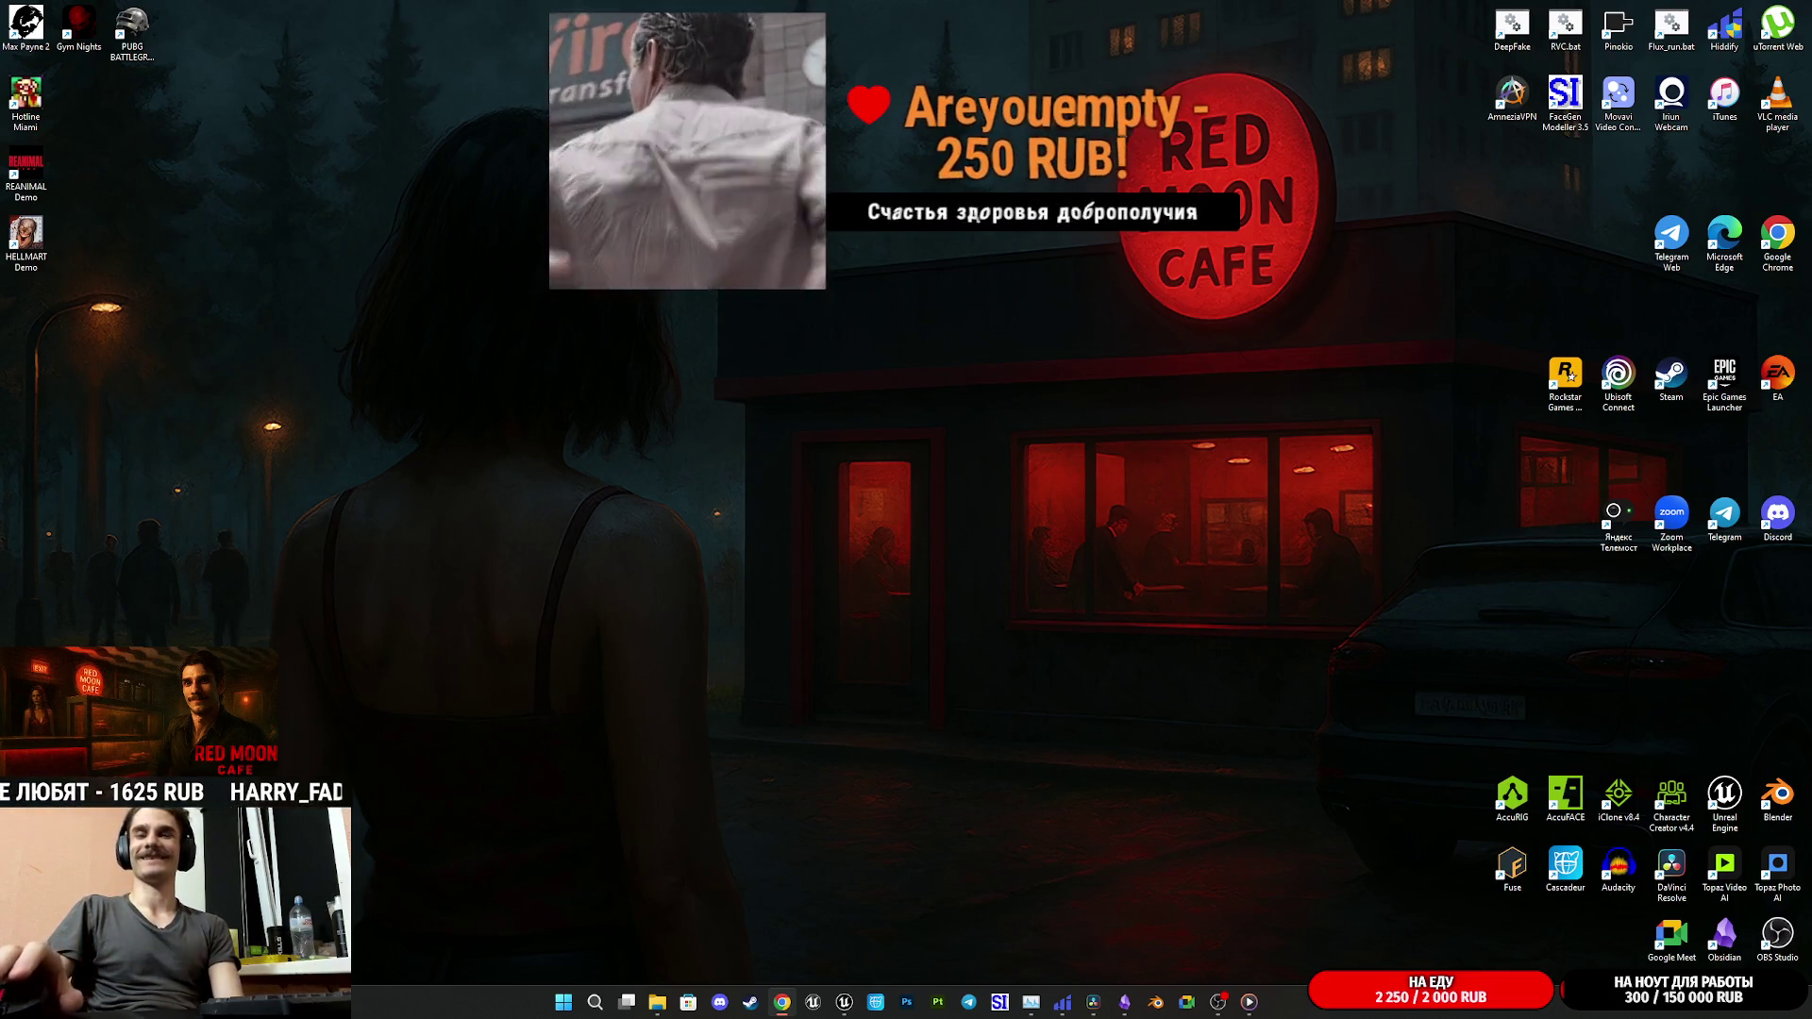
key("alt+Tab")
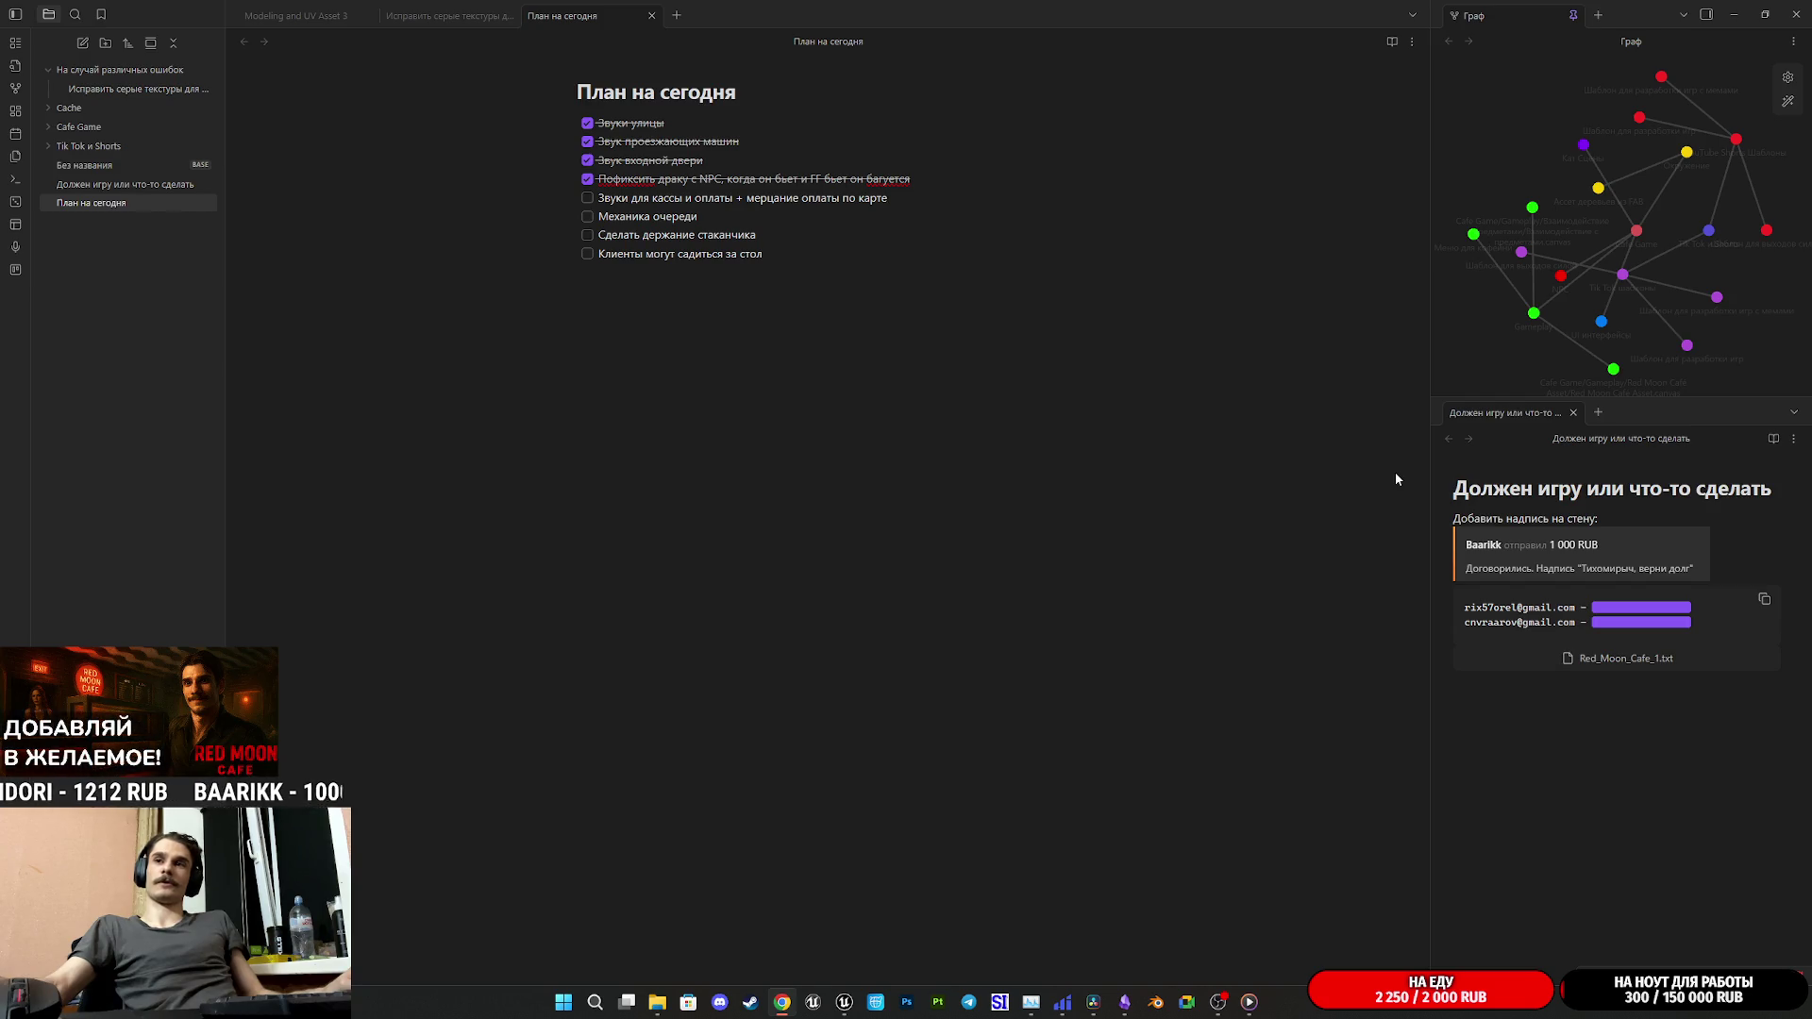
left_click(1527, 763)
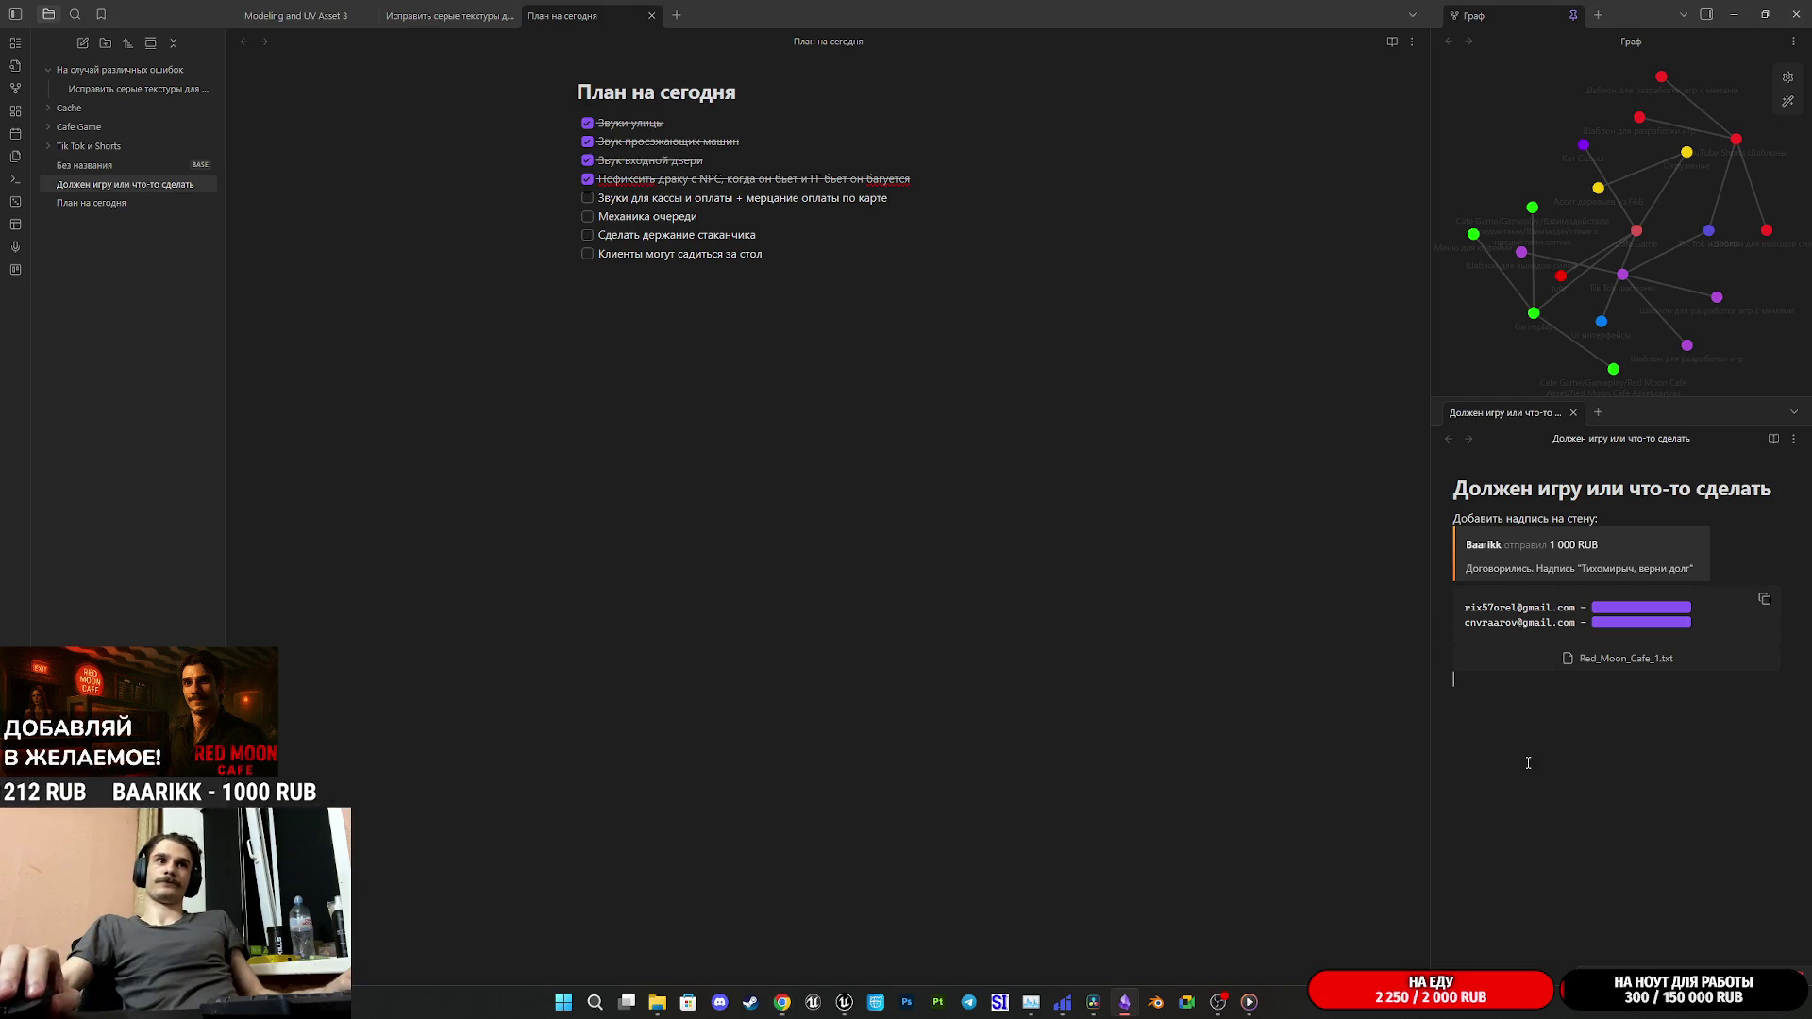
left_click(1280, 662)
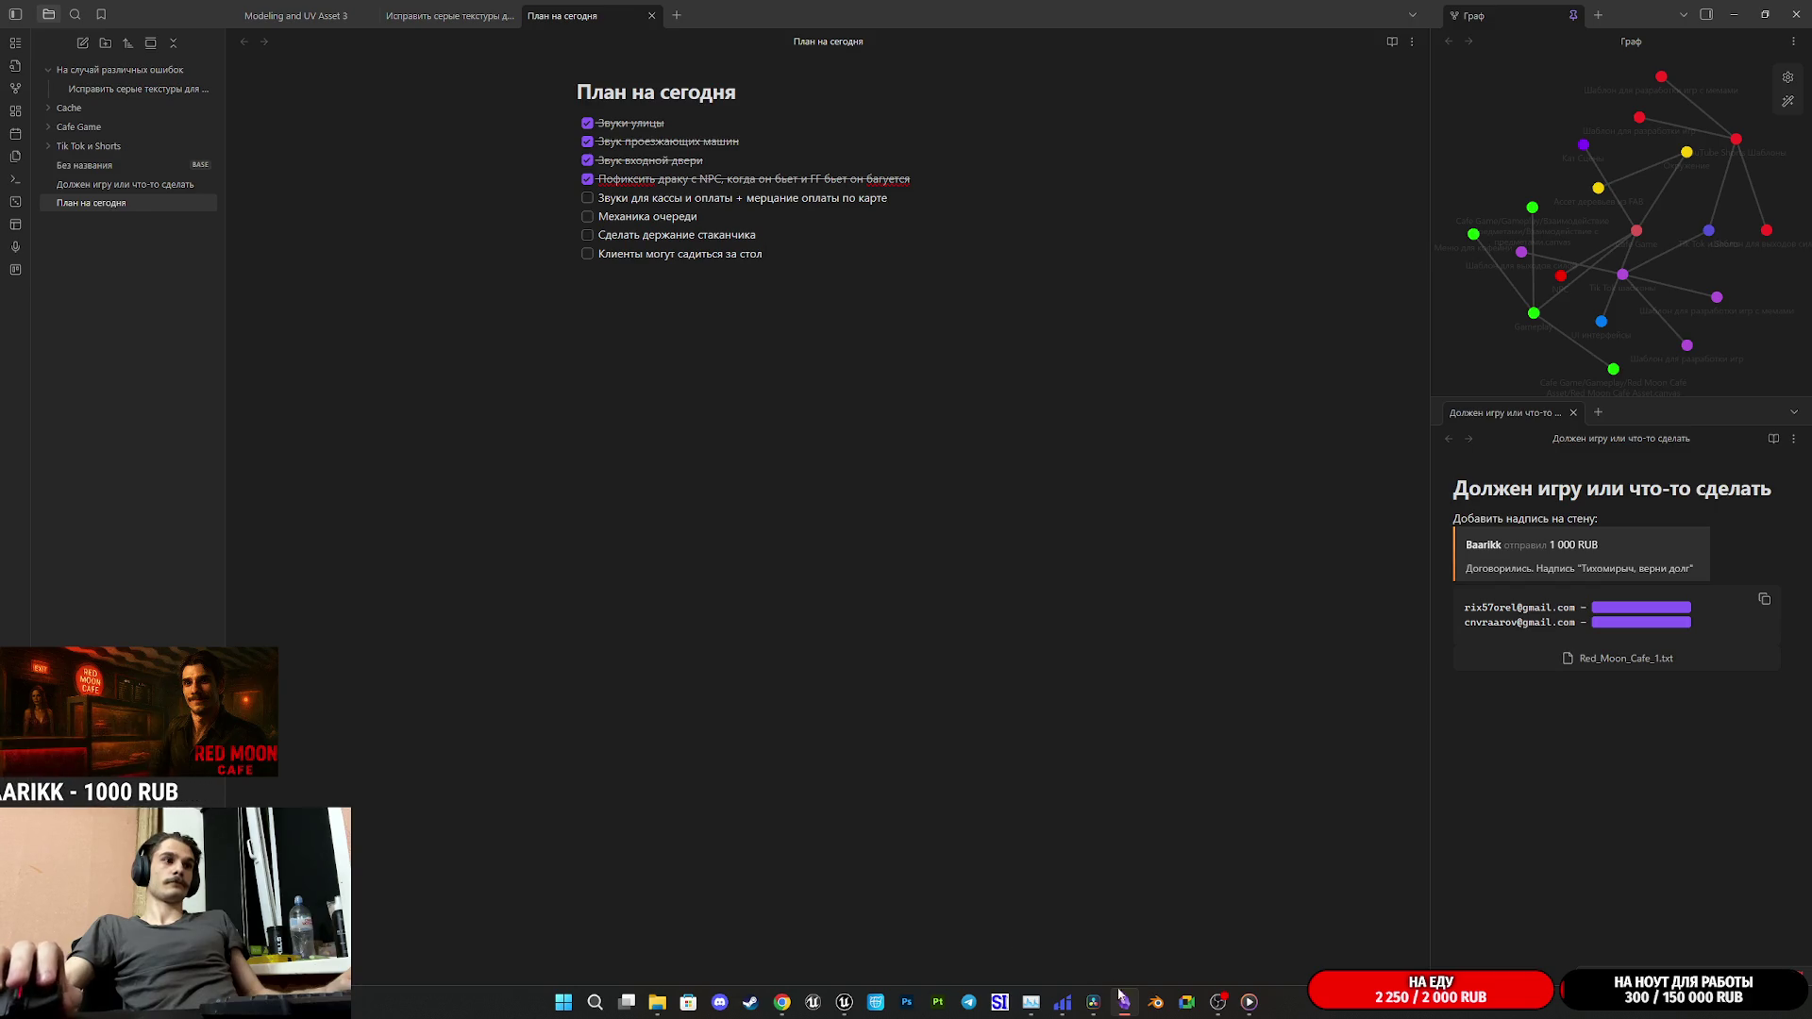
- Bring the Chrome window forward and drag it into view over the notes
mouse_move(1100, 1004)
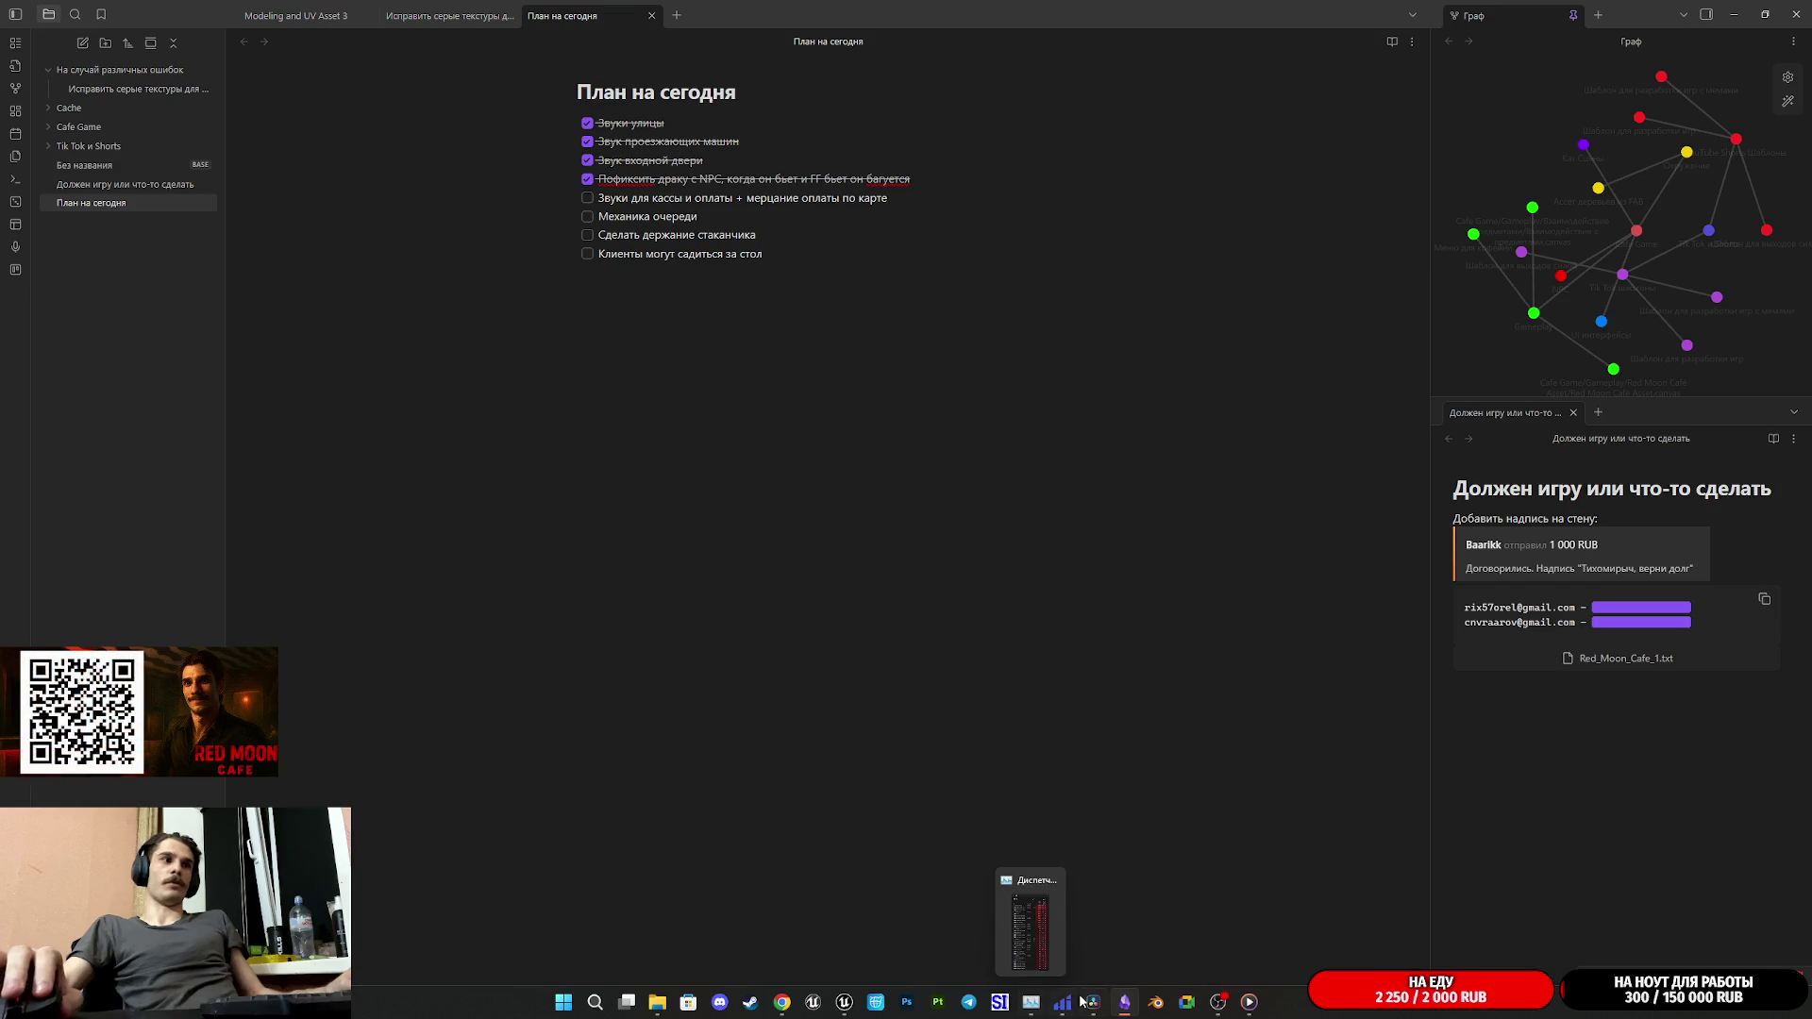
mouse_move(1095, 1013)
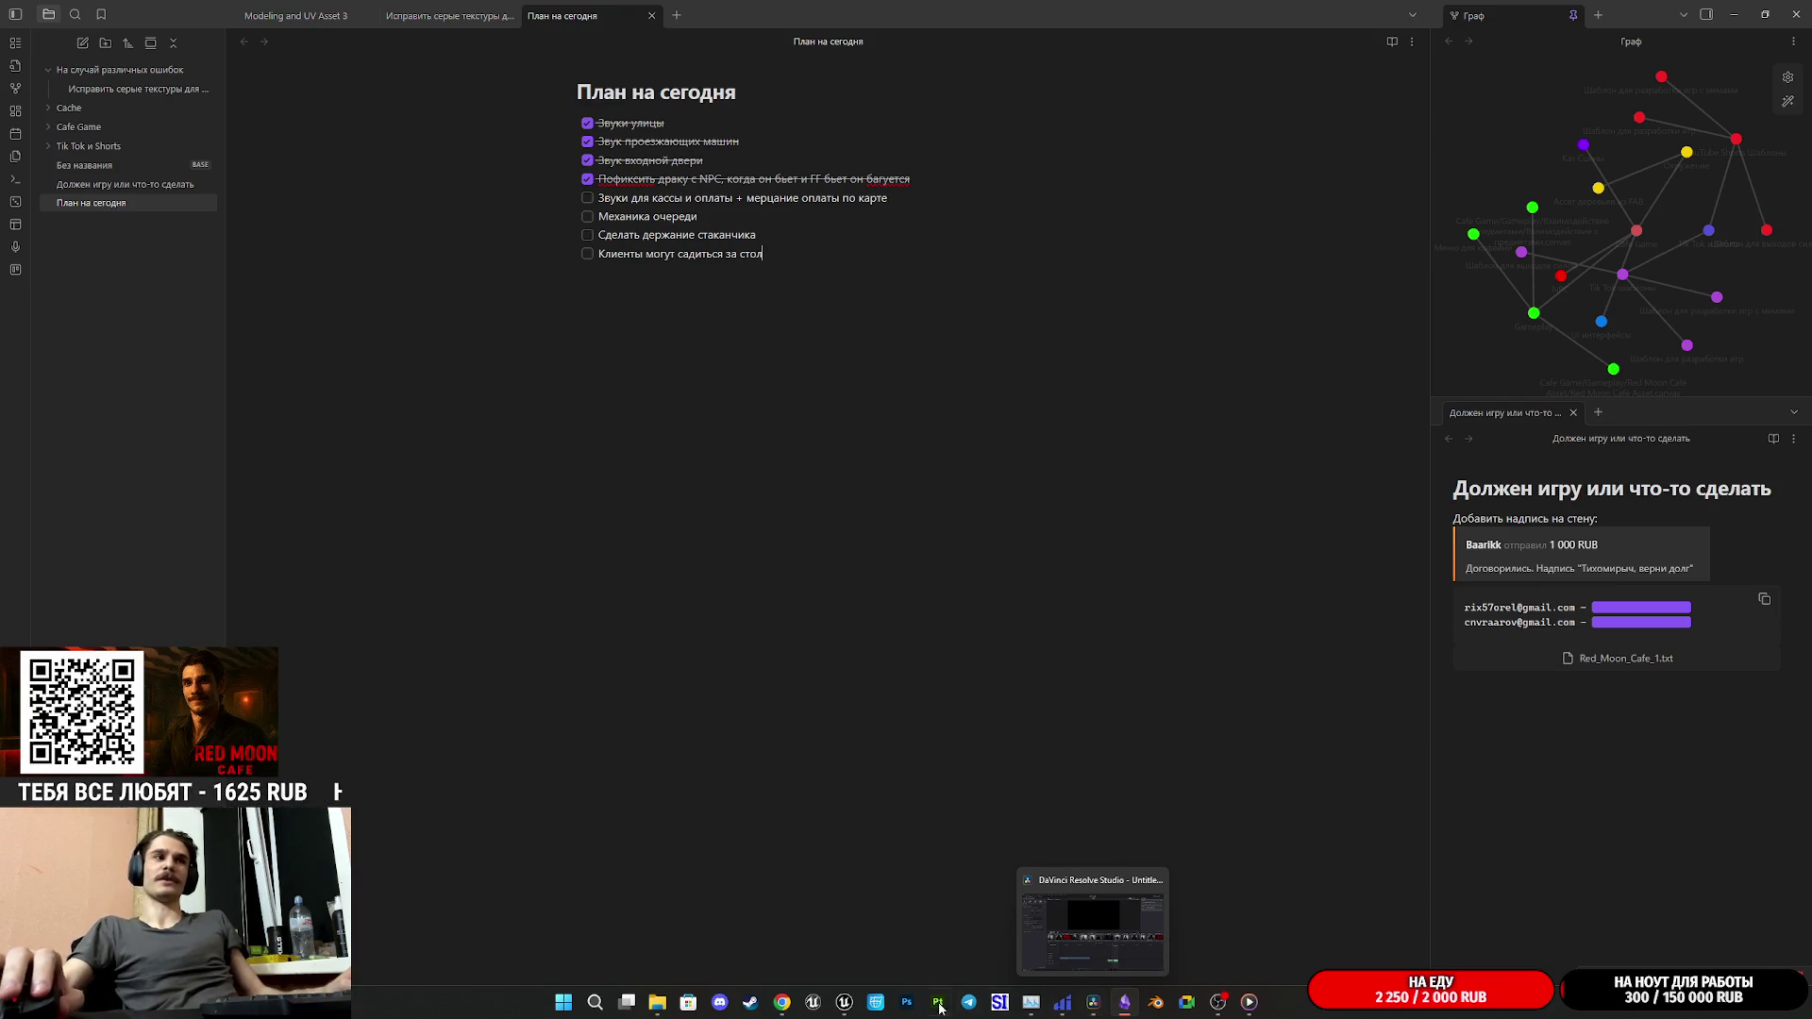
left_click(781, 1002)
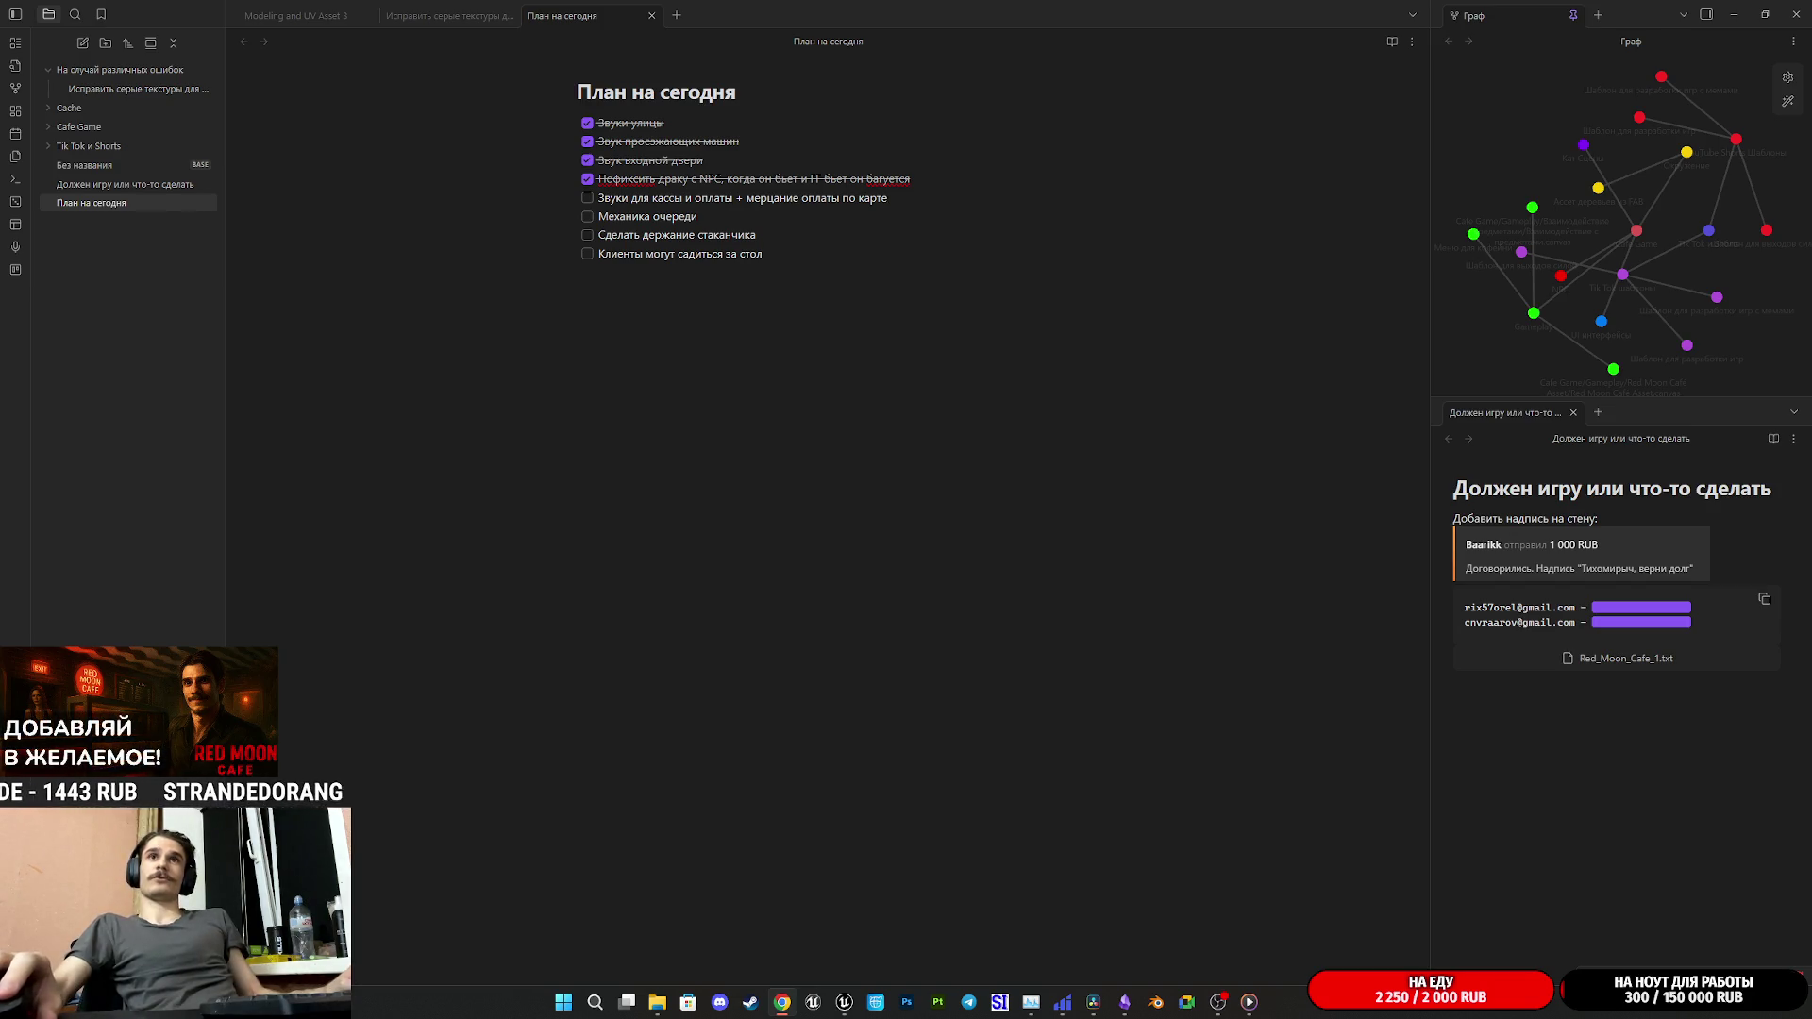
mouse_move(1802, 274)
left_mouse_down()
mouse_move(750, 247)
mouse_move(756, 272)
mouse_move(540, 16)
left_mouse_up()
- Maximize Chrome and Google 'переводчик' in a new tab, passing the reCAPTCHA check
left_click(542, 16)
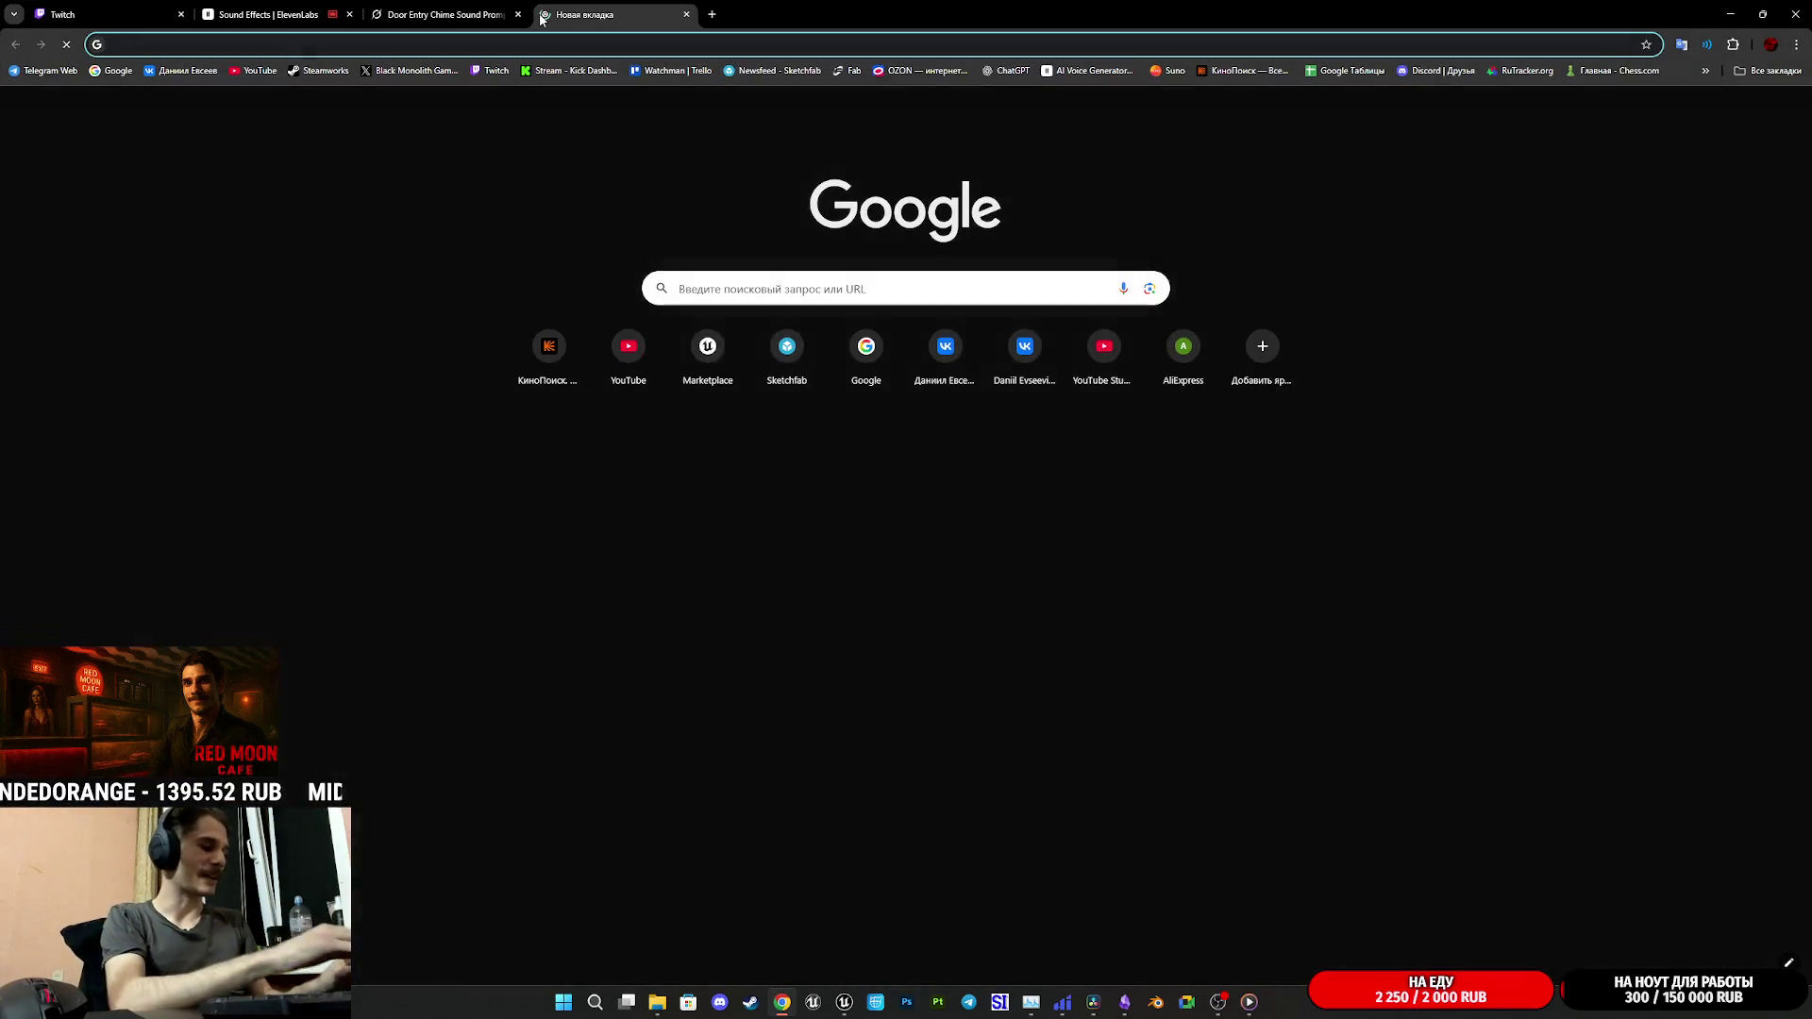
type("g")
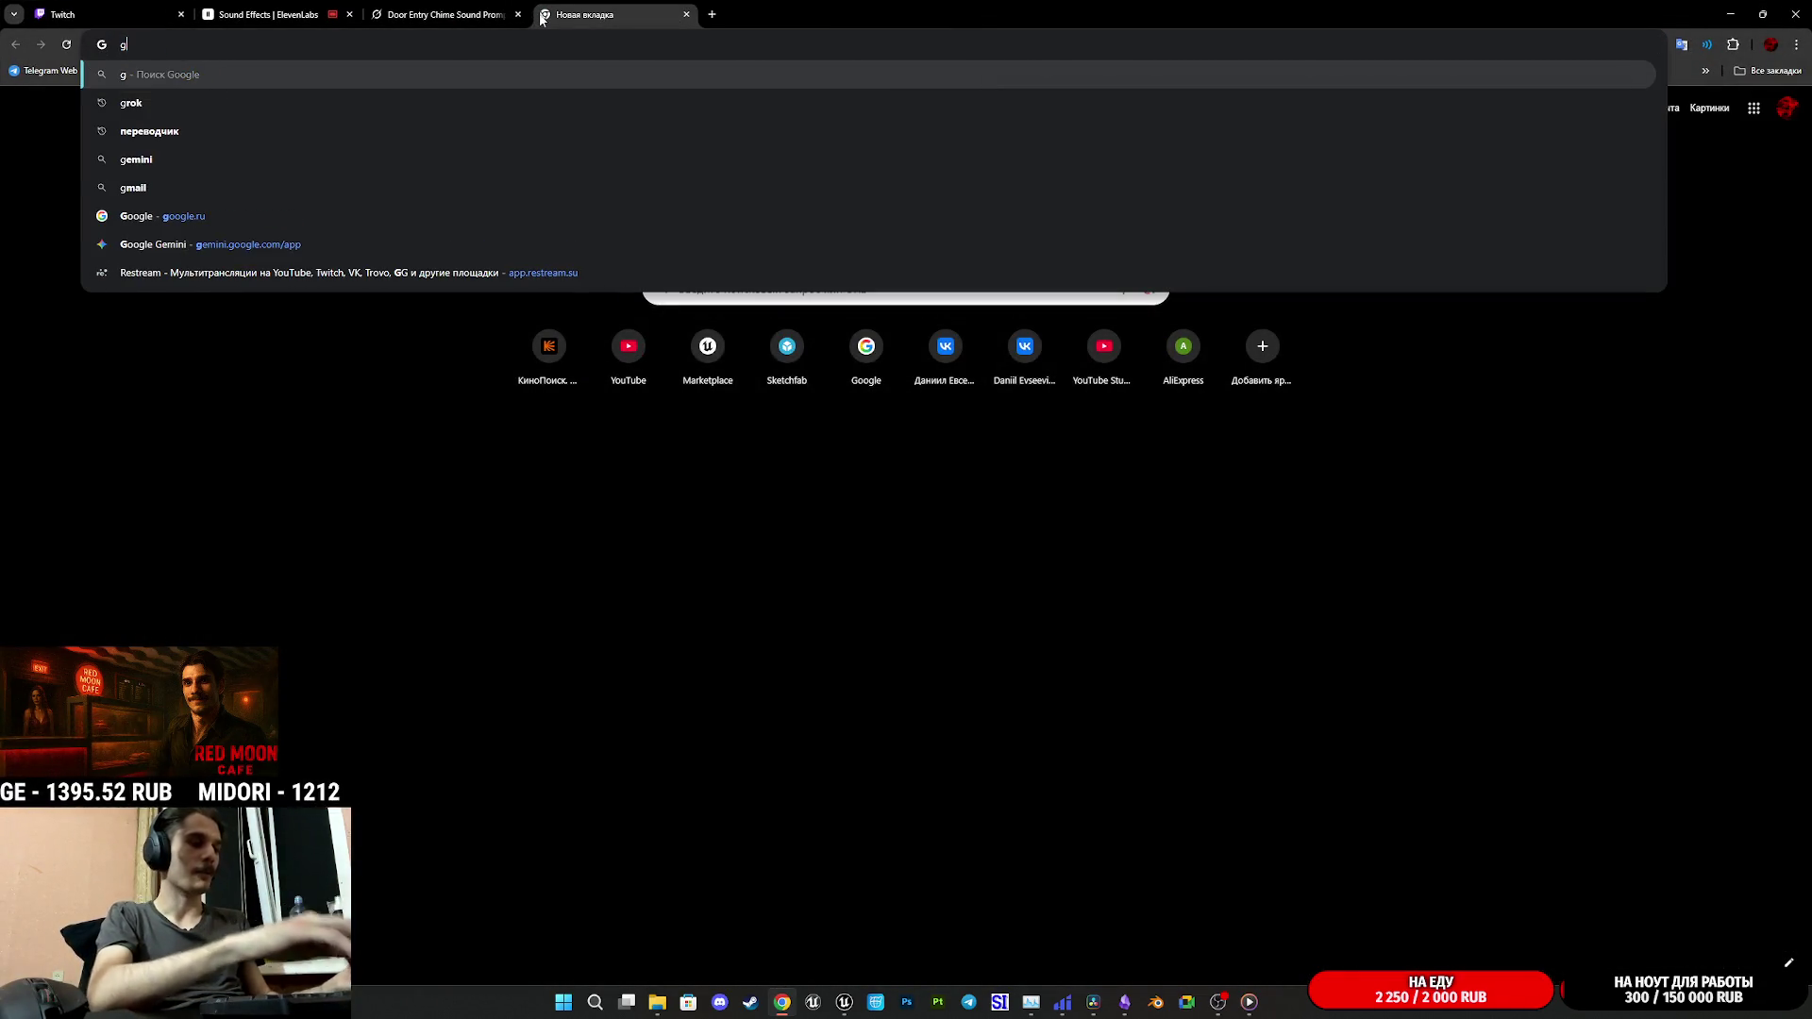
key("BackSpace")
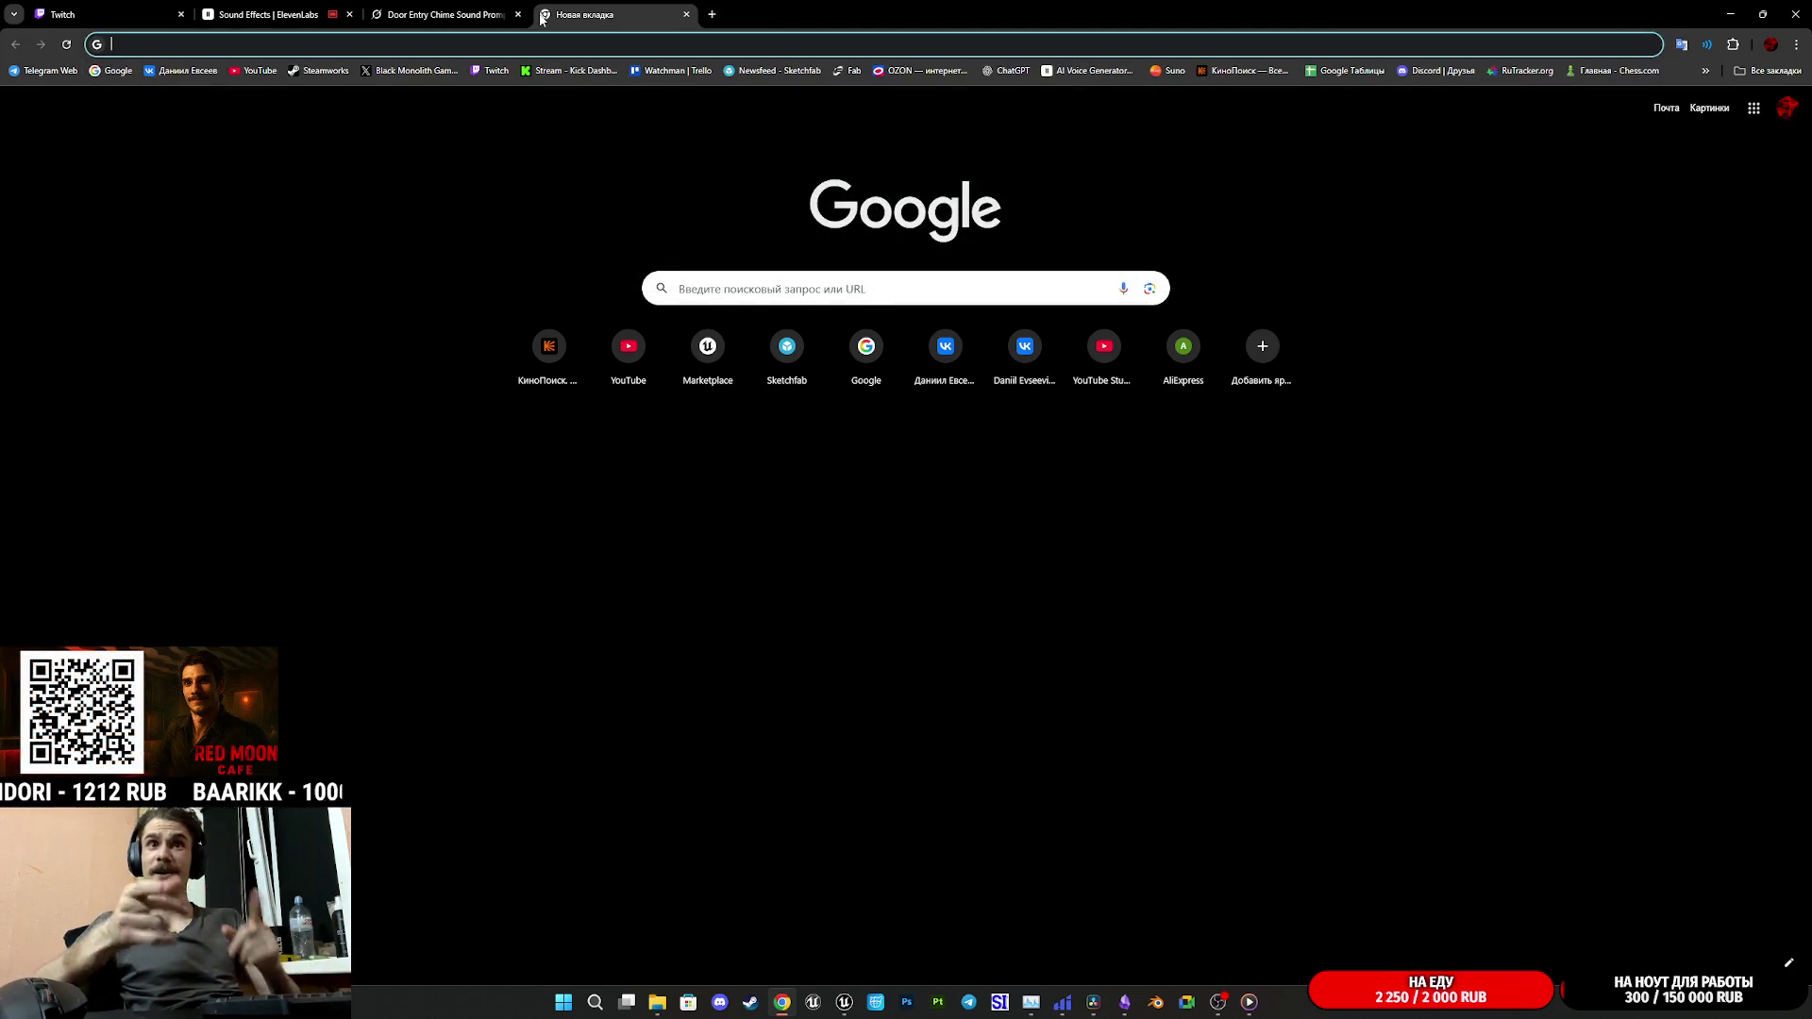
type("перен")
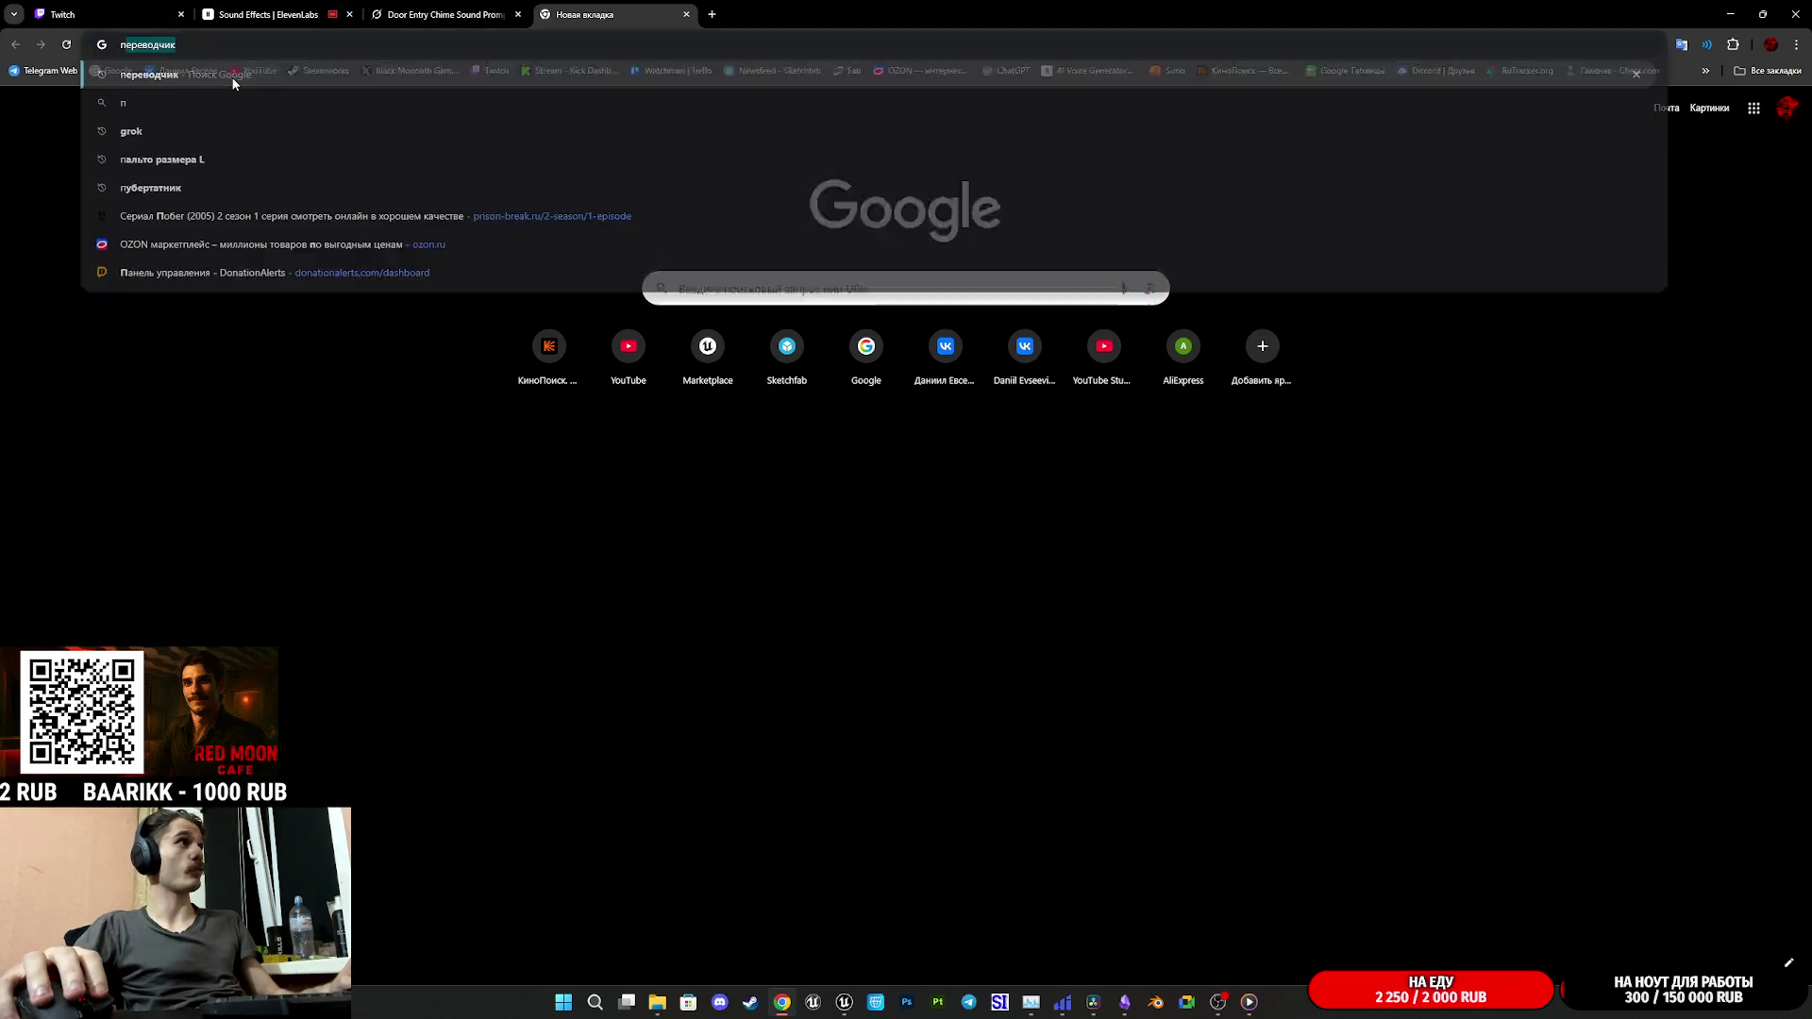
key("BackSpace")
type("в")
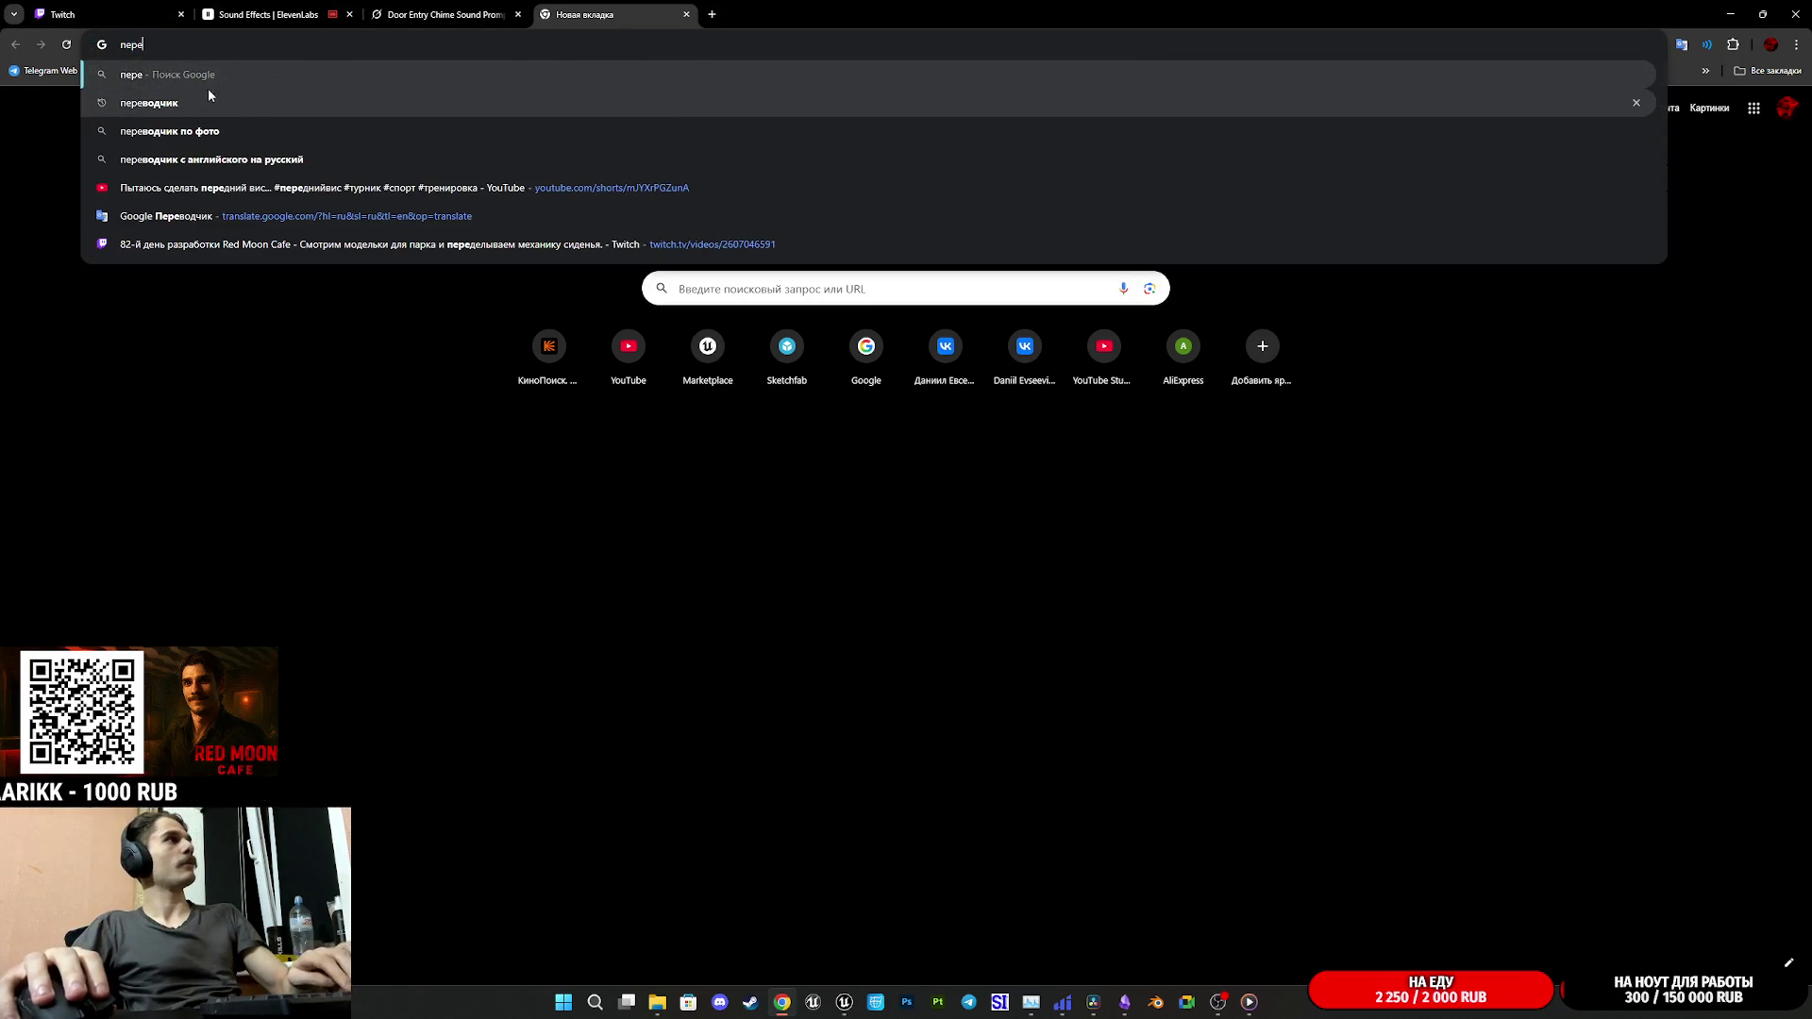
left_click(170, 109)
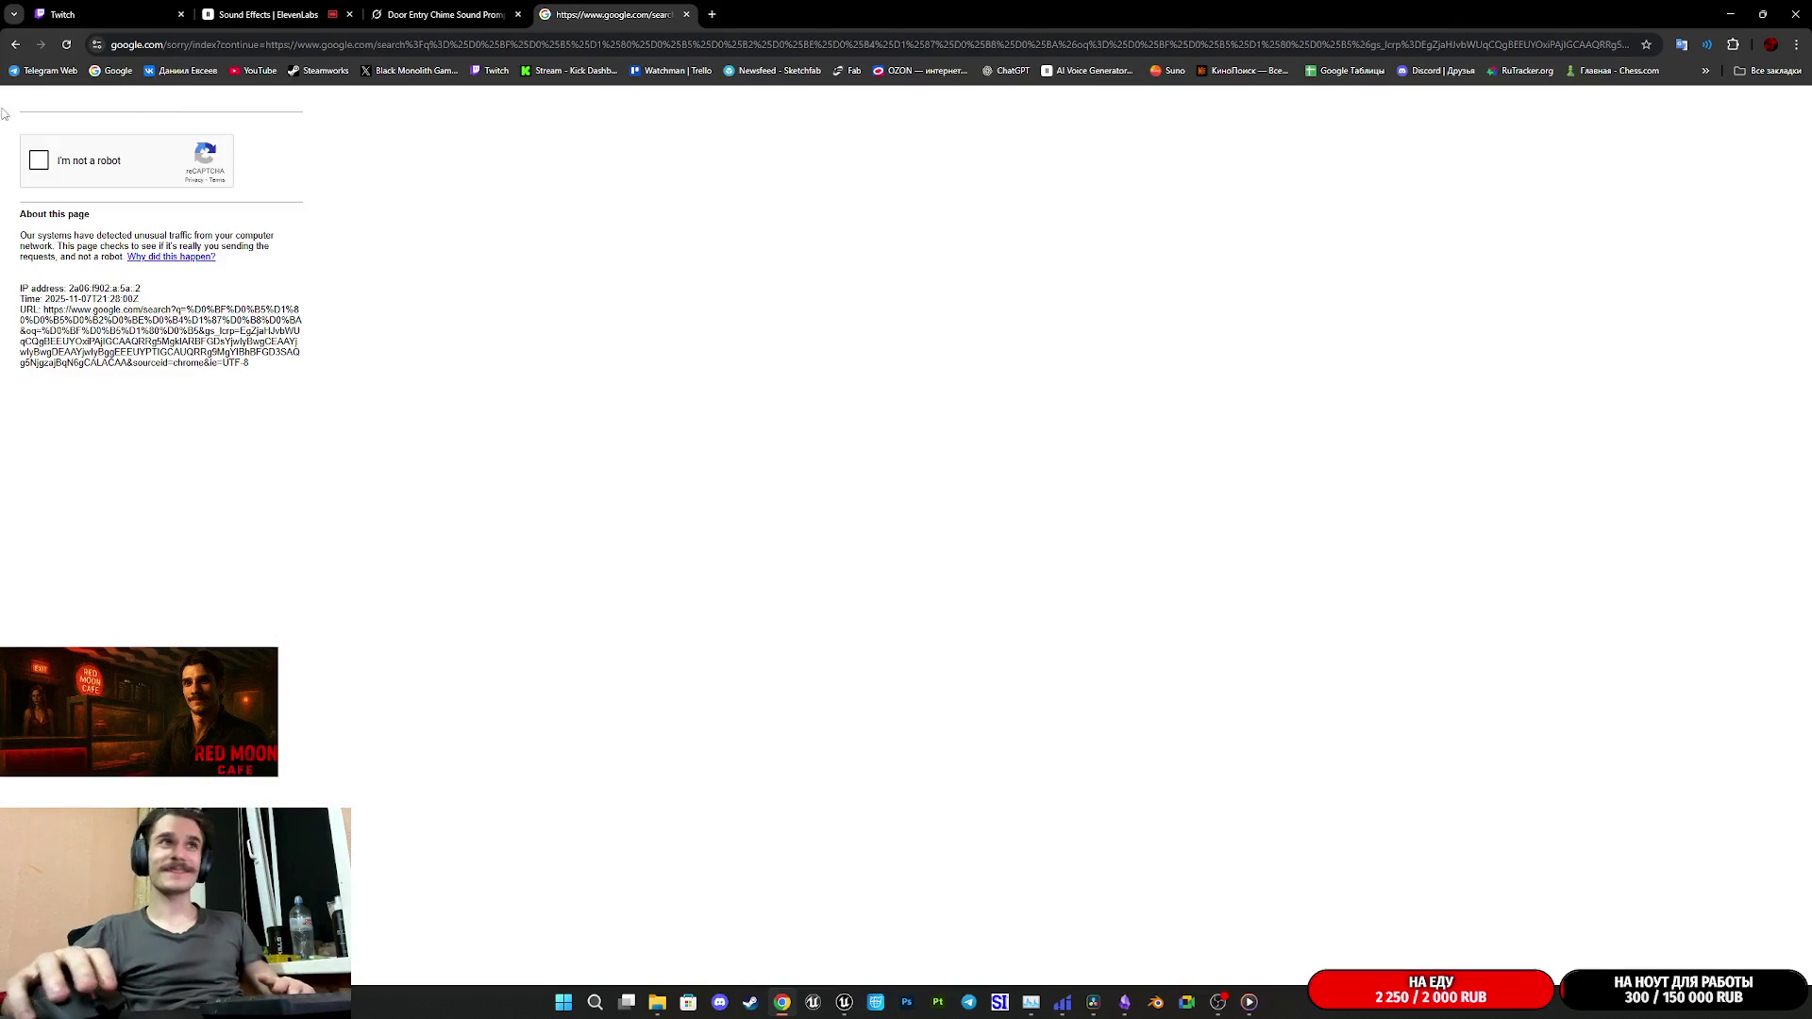
left_click(39, 161)
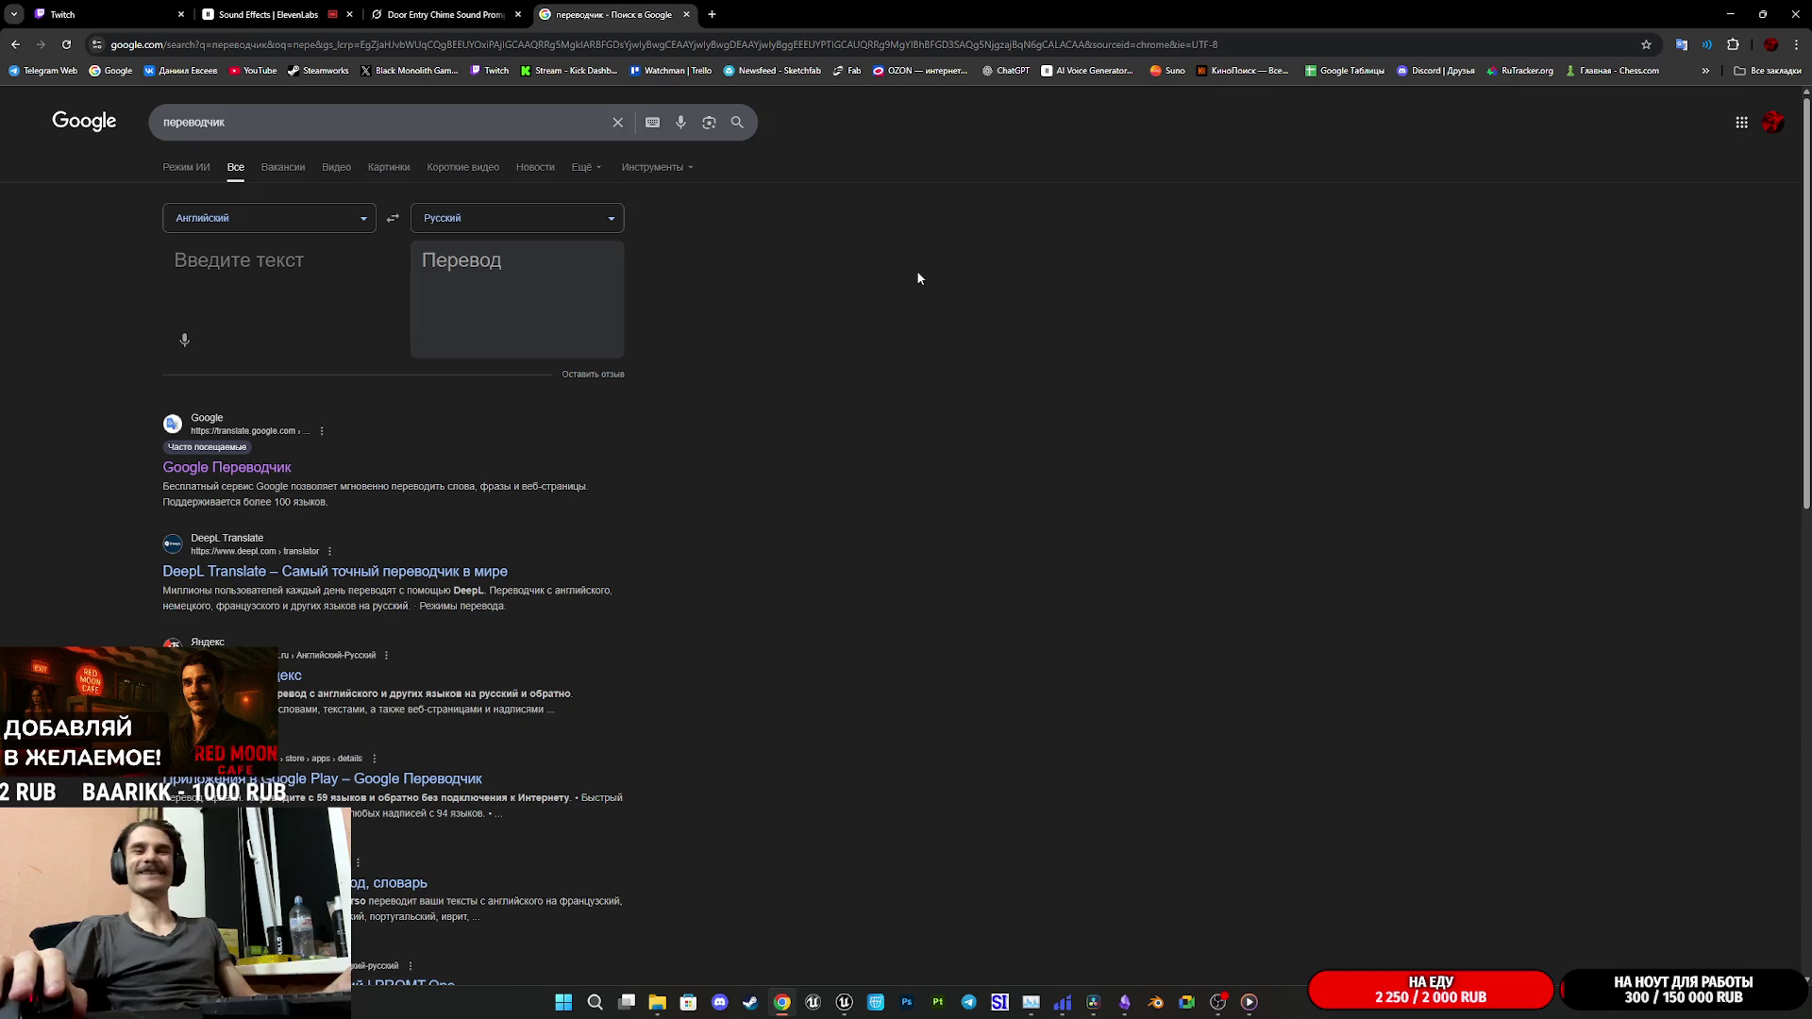
- Open Google Translate set to Russian→English and type 'Касса' as the source text
left_click(395, 220)
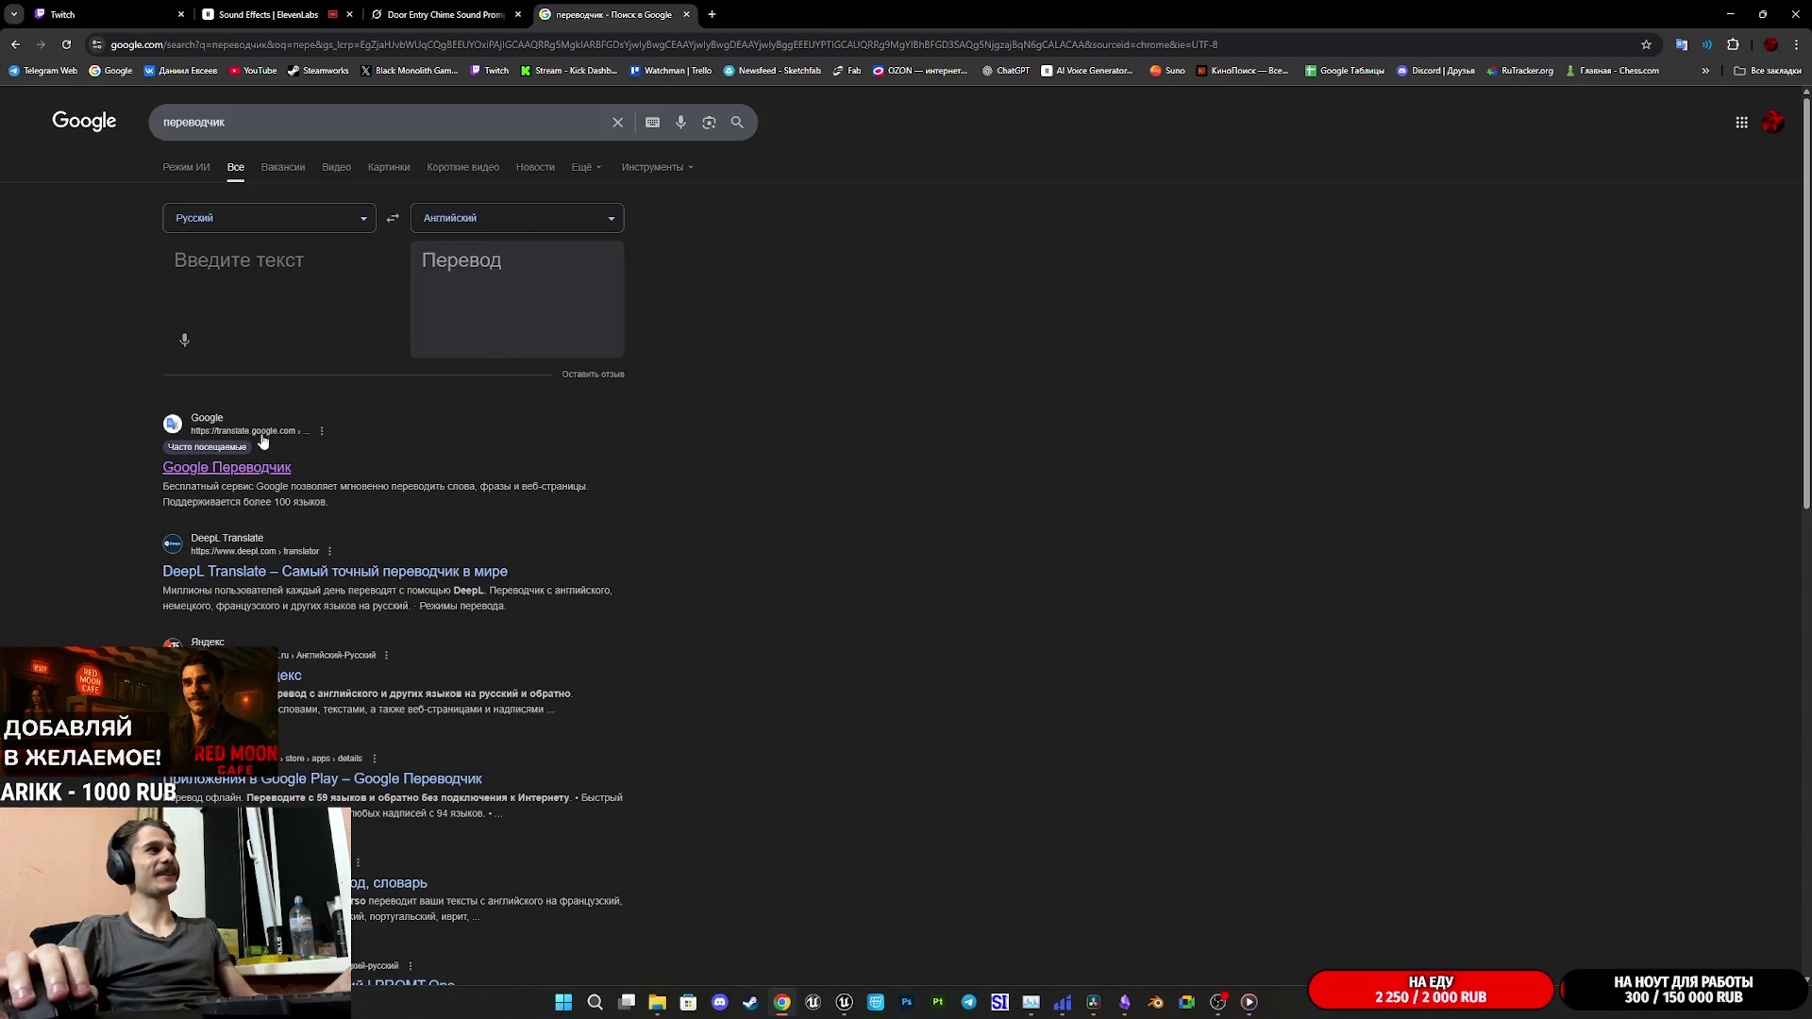
left_click(236, 475)
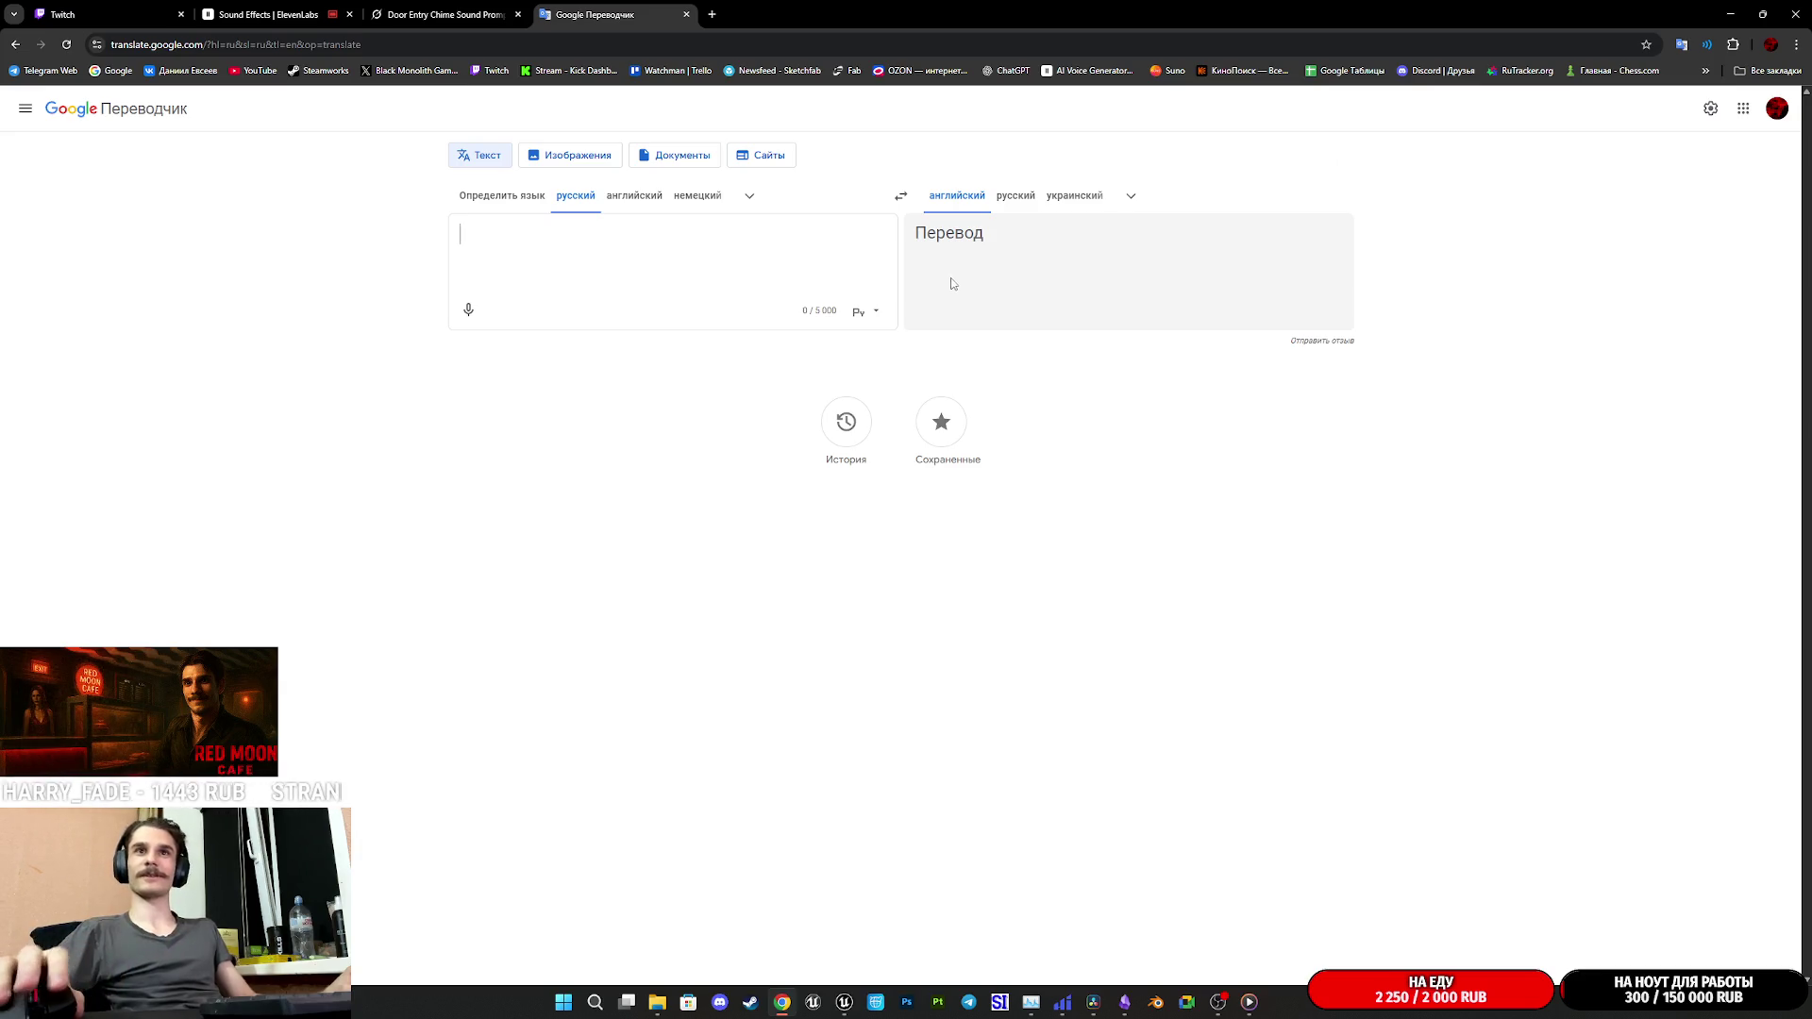
left_click(609, 240)
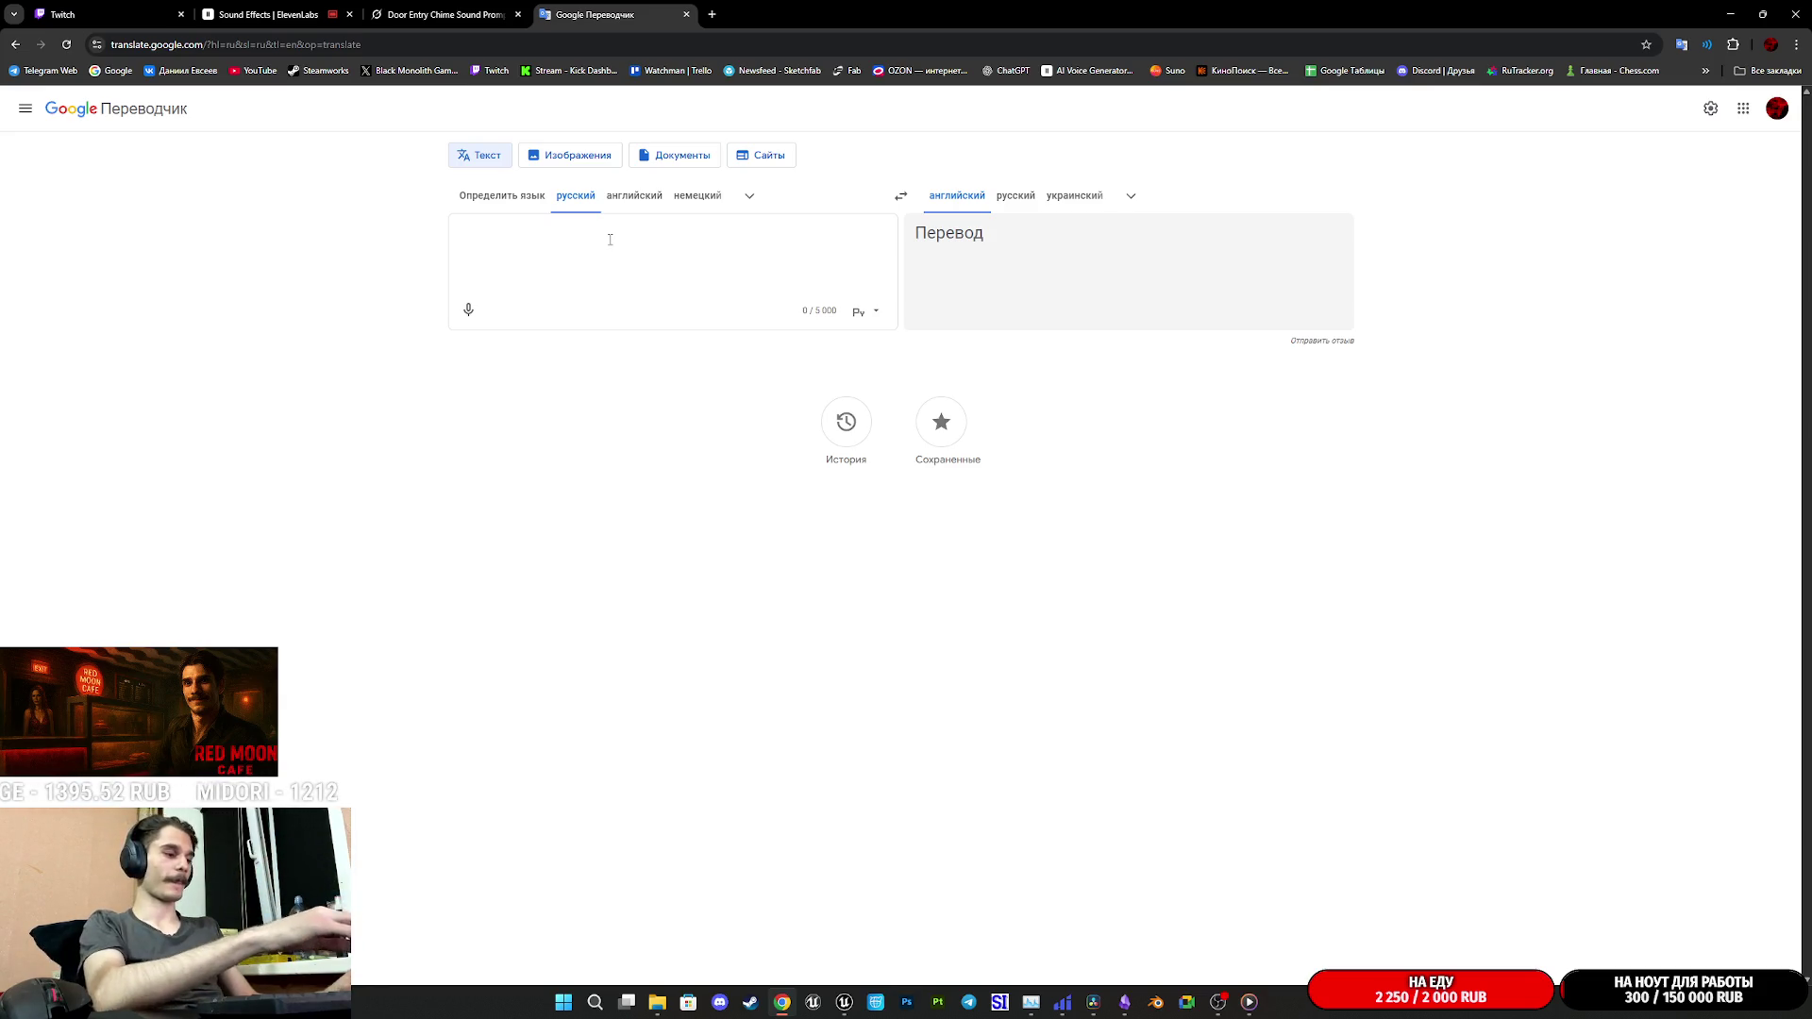
type("Касс")
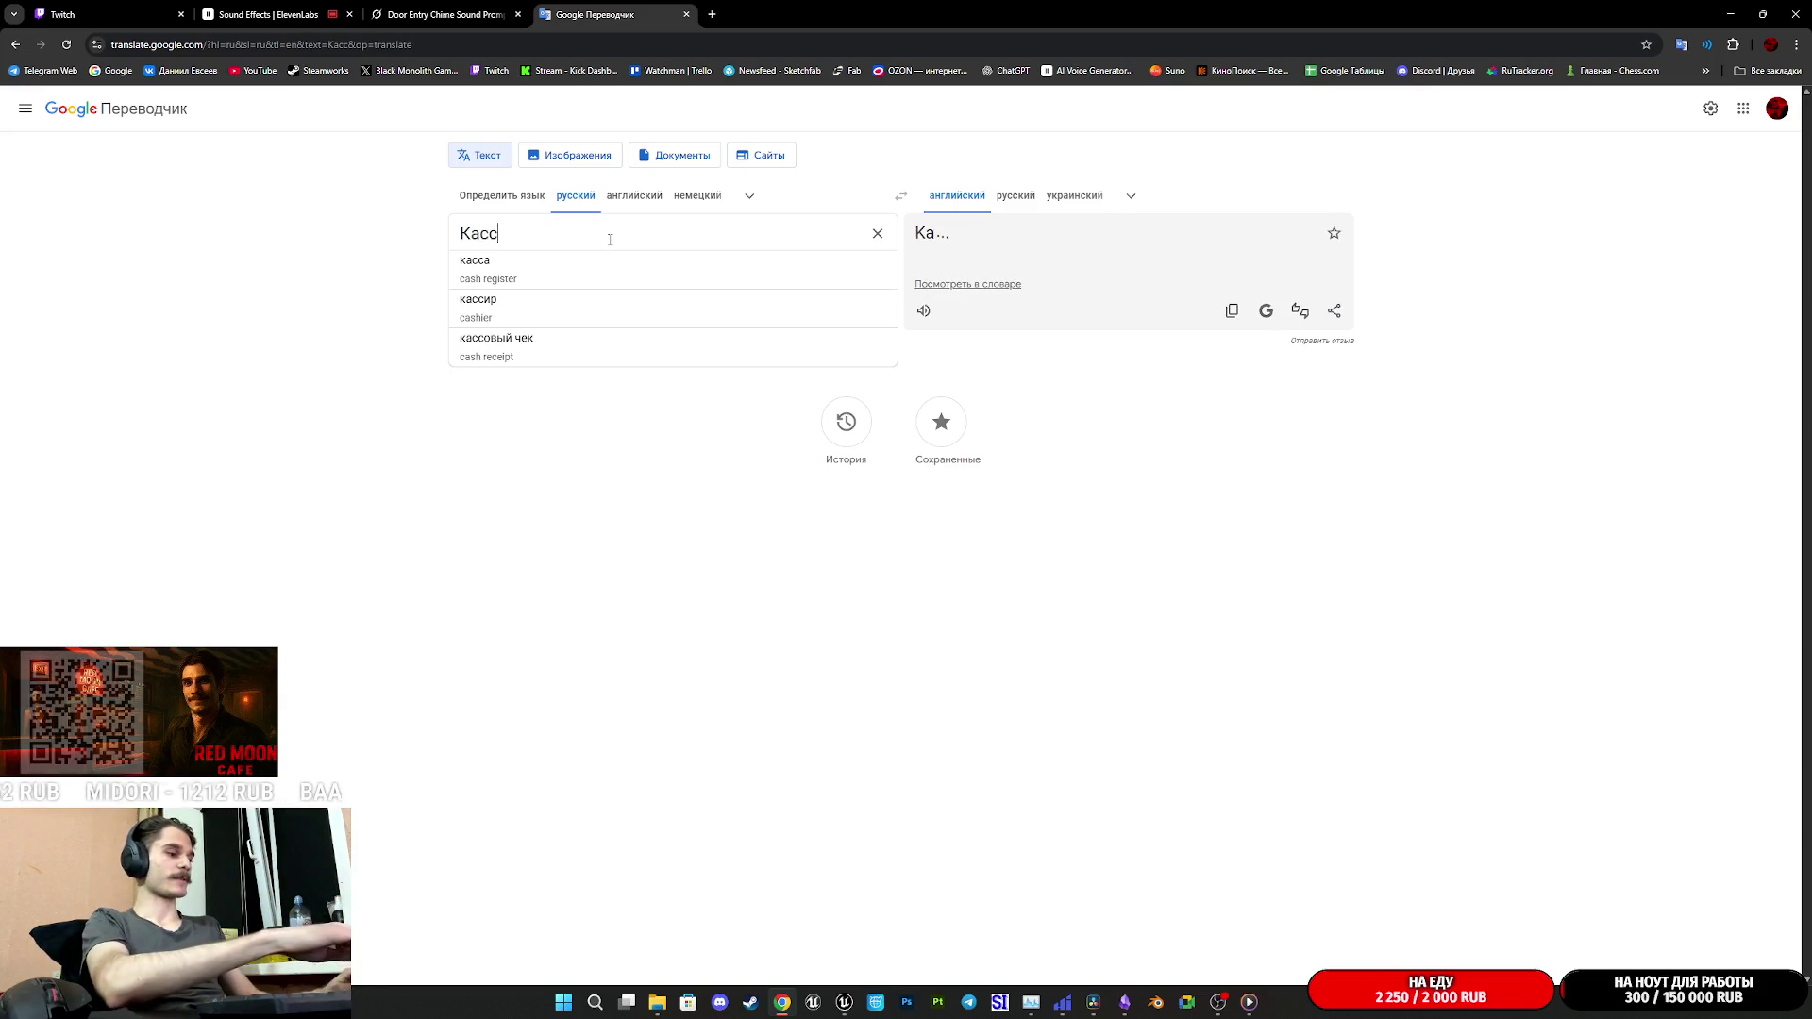
type("а")
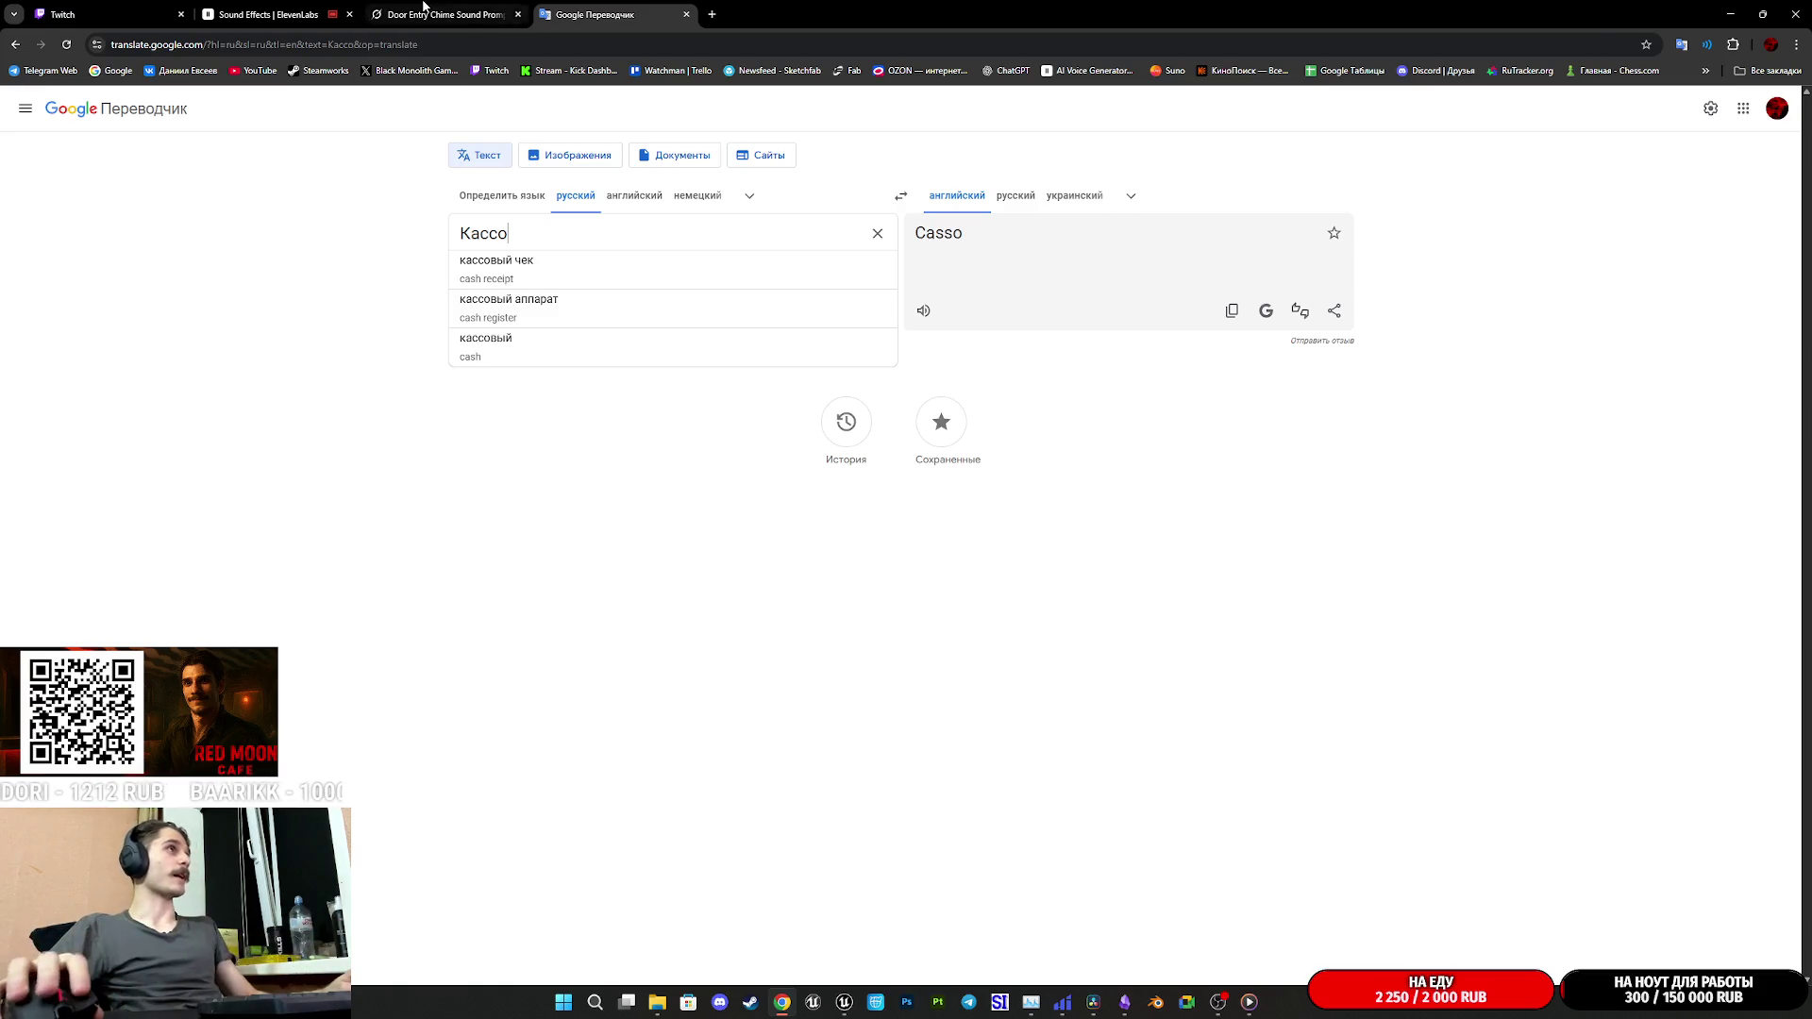
- Send Grok the Russian request for a cash-register-drawer-opening sound in the door chime chat
left_click(451, 15)
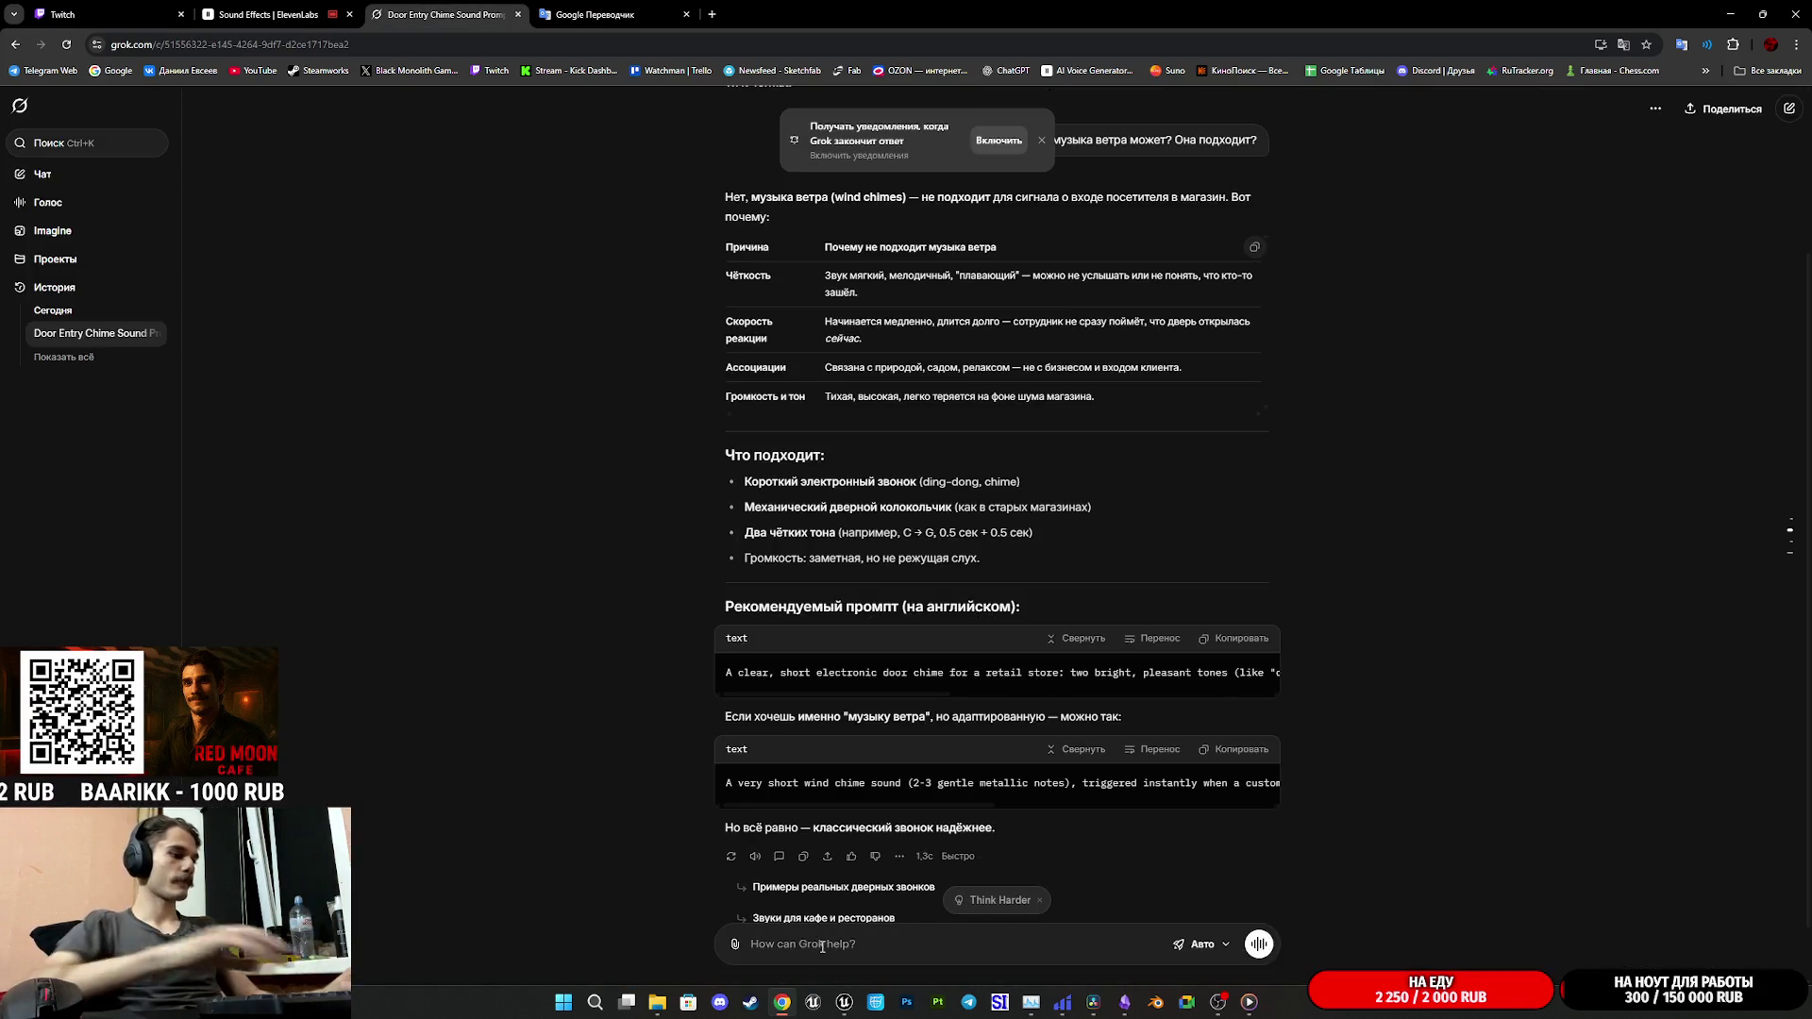
type("Teперь мне ну")
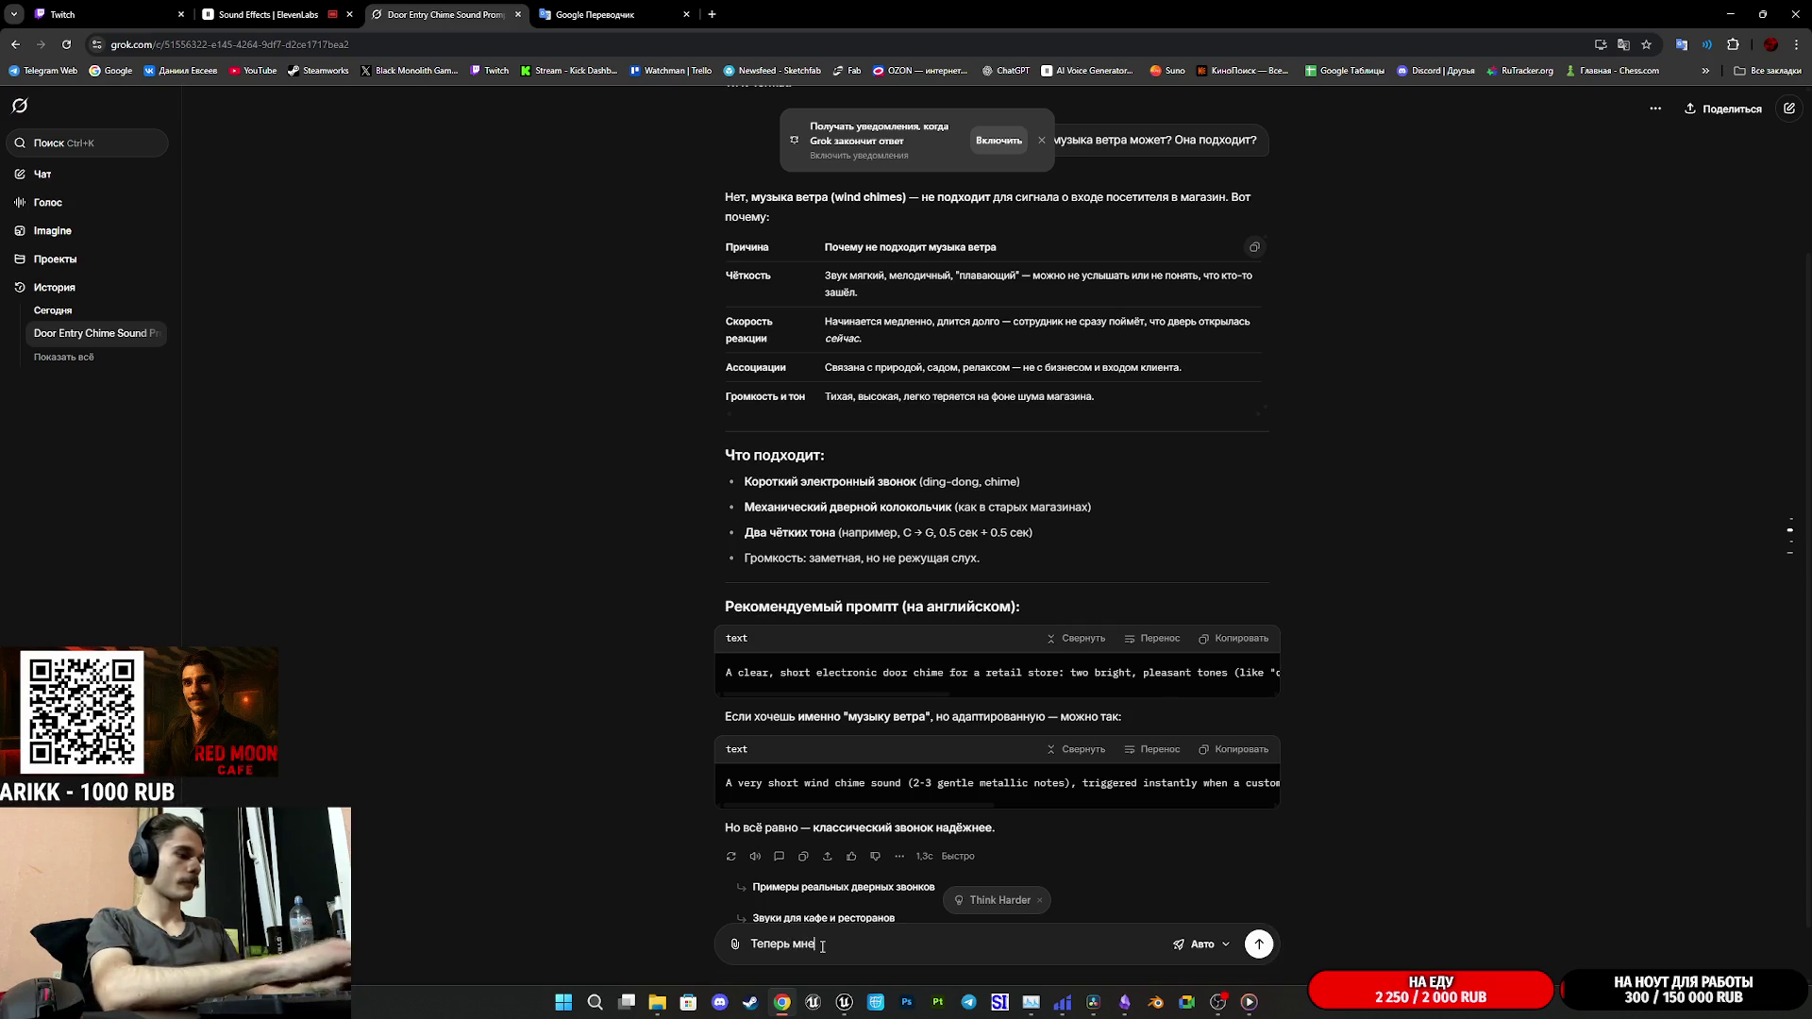
type("жен")
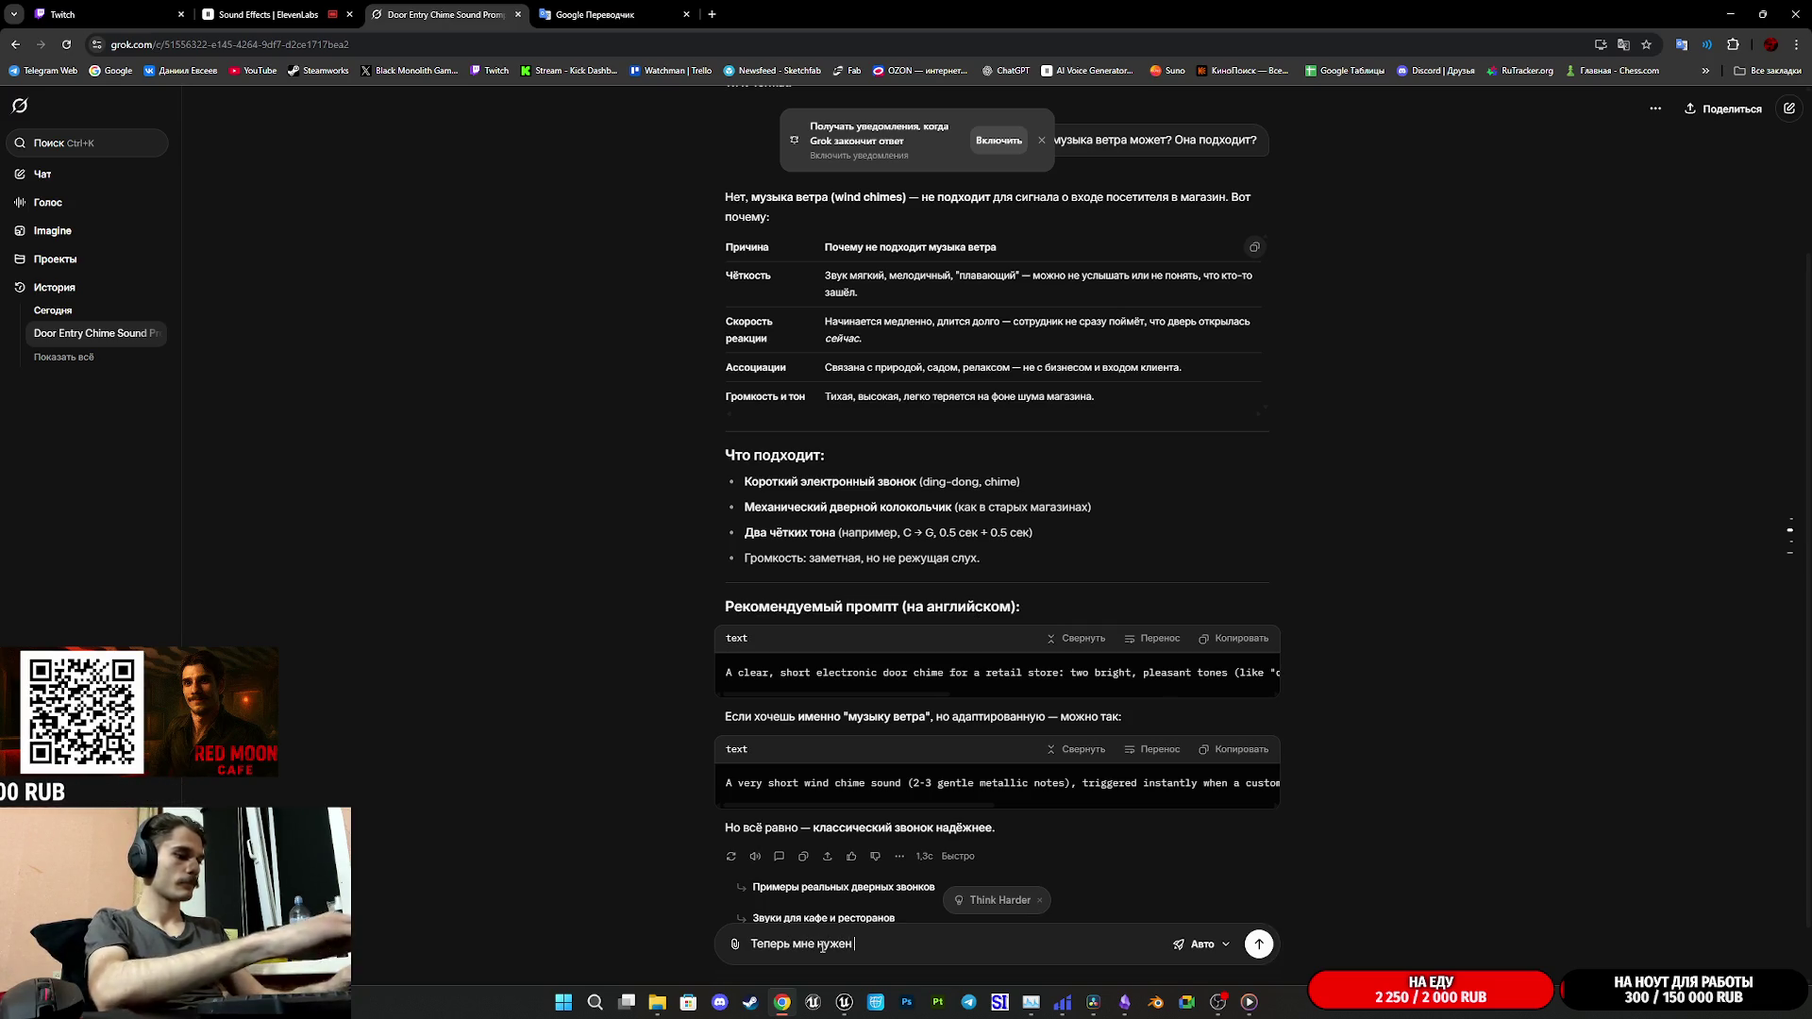
type(" зву для ")
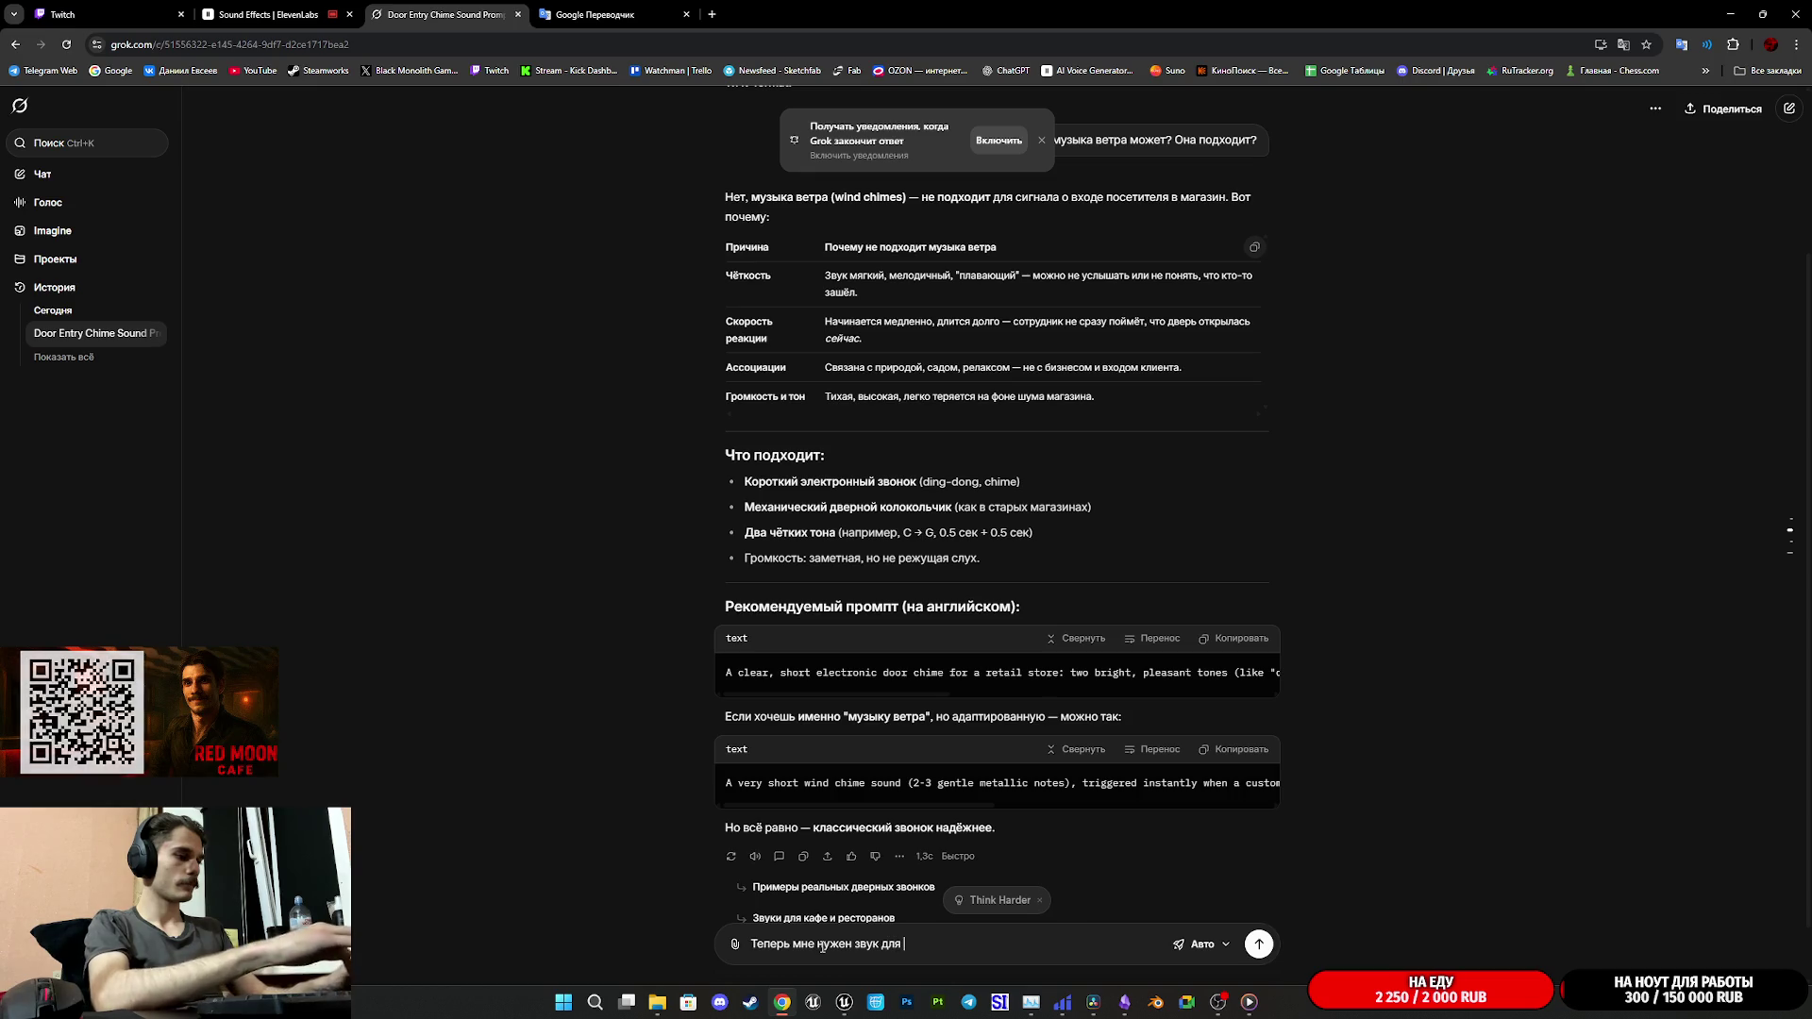
type("кассового аппарата, ")
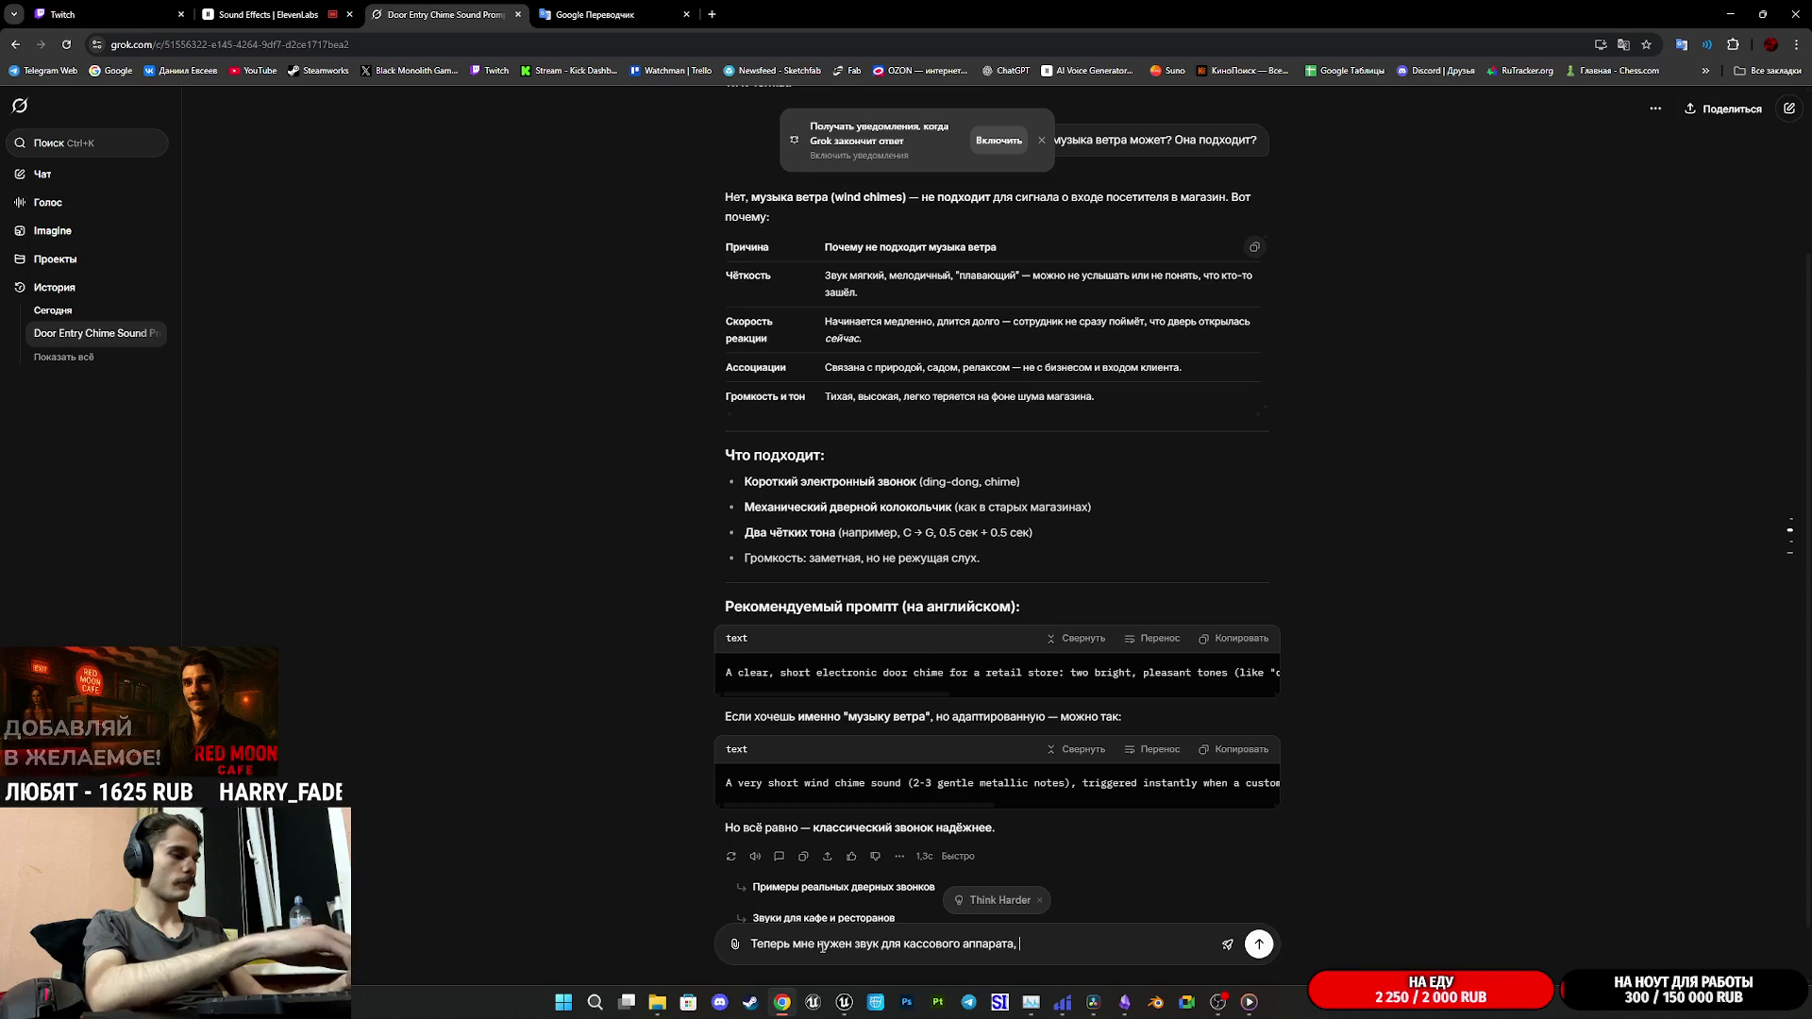
type("как ка")
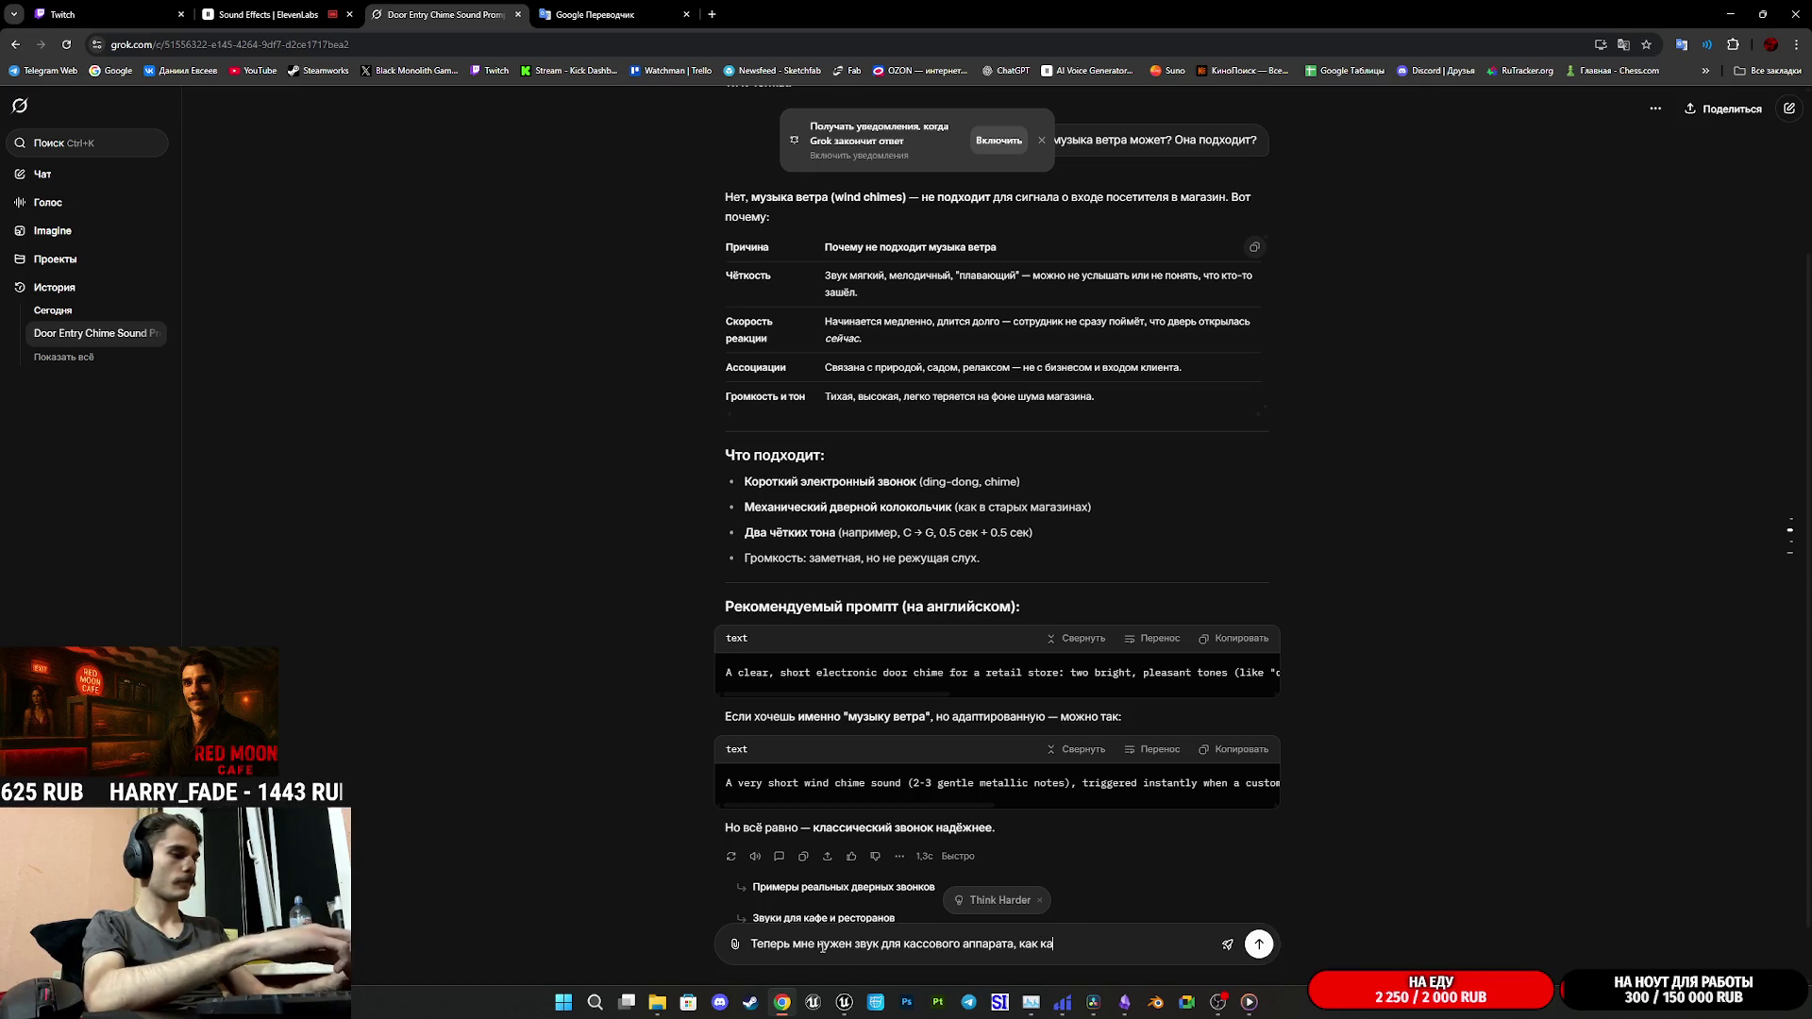
type("сса от")
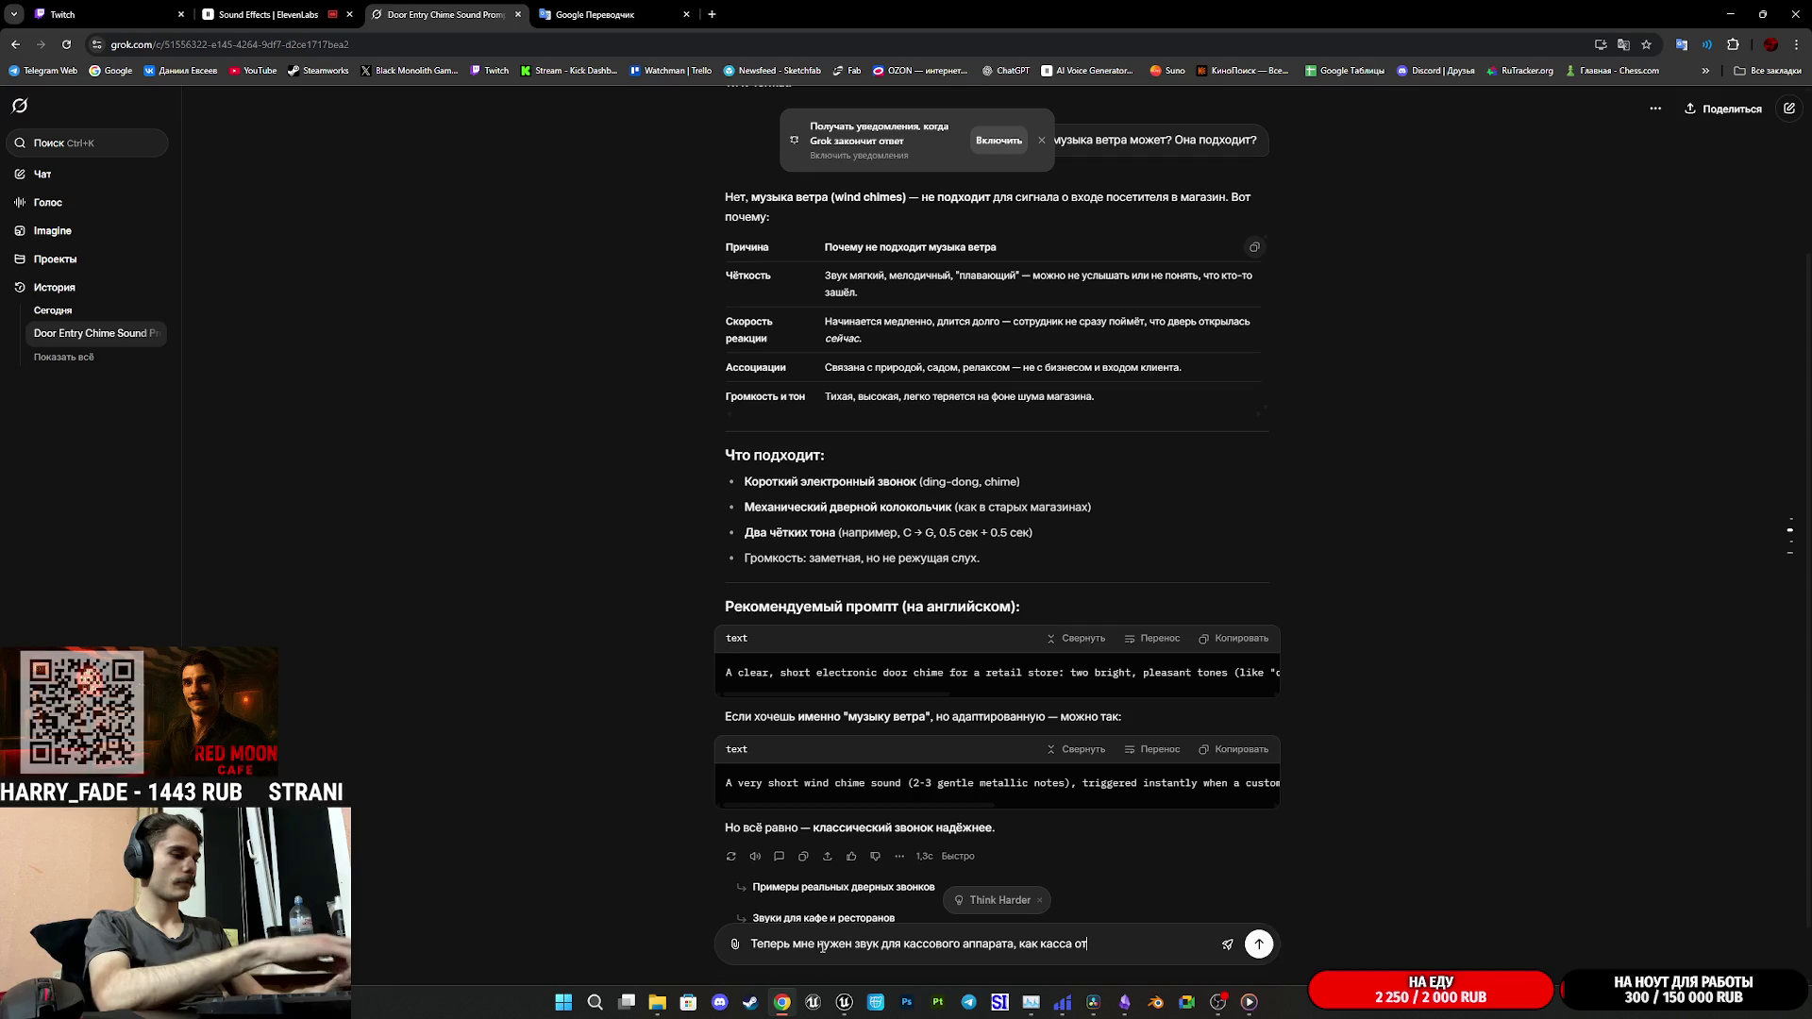
type("крывается")
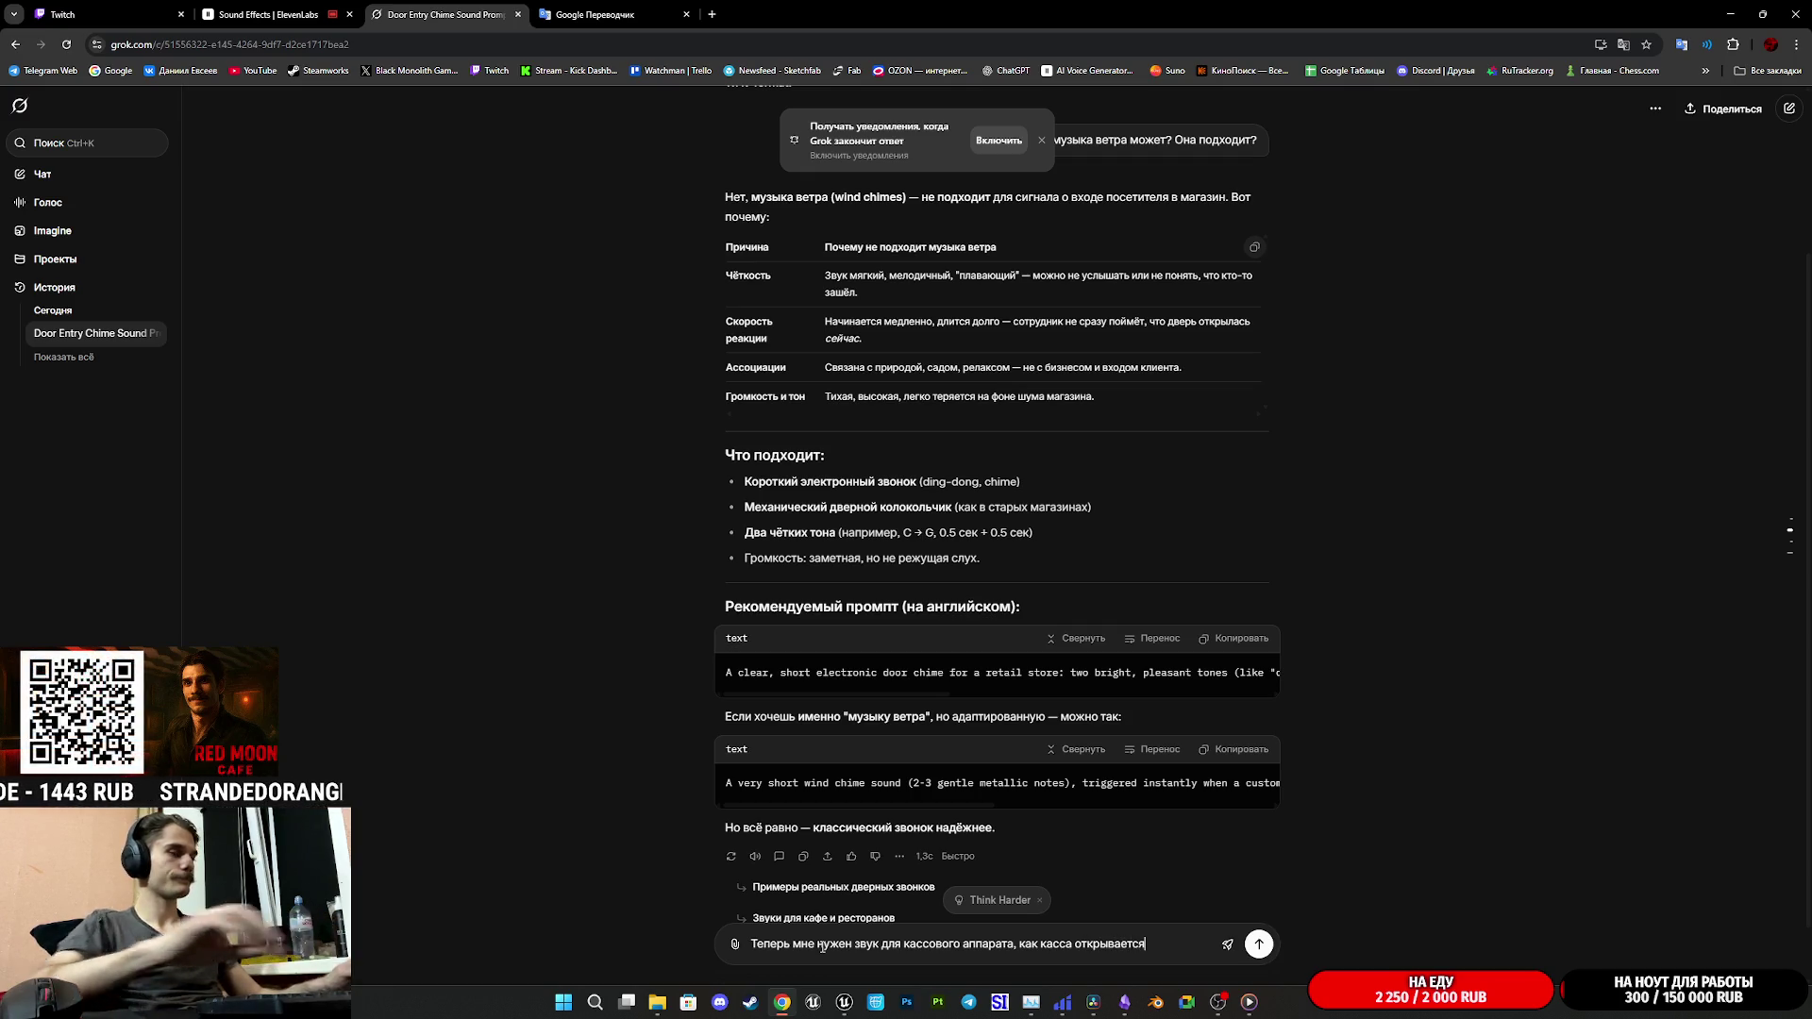
left_click(1254, 948)
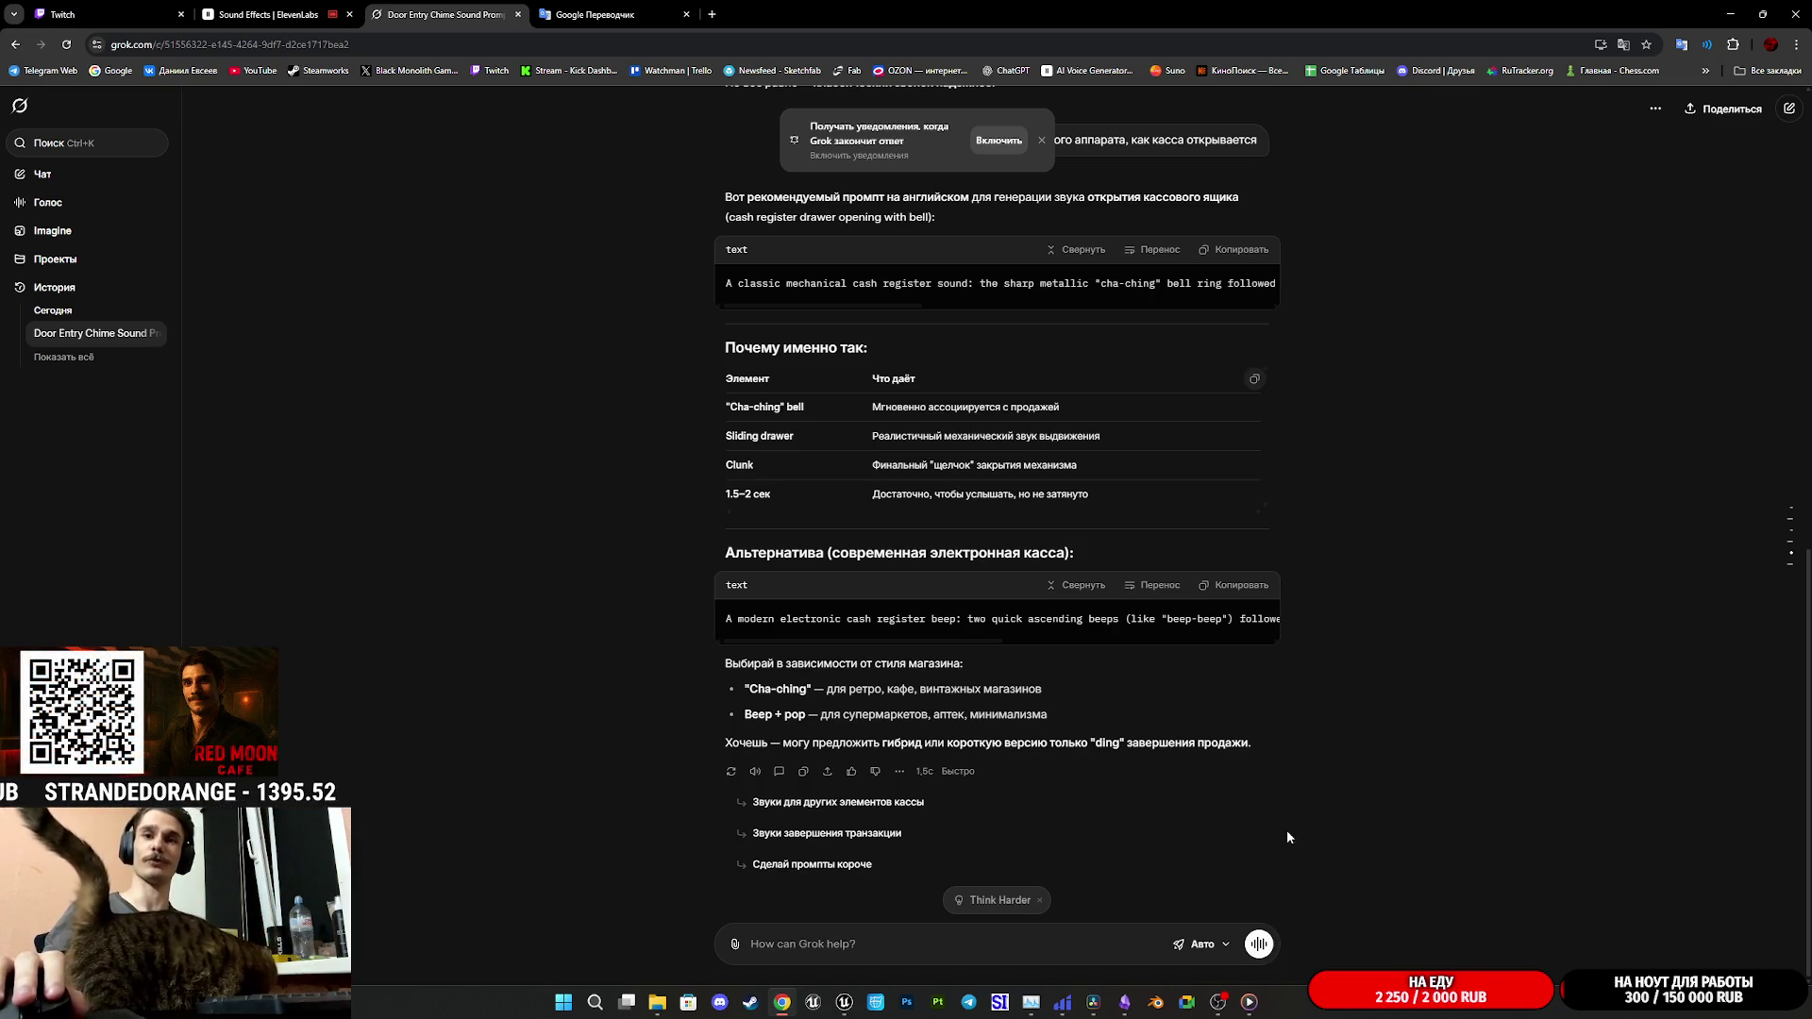
- Scroll the Twitch dashboard chat up and down, then switch to the ElevenLabs Sound Effects tab
left_click(62, 14)
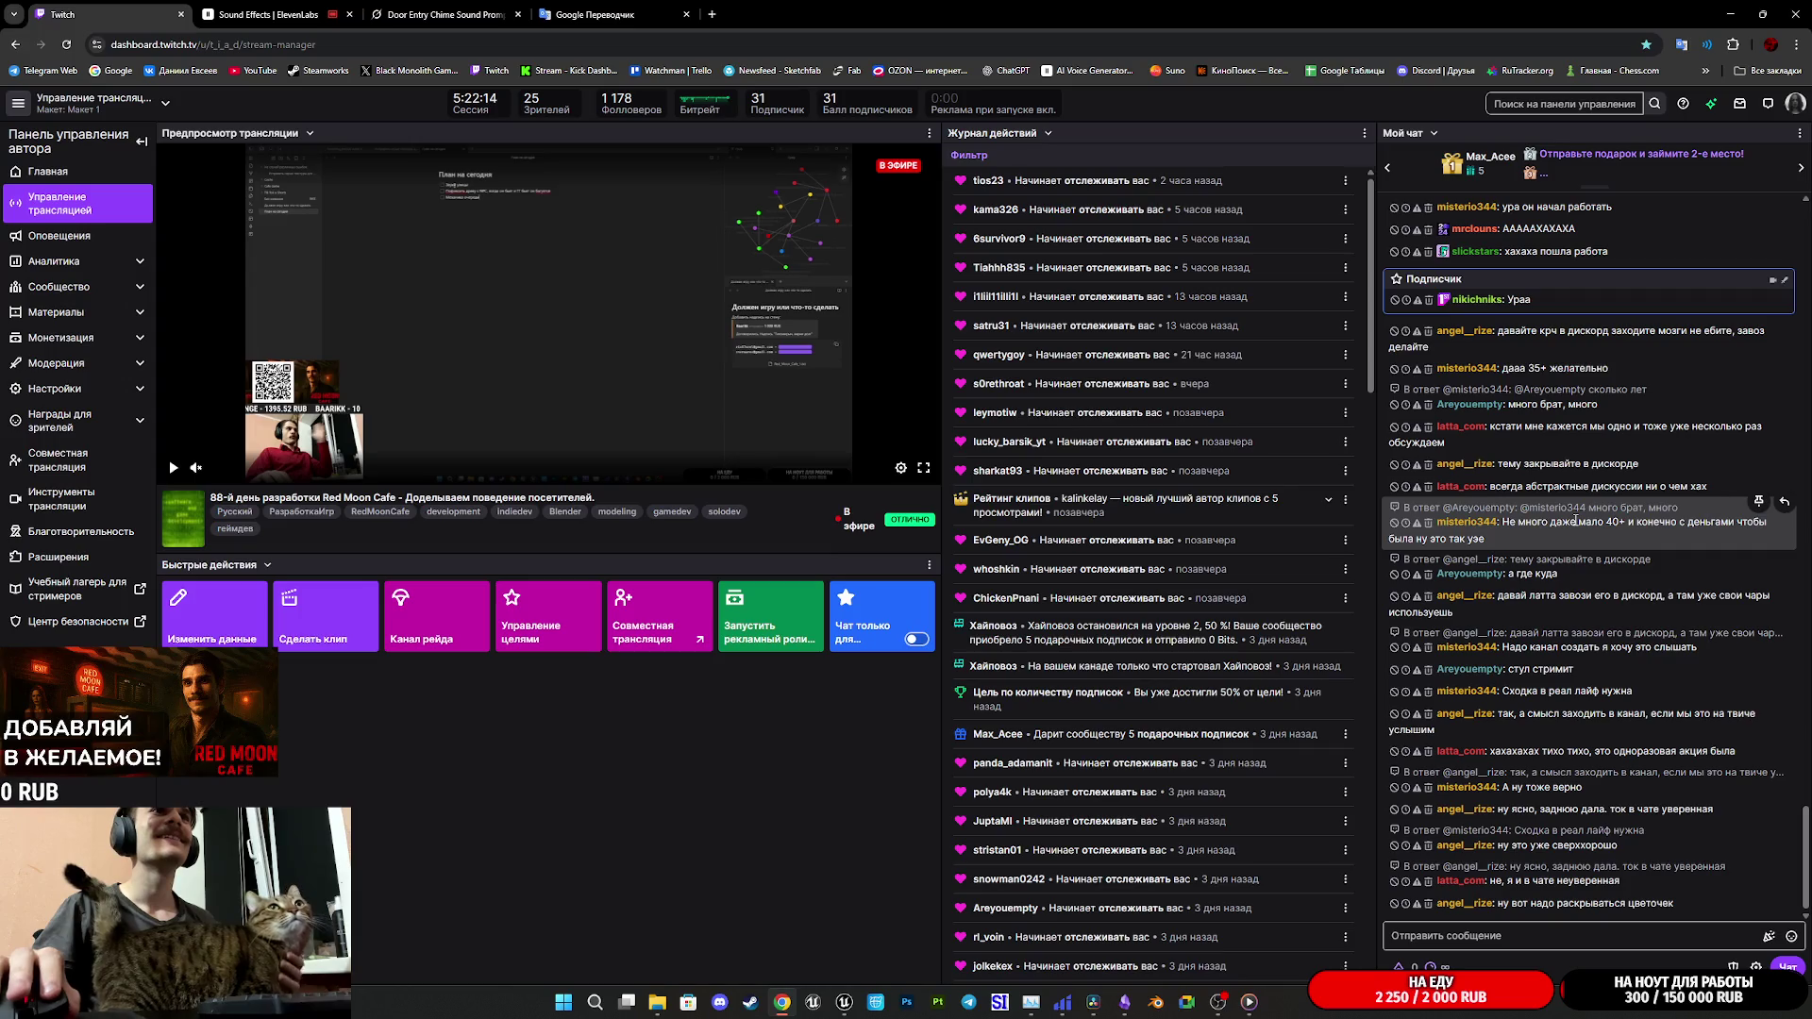
scroll(1585, 509, "up", 3)
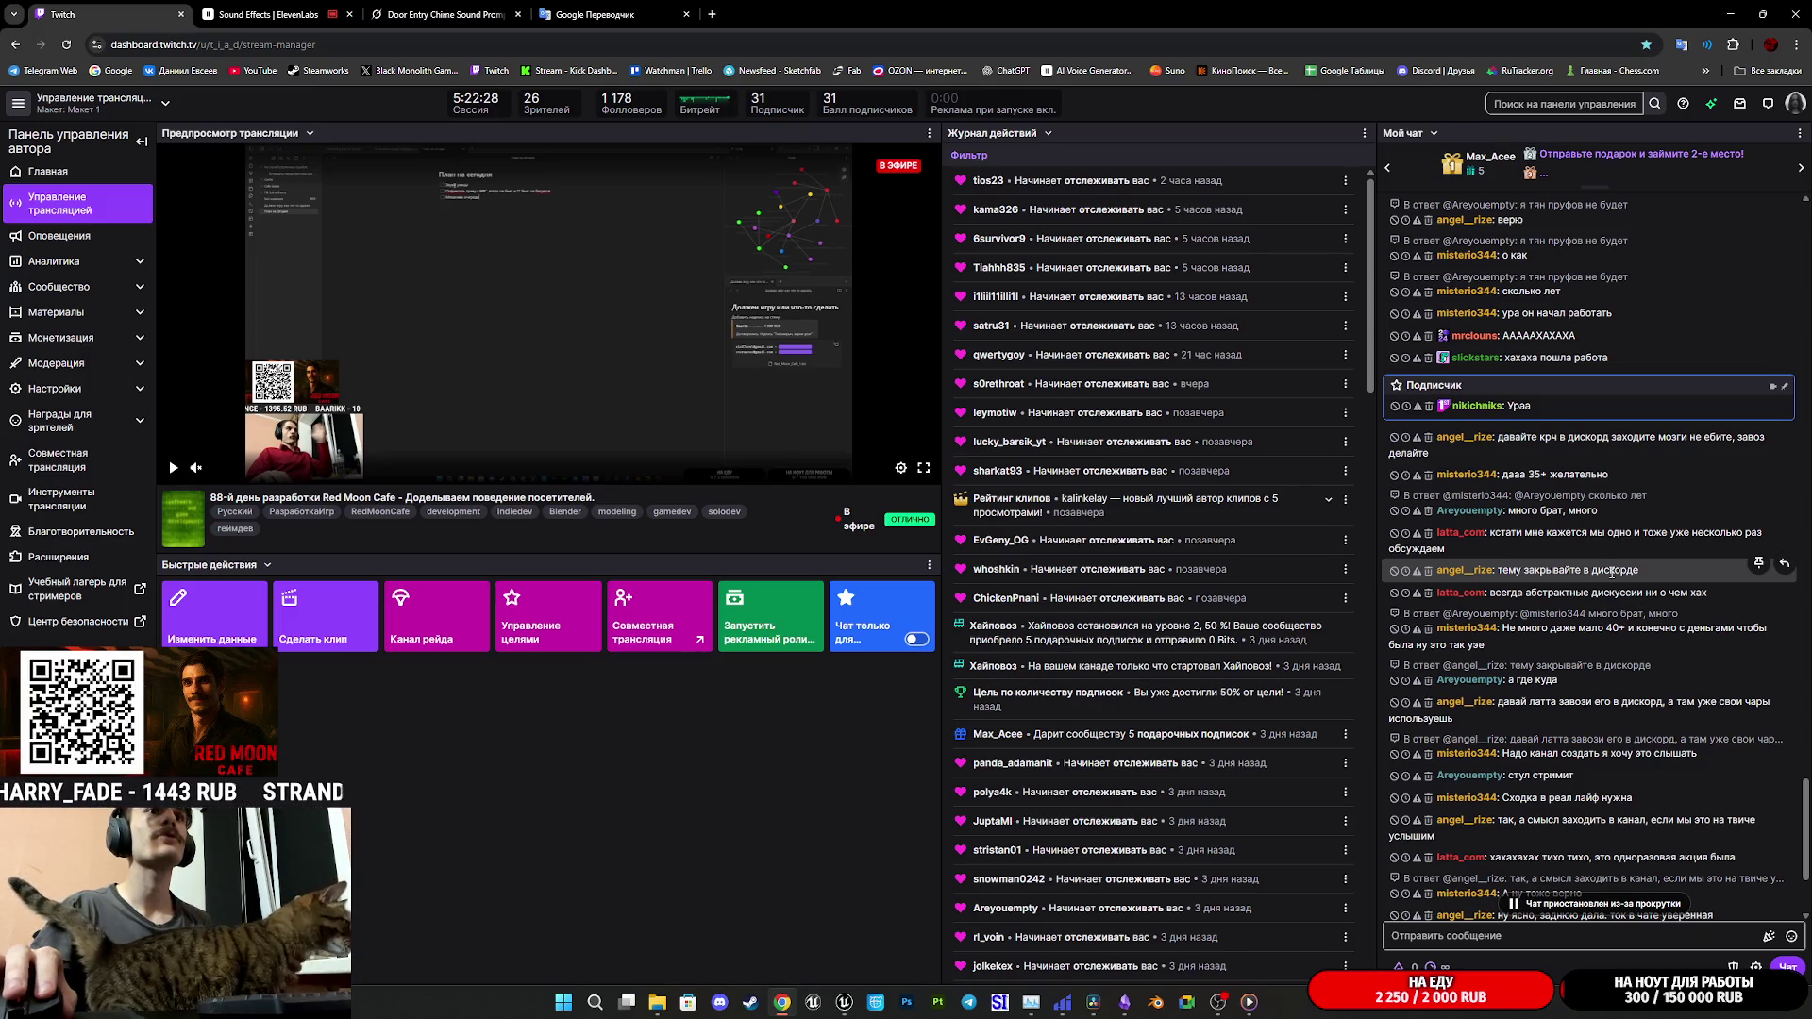
scroll(1613, 574, "down", 2)
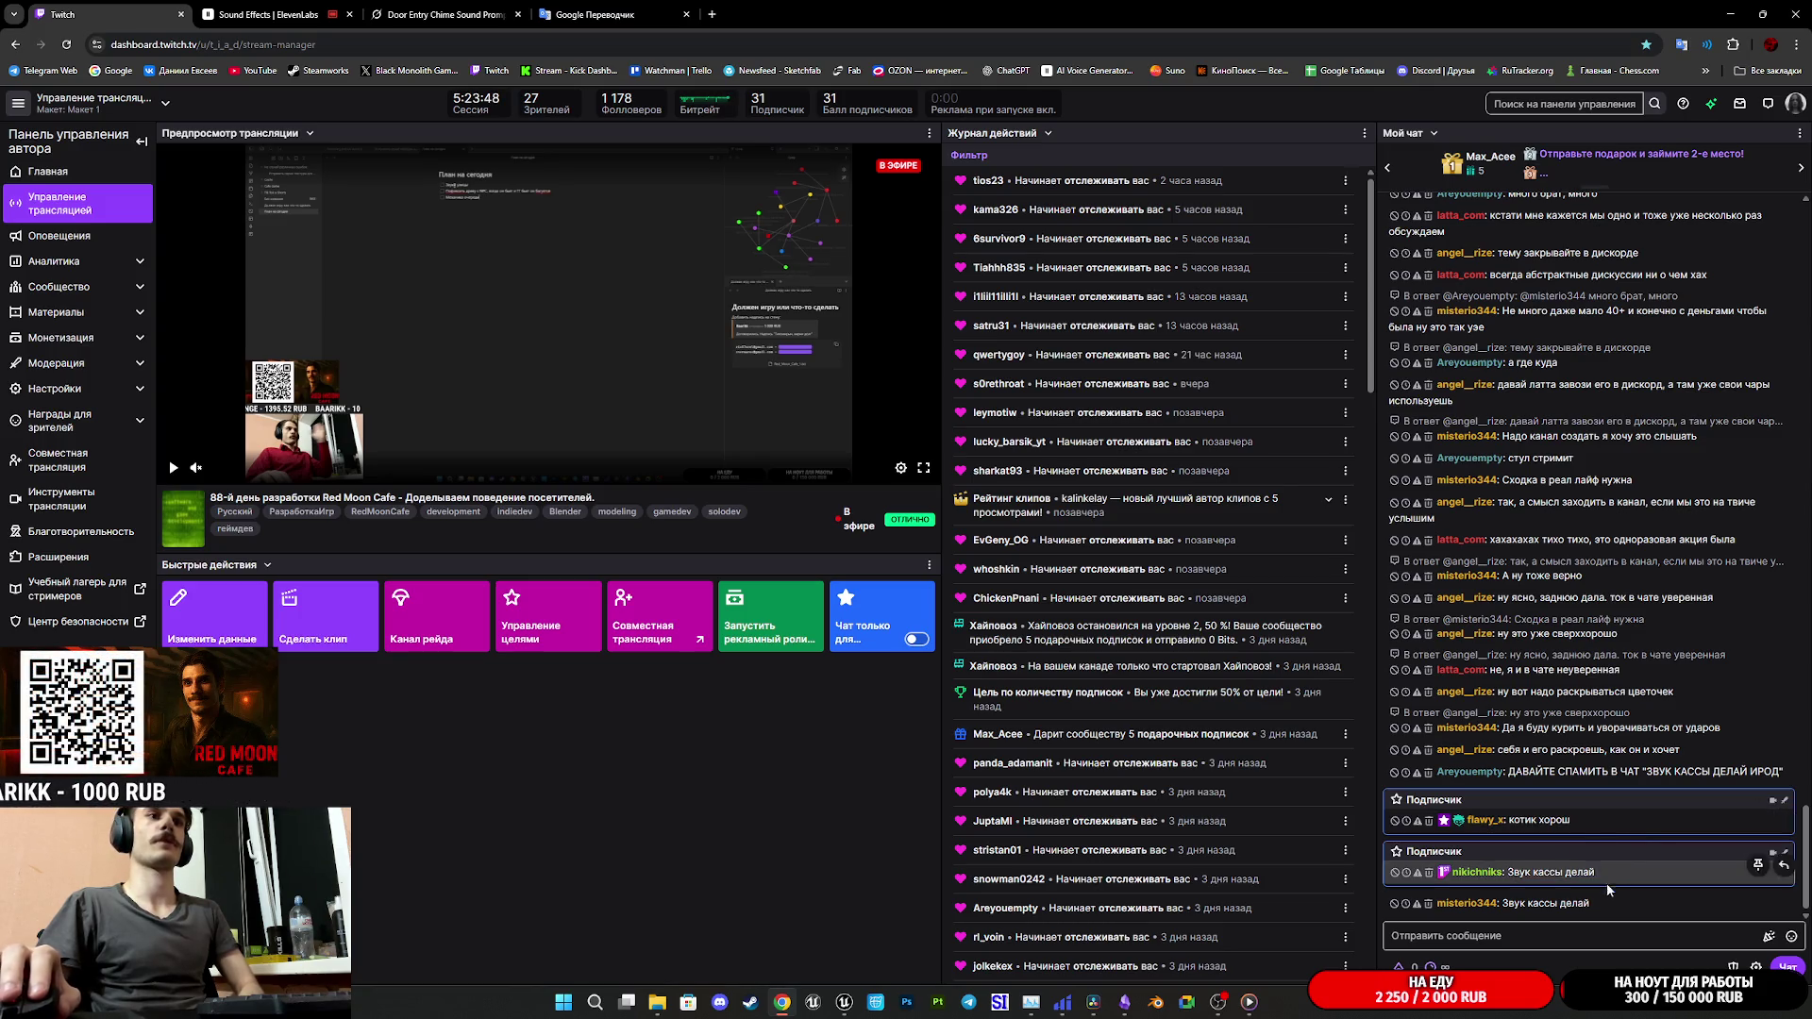
left_click(342, 6)
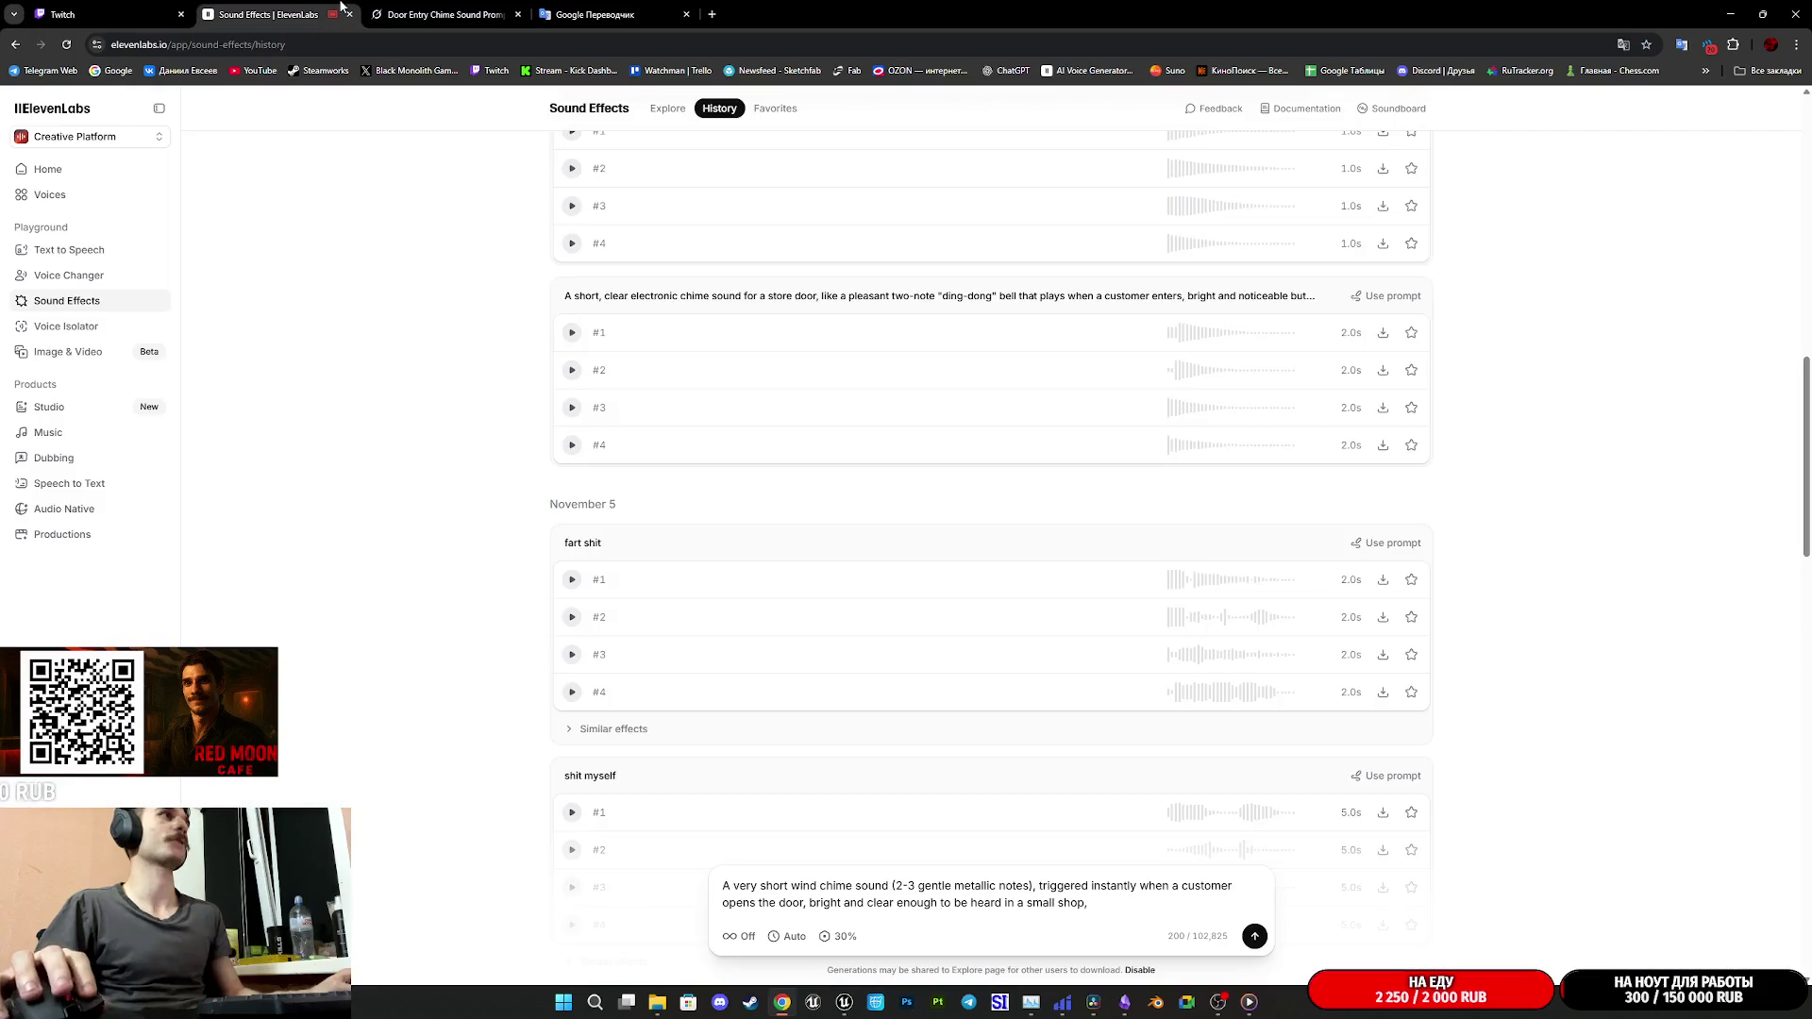
- Copy Grok's classic mechanical cash register prompt and go back to ElevenLabs
left_click(444, 14)
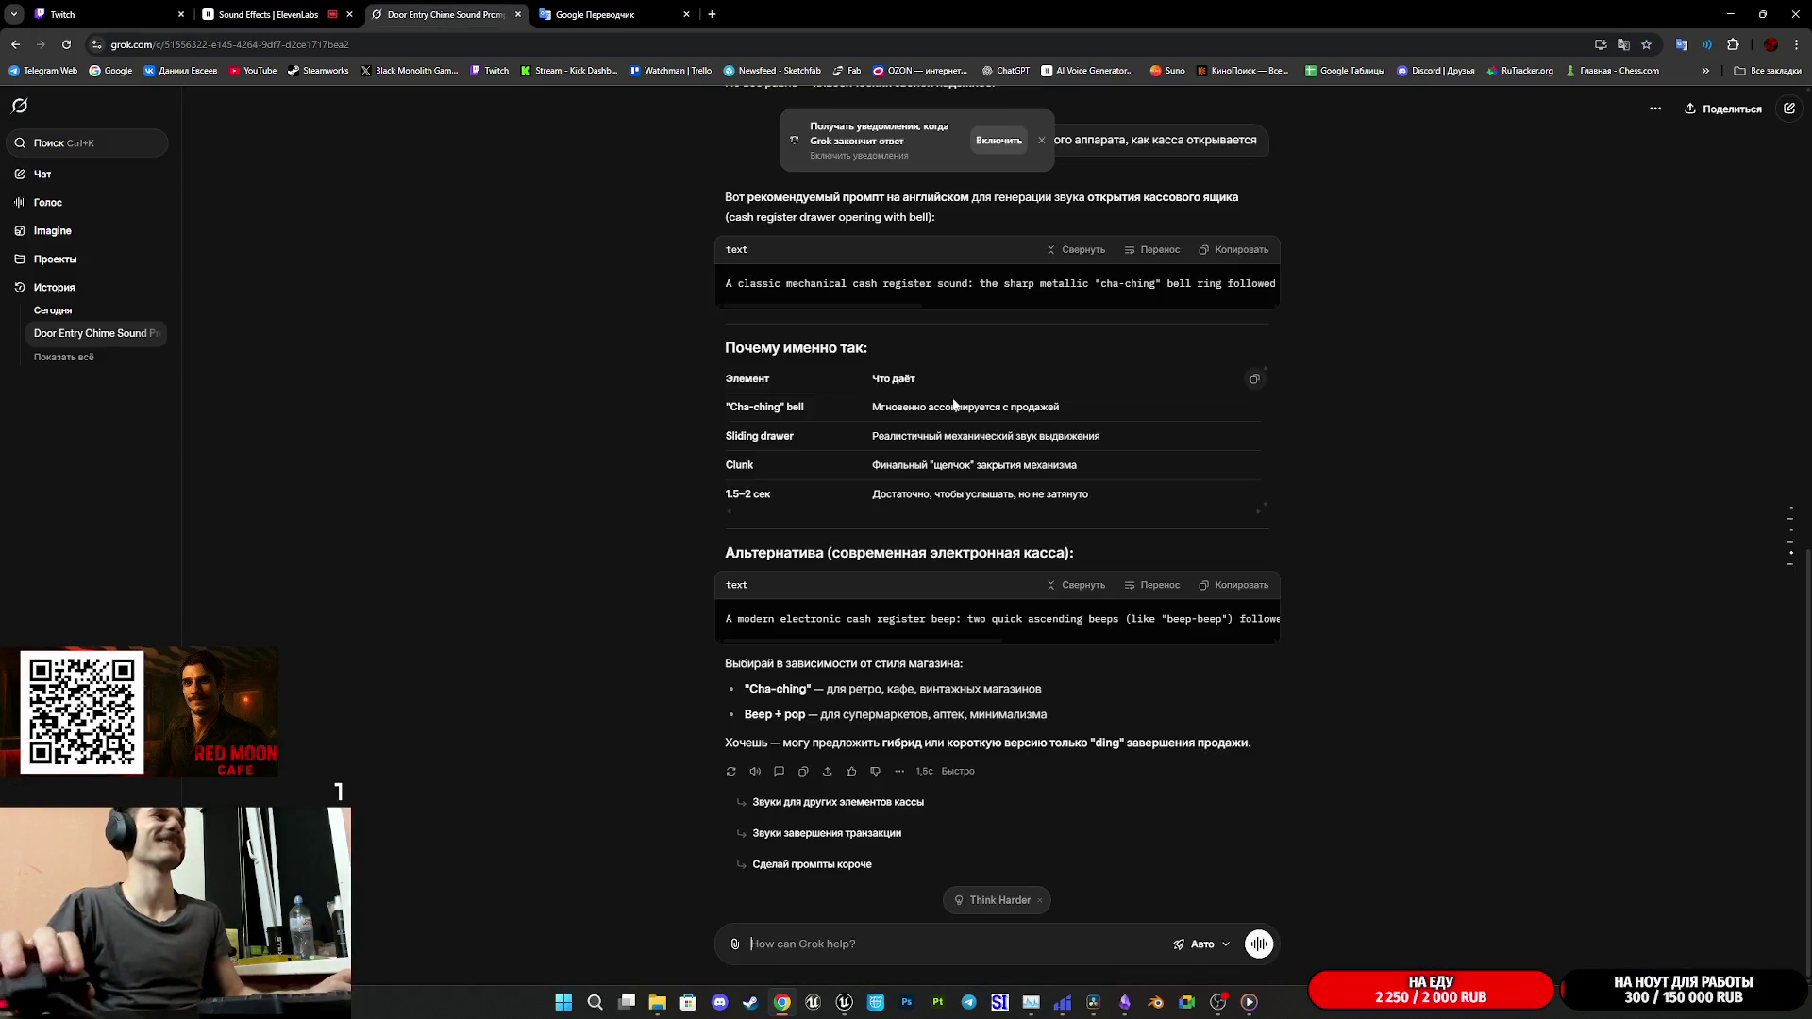
scroll(996, 435, "up", 2)
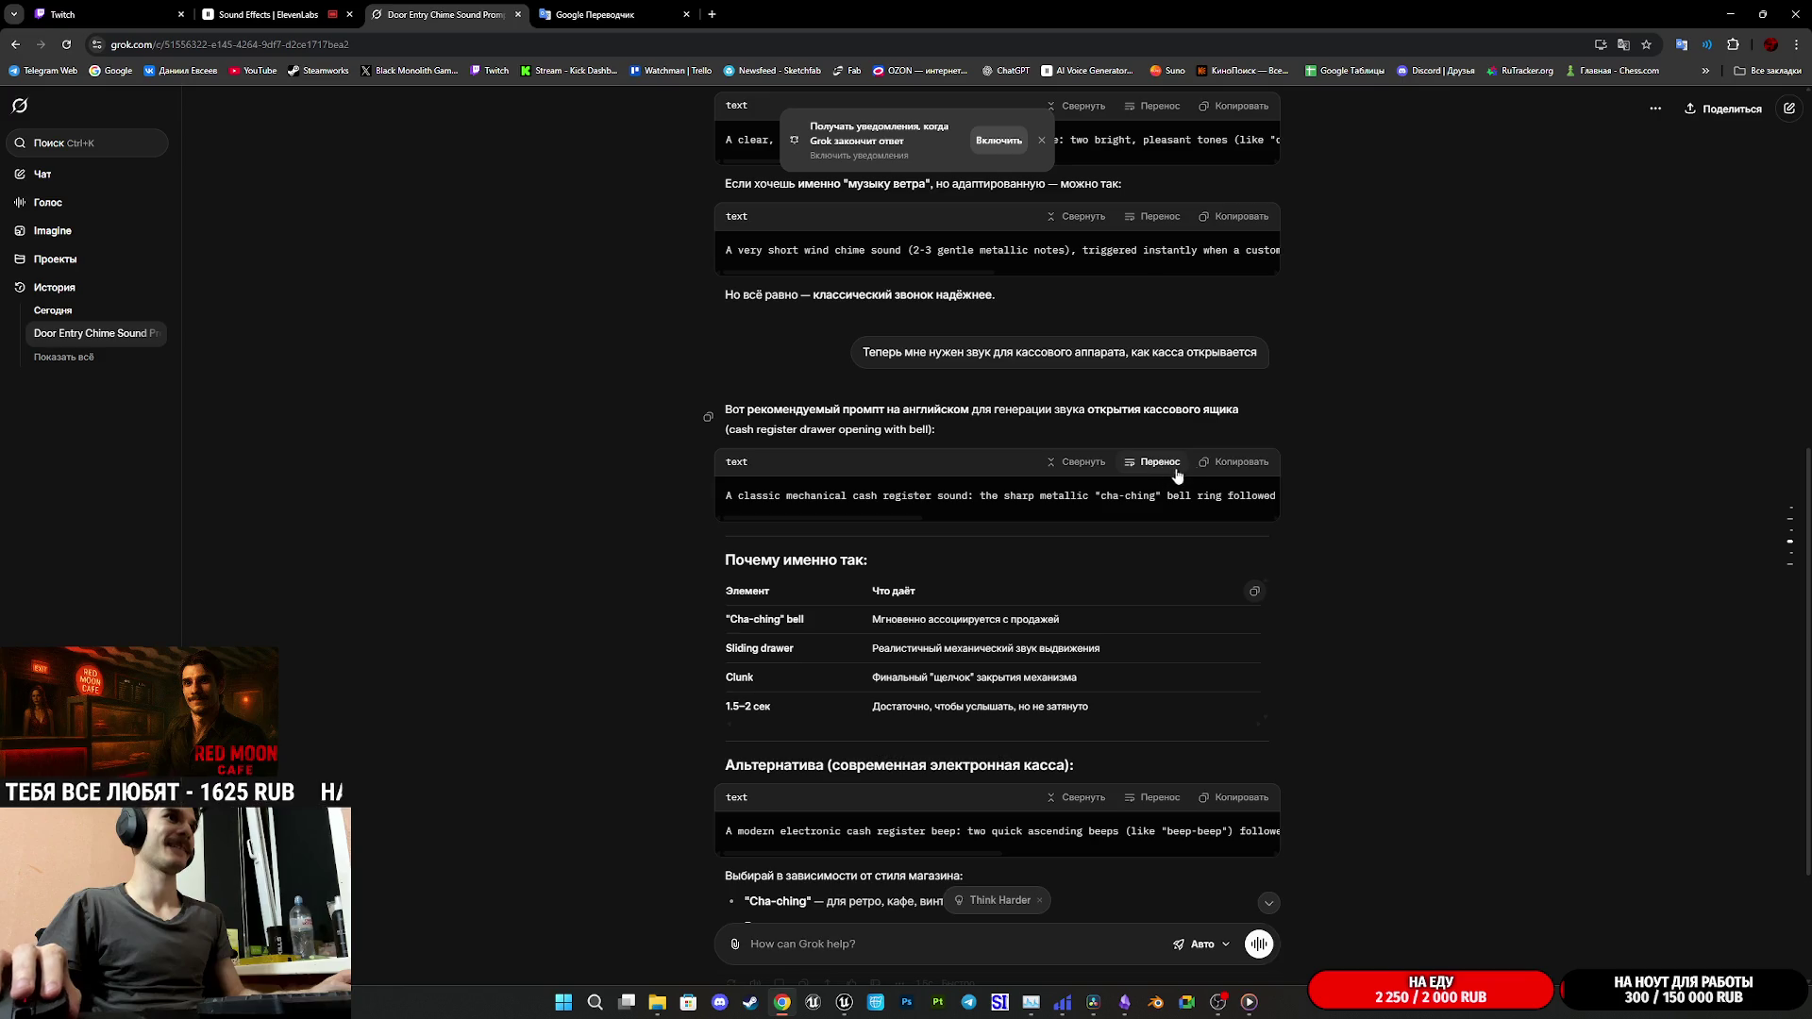
left_click(1218, 469)
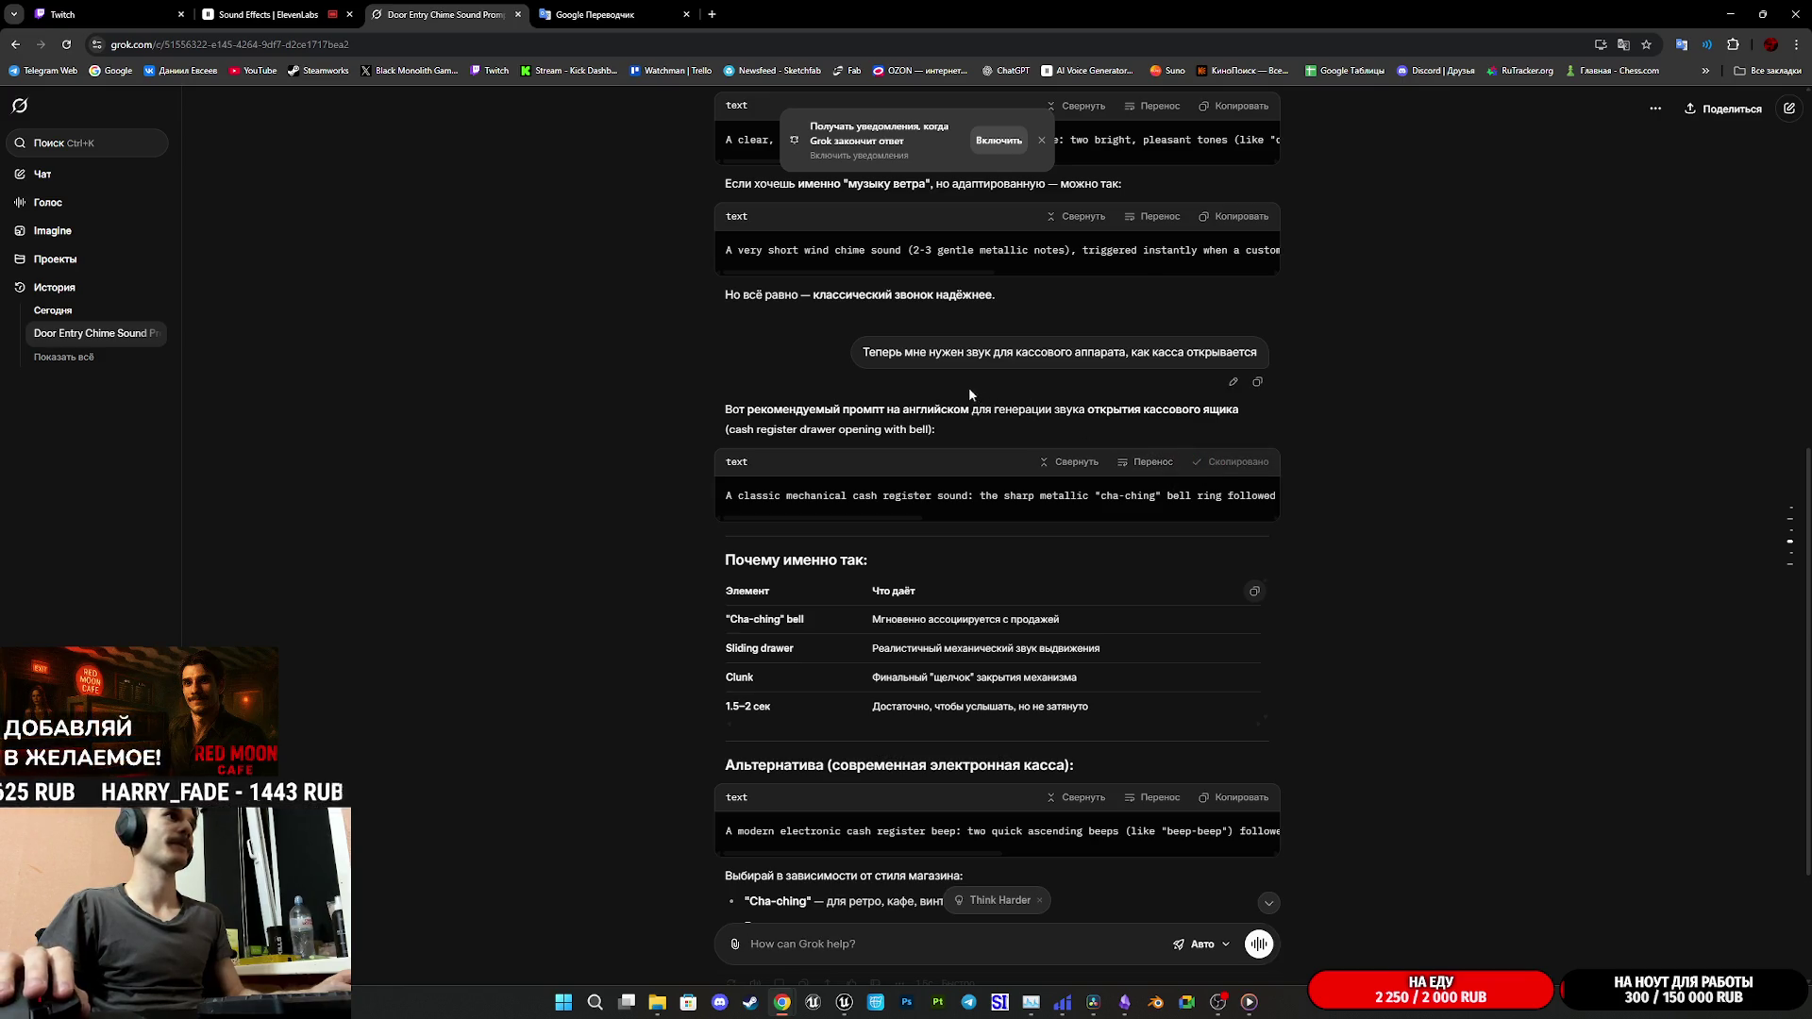
left_click(282, 9)
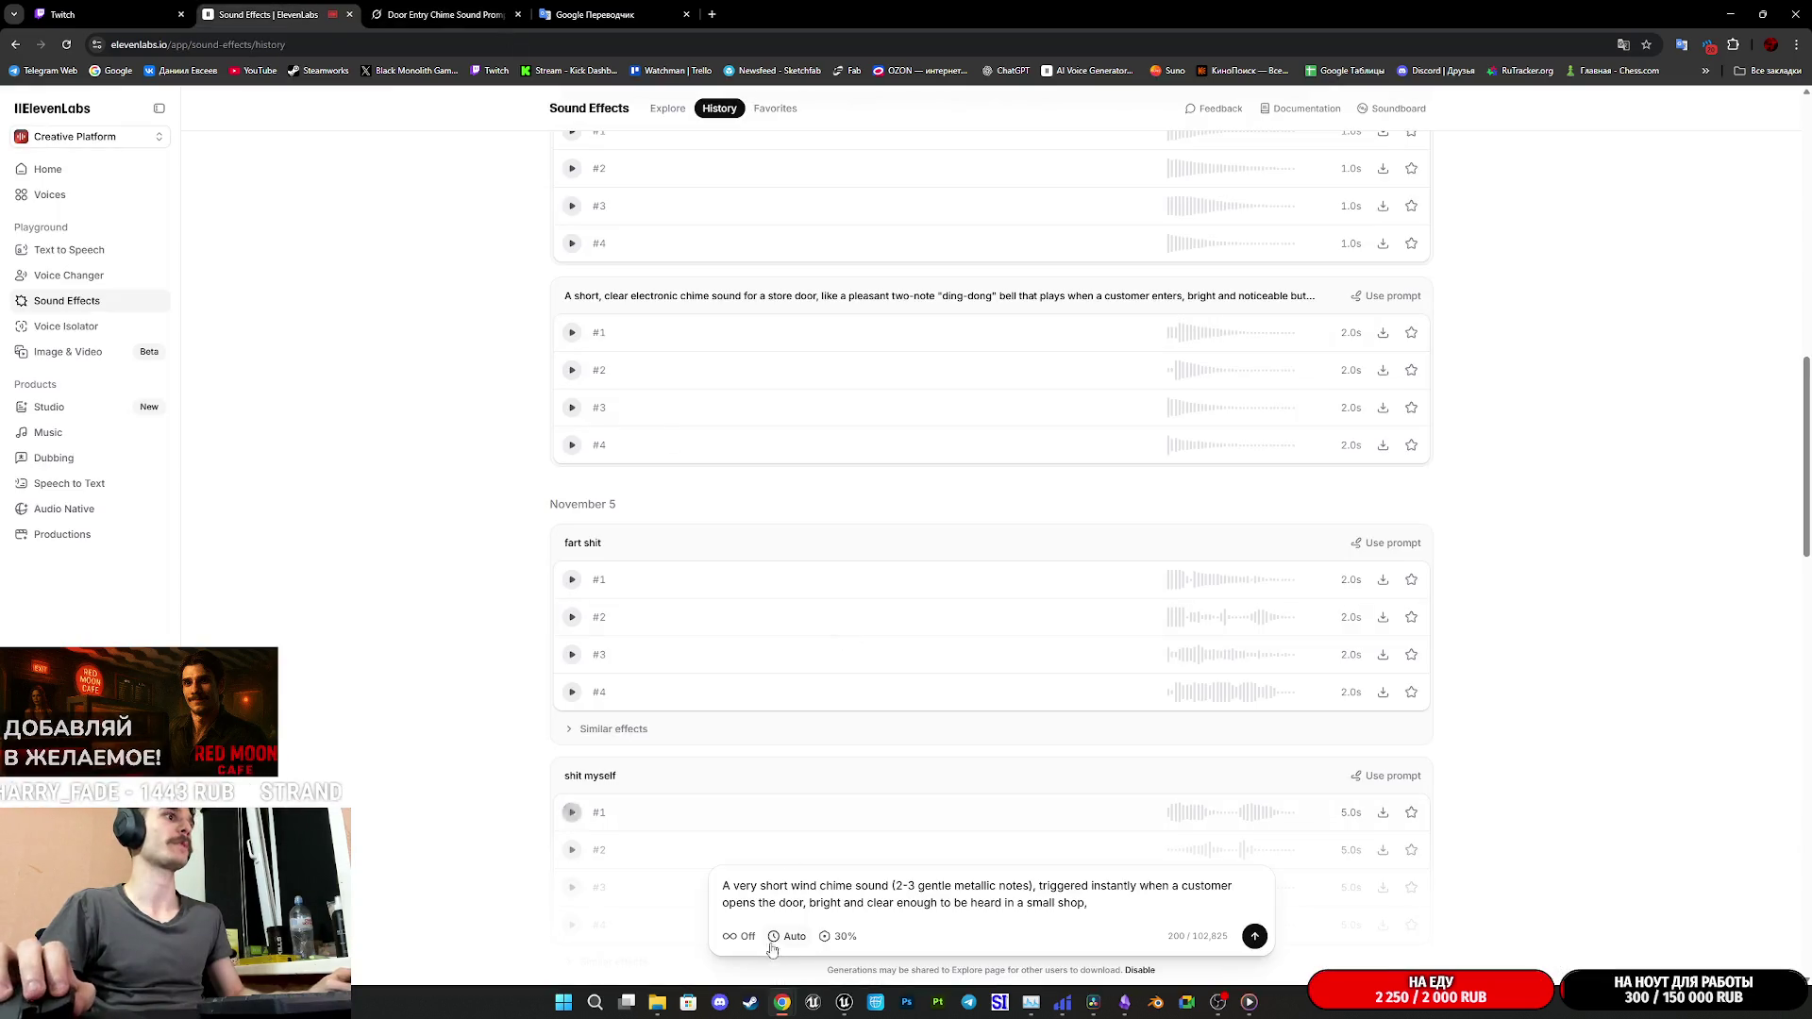
- Replace the wind-chime prompt with the cash register prompt, generate, and play the first clip
key("ctrl+a")
type("A classic mechanical cash register sound: the sharp metallic \"cha-ching\" bell ring followed by the smooth sliding drawer opening with a satisfying clunk at the end, 1.5-2 seconds long, clear and nostalgic, medium volume, professional quality, WAV format.")
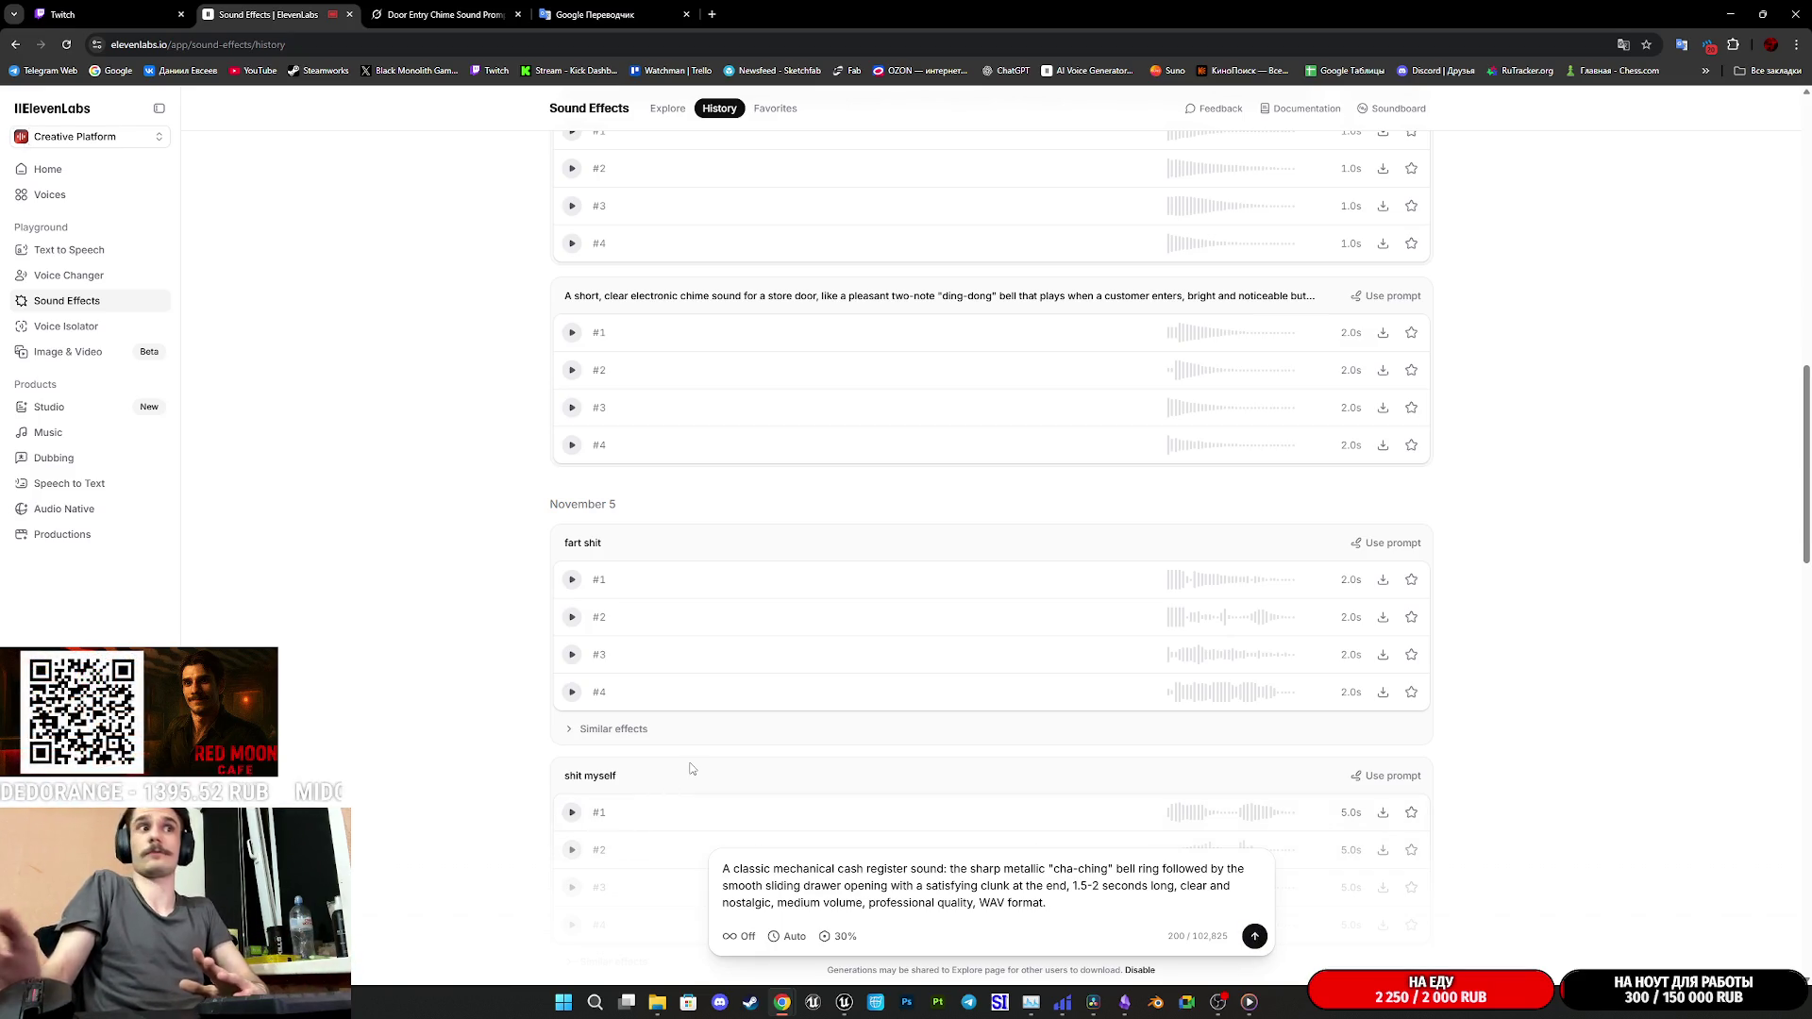
scroll(757, 676, "up", 8)
key("Return")
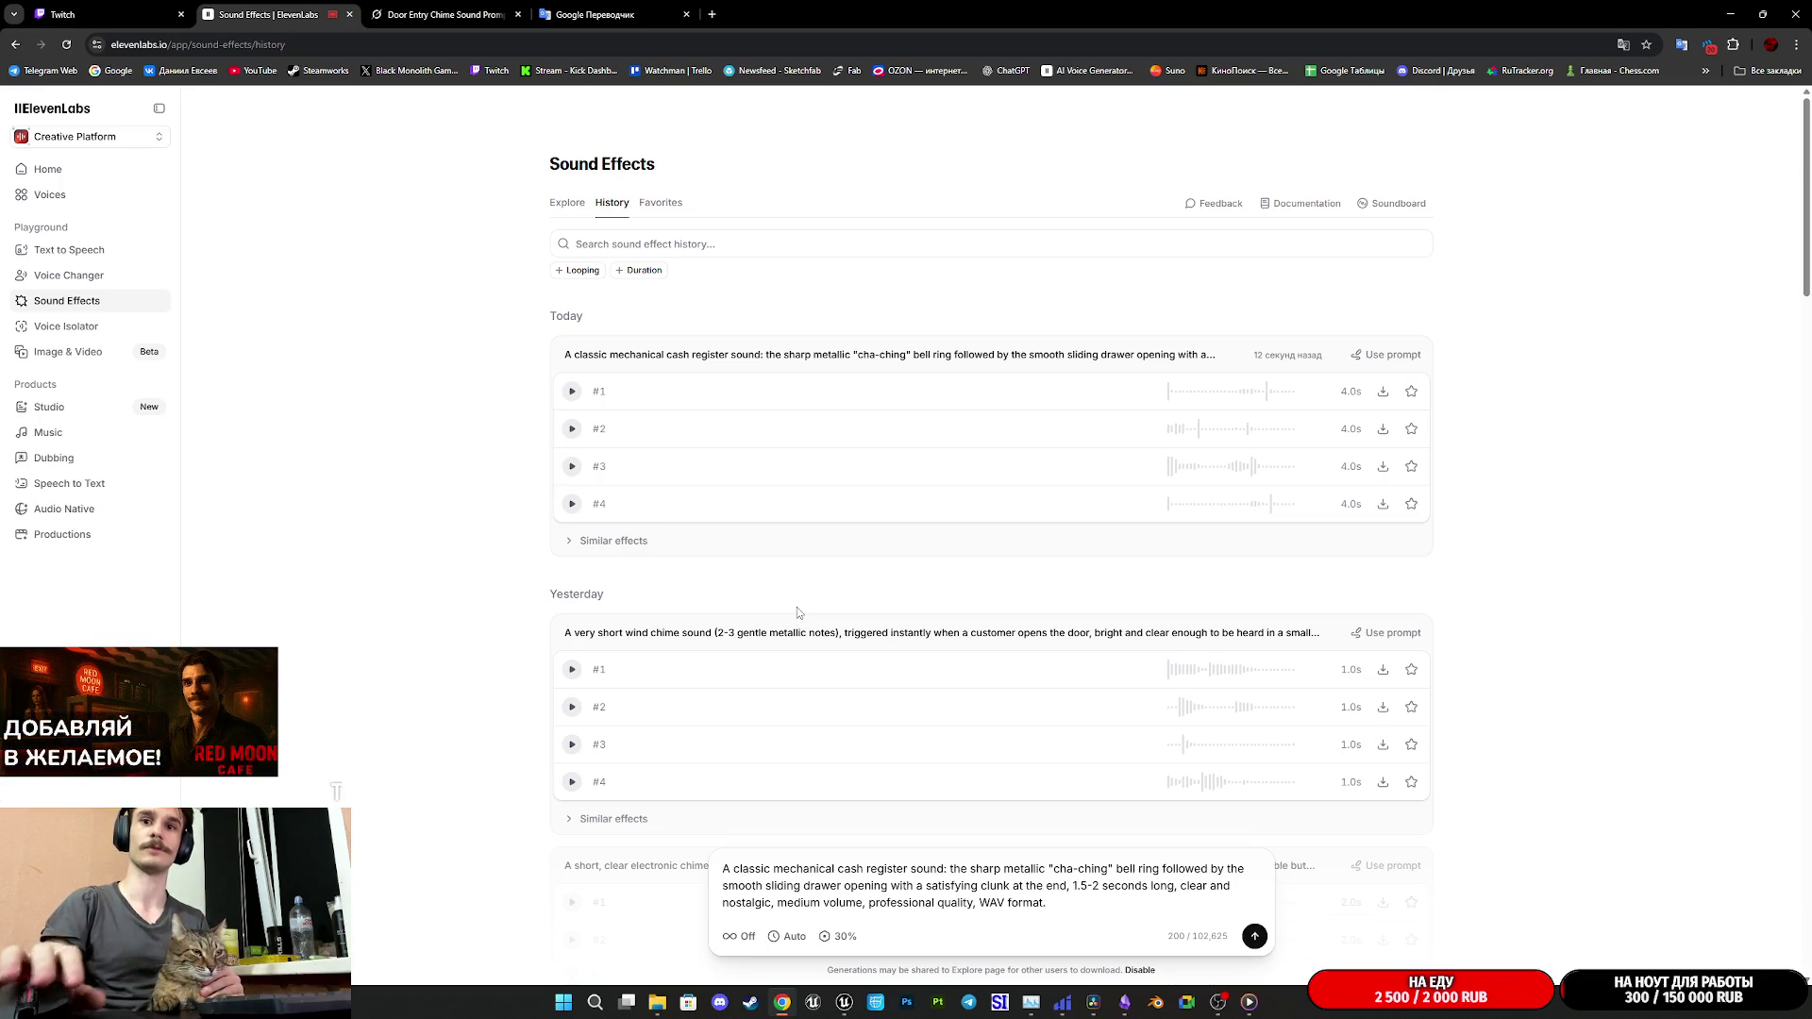
left_click(572, 390)
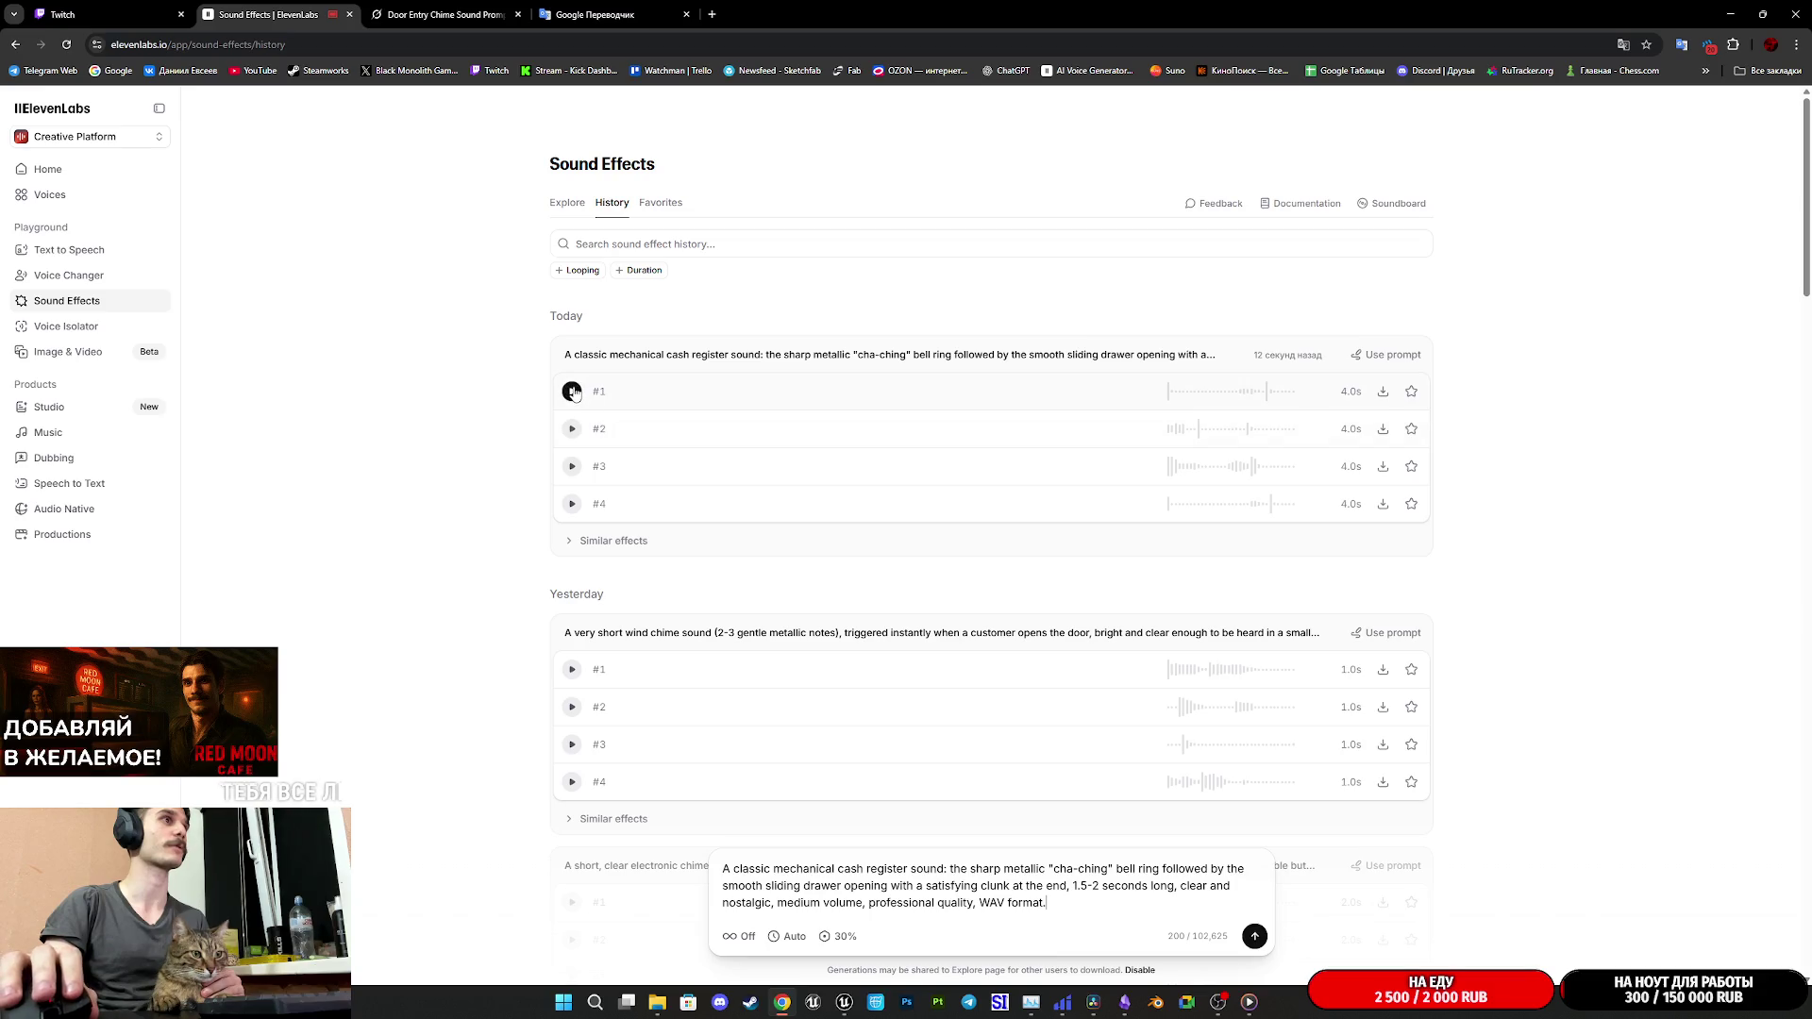
- Play cash register clips #2, #3 and #4, then expand Similar effects
left_click(572, 428)
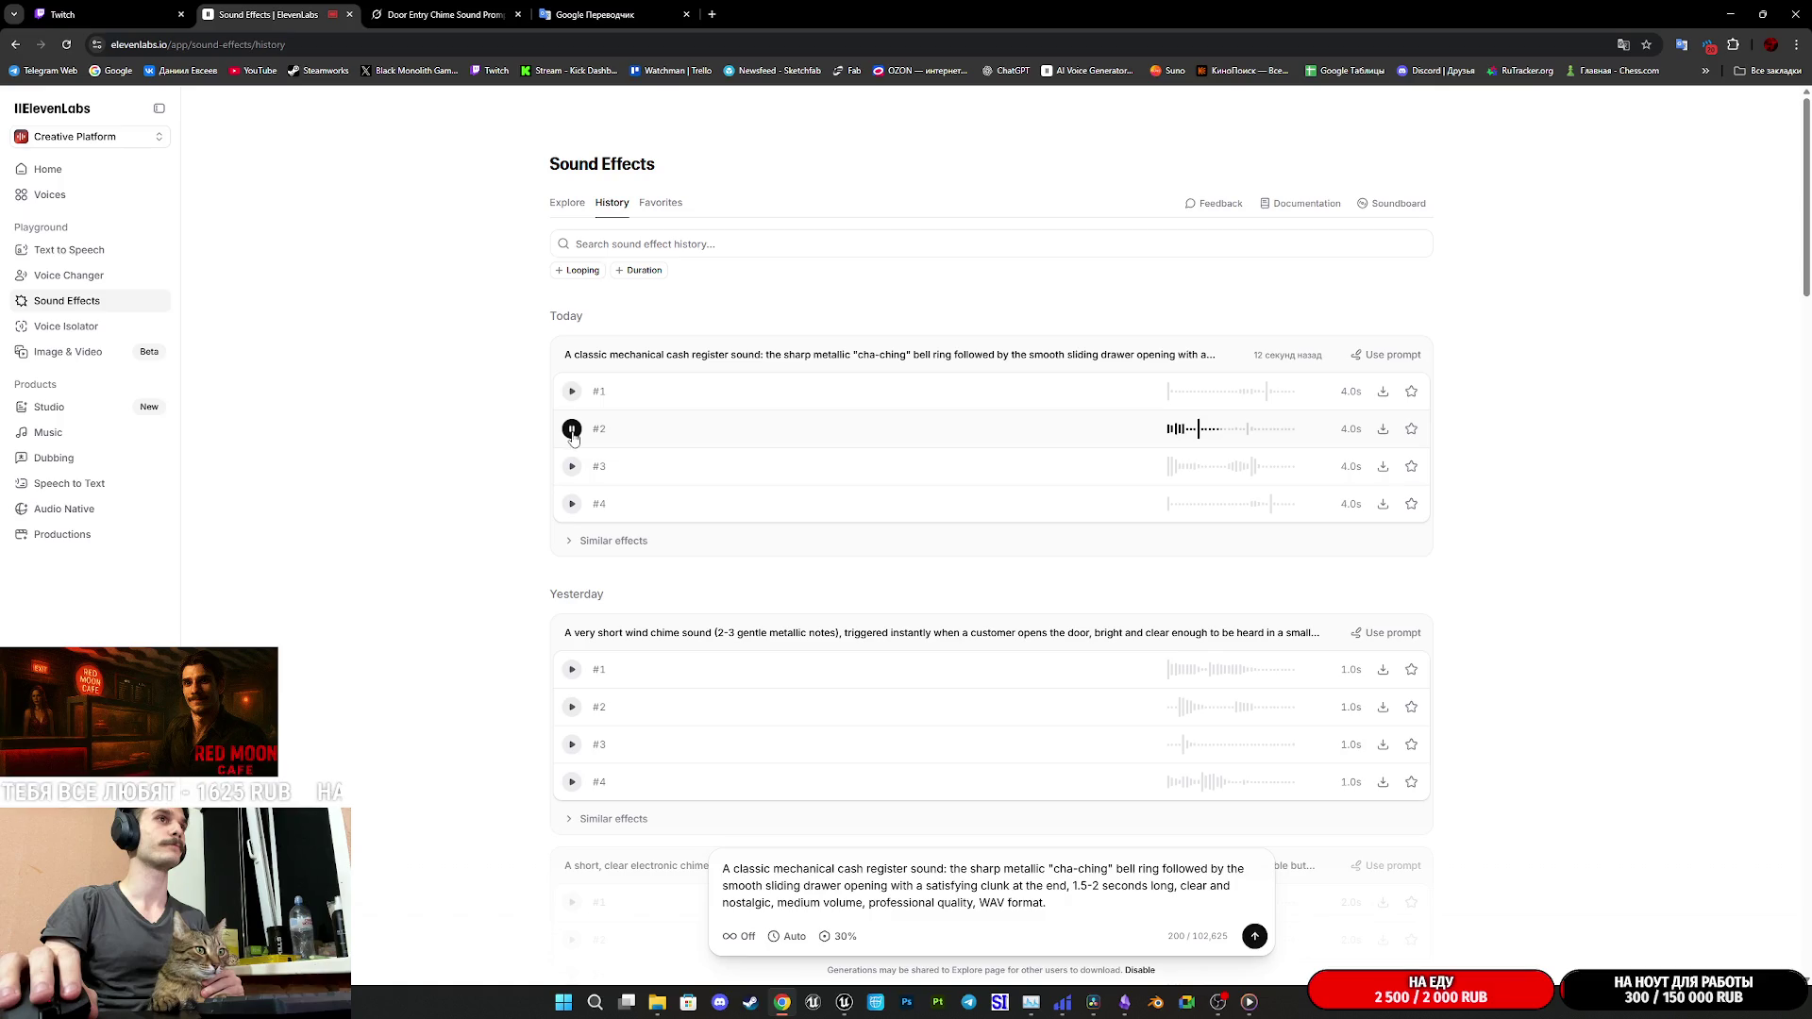
left_click(571, 467)
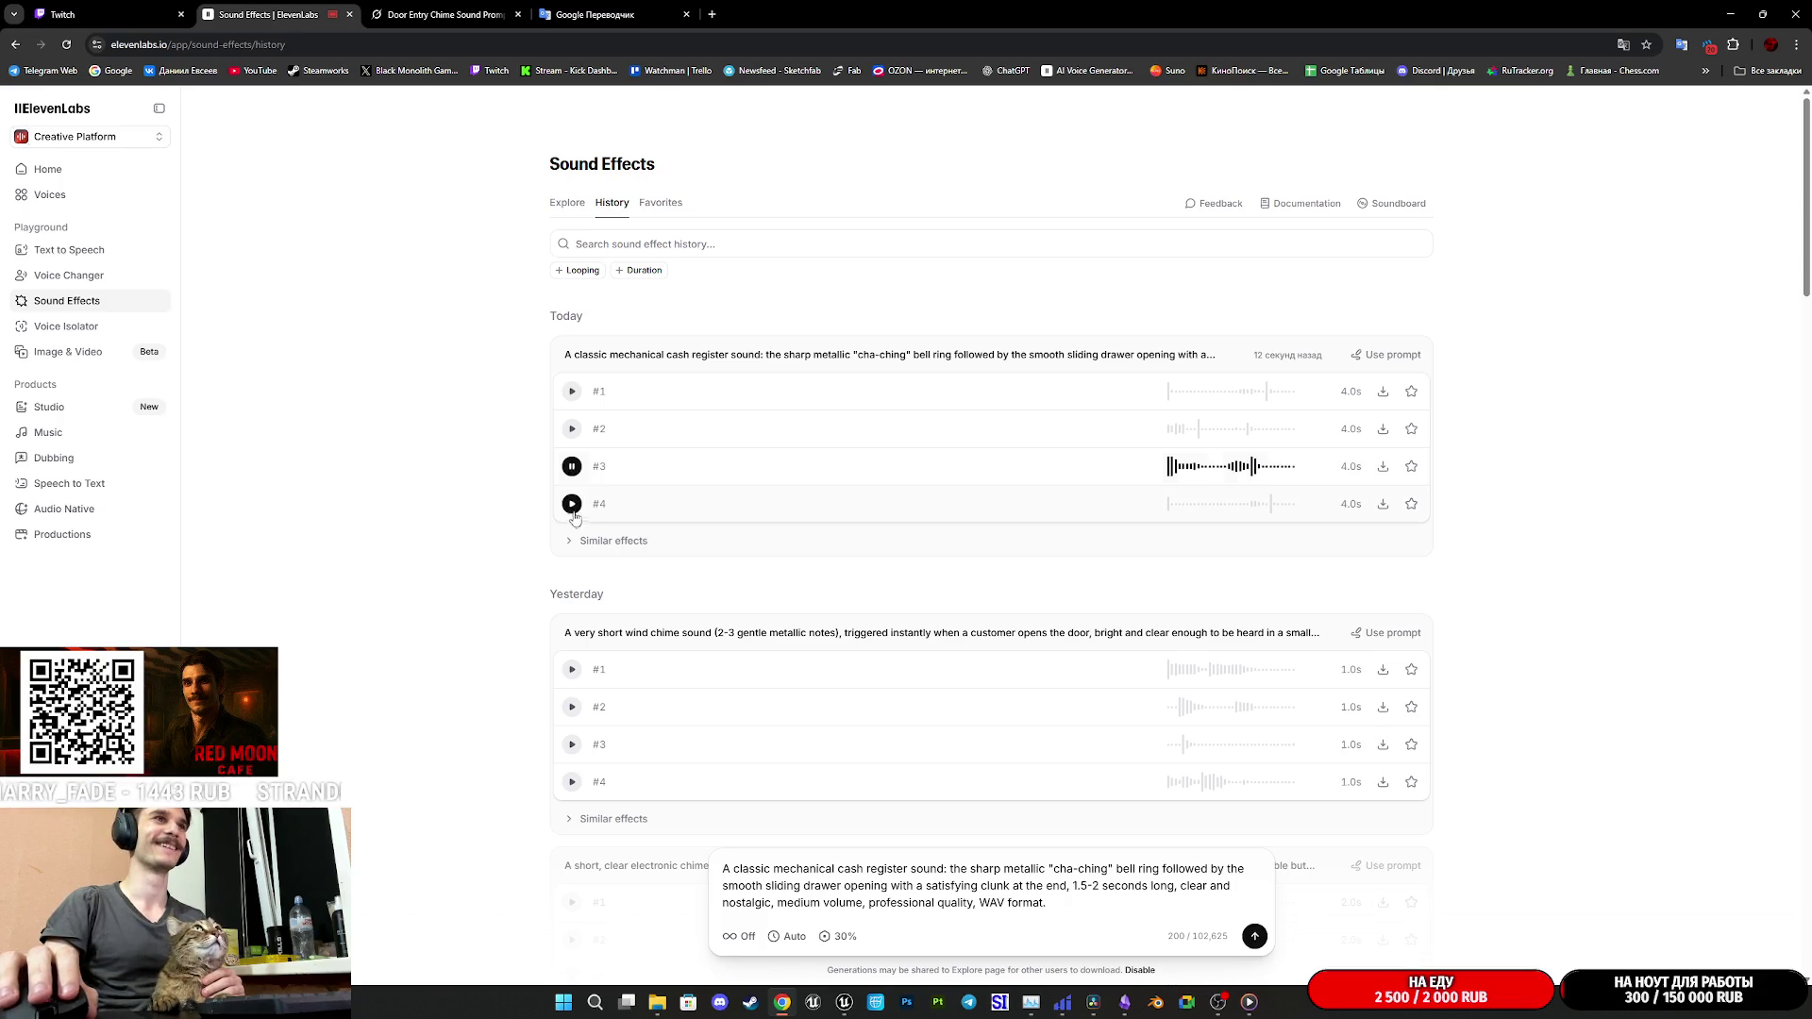
left_click(572, 506)
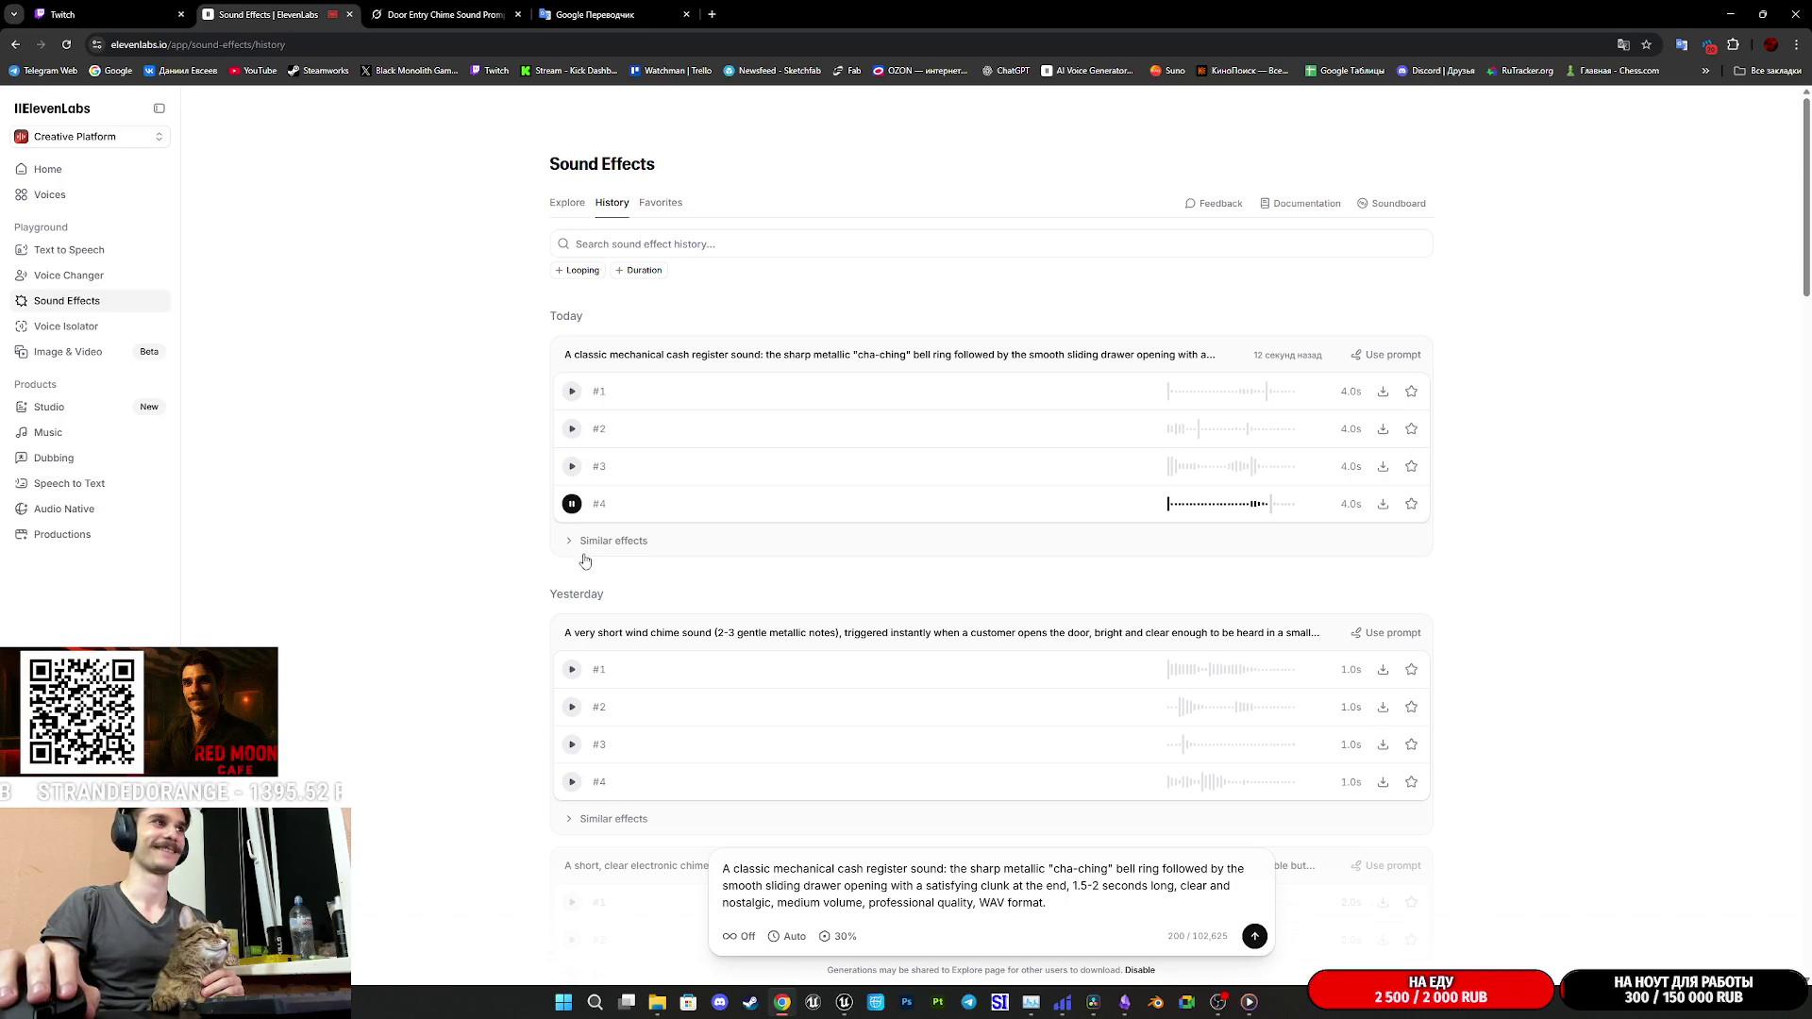
left_click(572, 543)
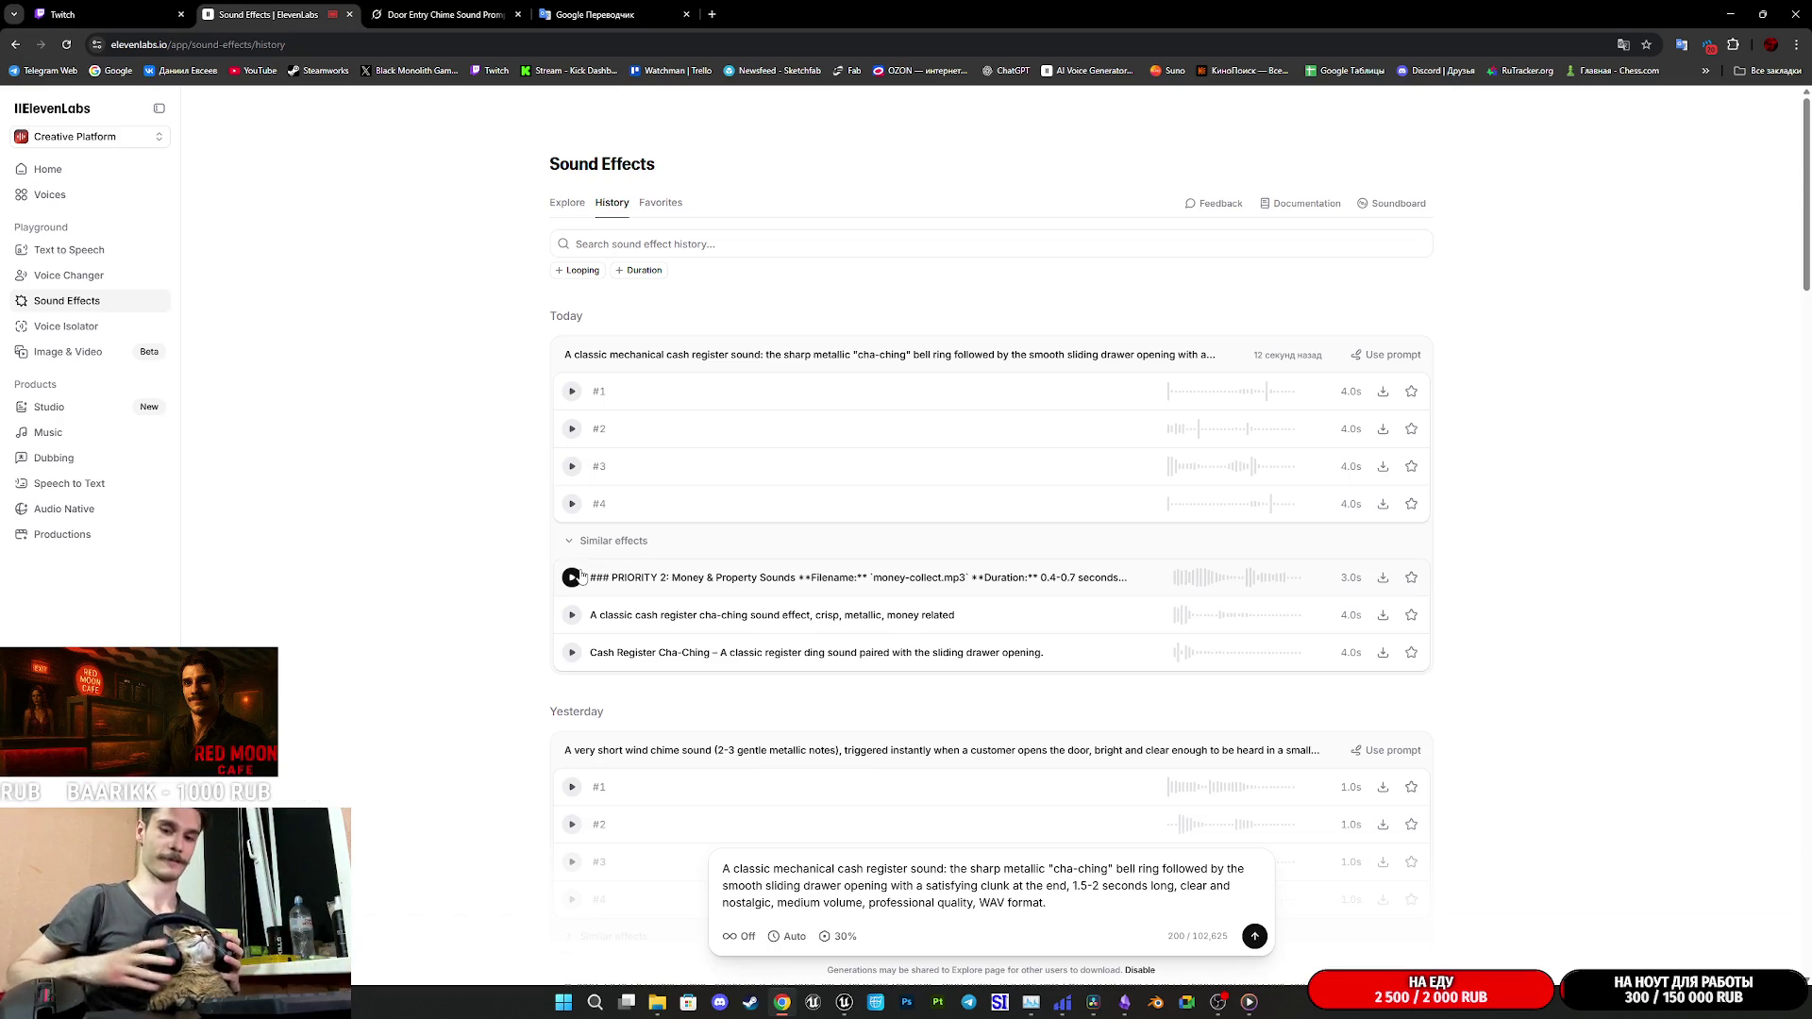
- Replay clips #1–#3 and regenerate a batch from the same cash register prompt
left_click(572, 391)
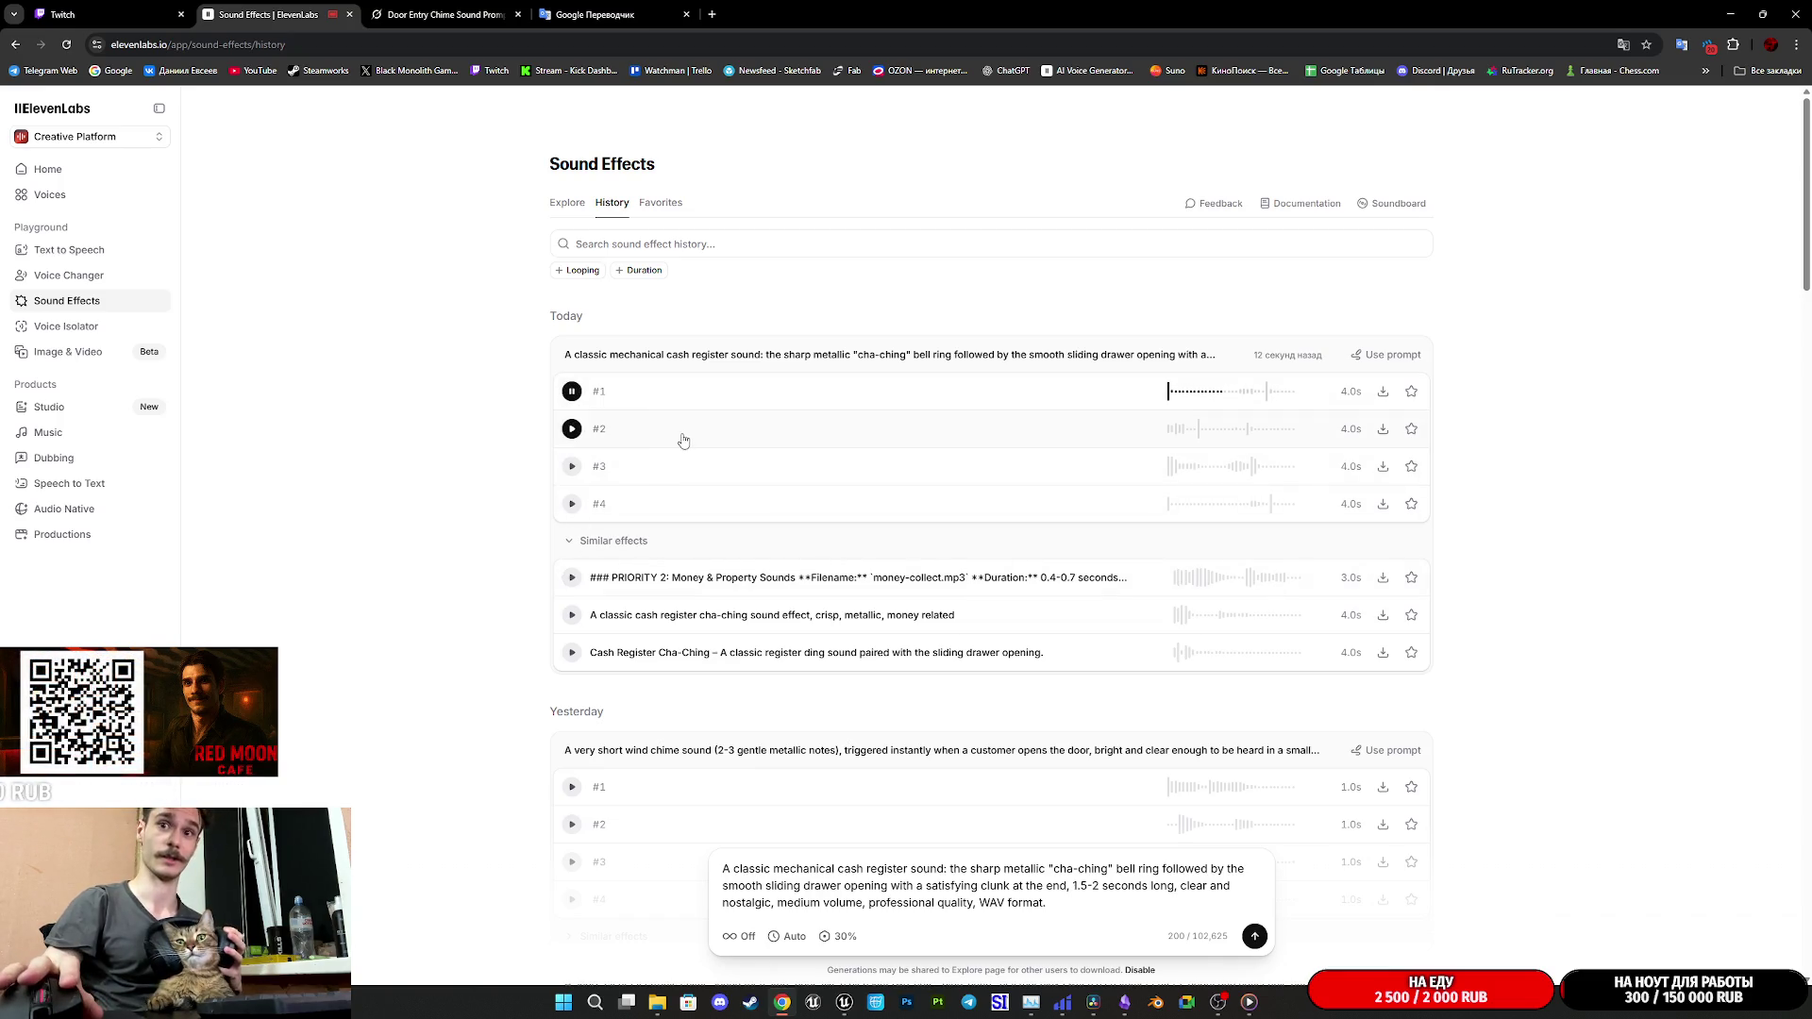
left_click(571, 430)
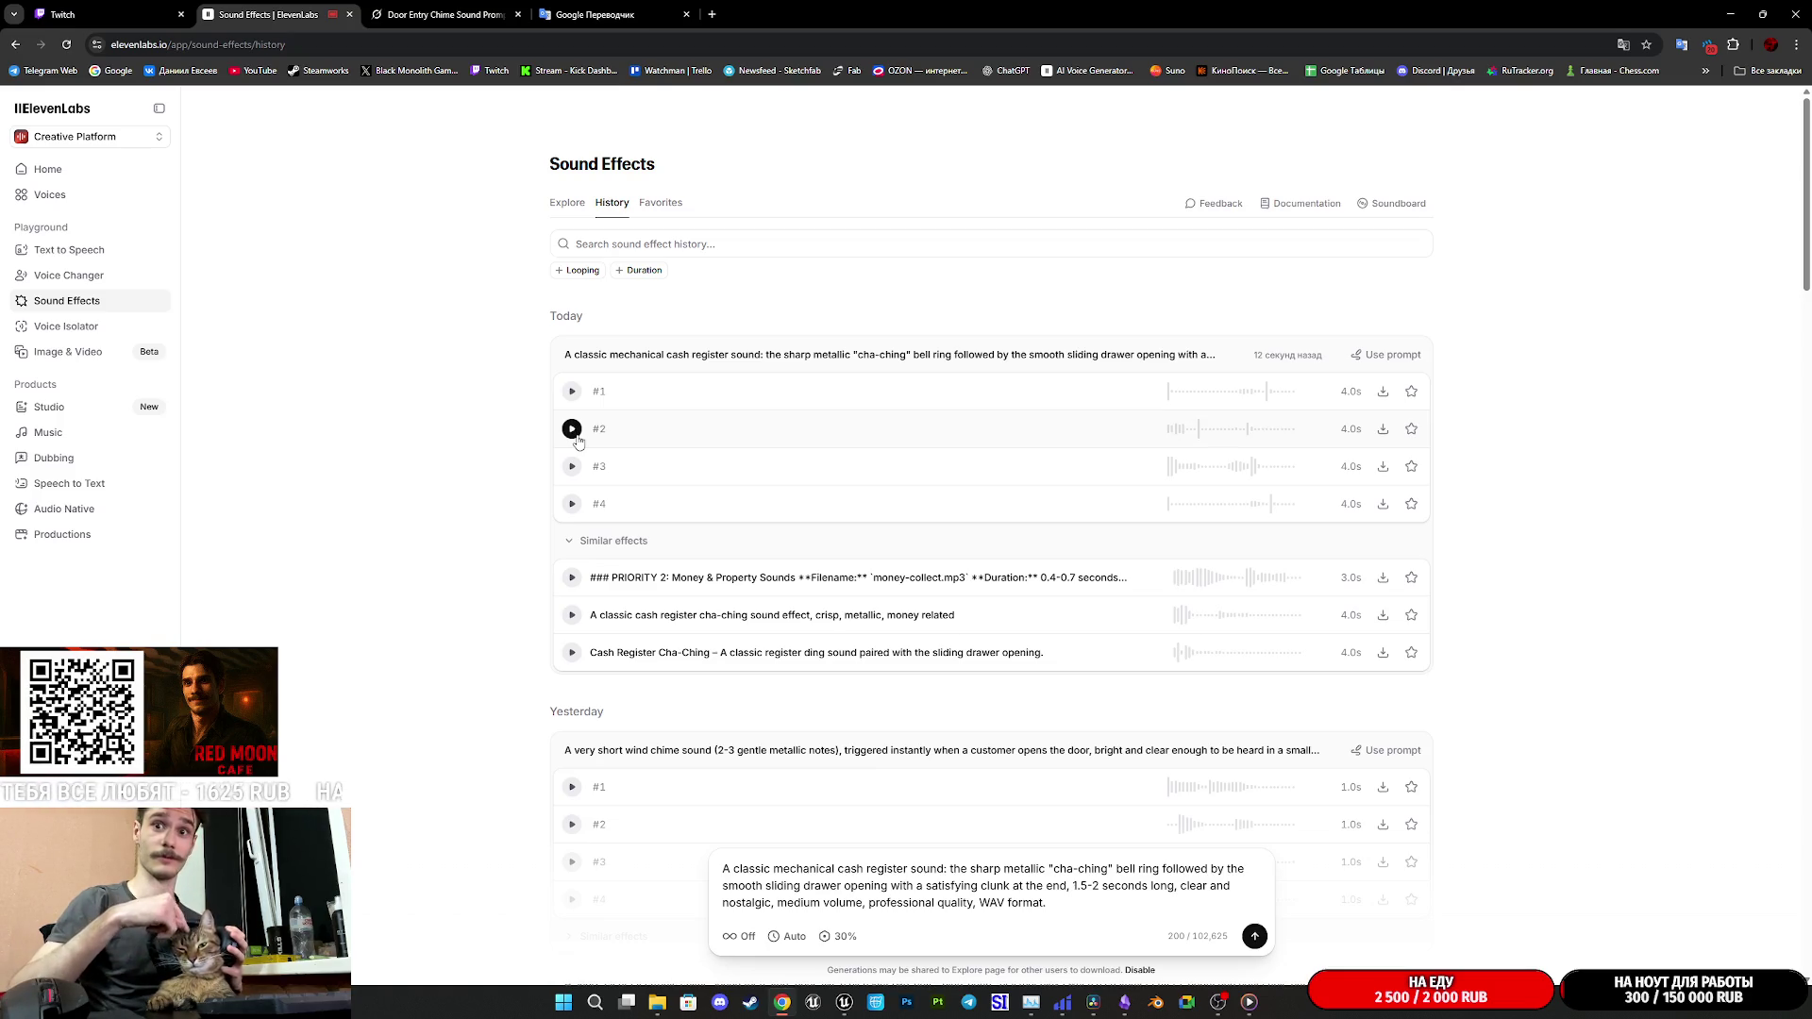
left_click(574, 467)
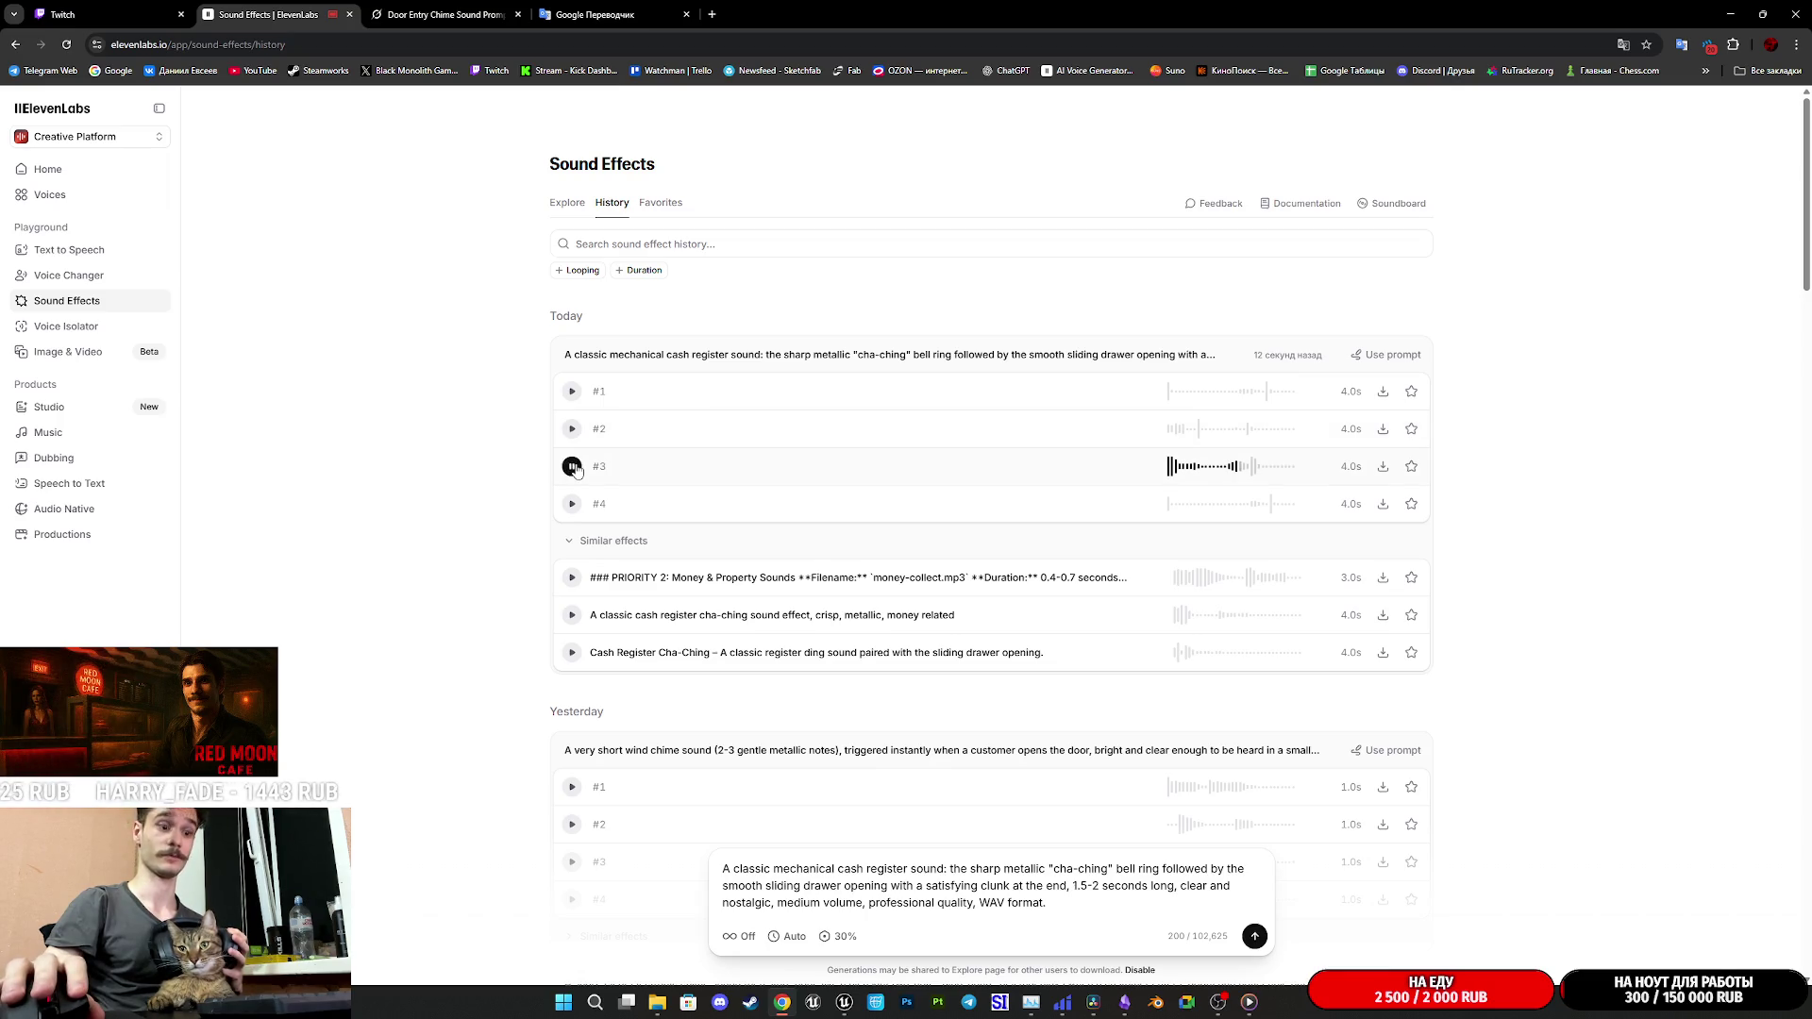
left_click(1257, 938)
- Delete '1.5-2 seconds long… WAV format.' from the prompt, regenerate, and play the new clip #1
mouse_move(1056, 906)
left_mouse_down()
mouse_move(1092, 887)
mouse_move(1075, 888)
left_mouse_up()
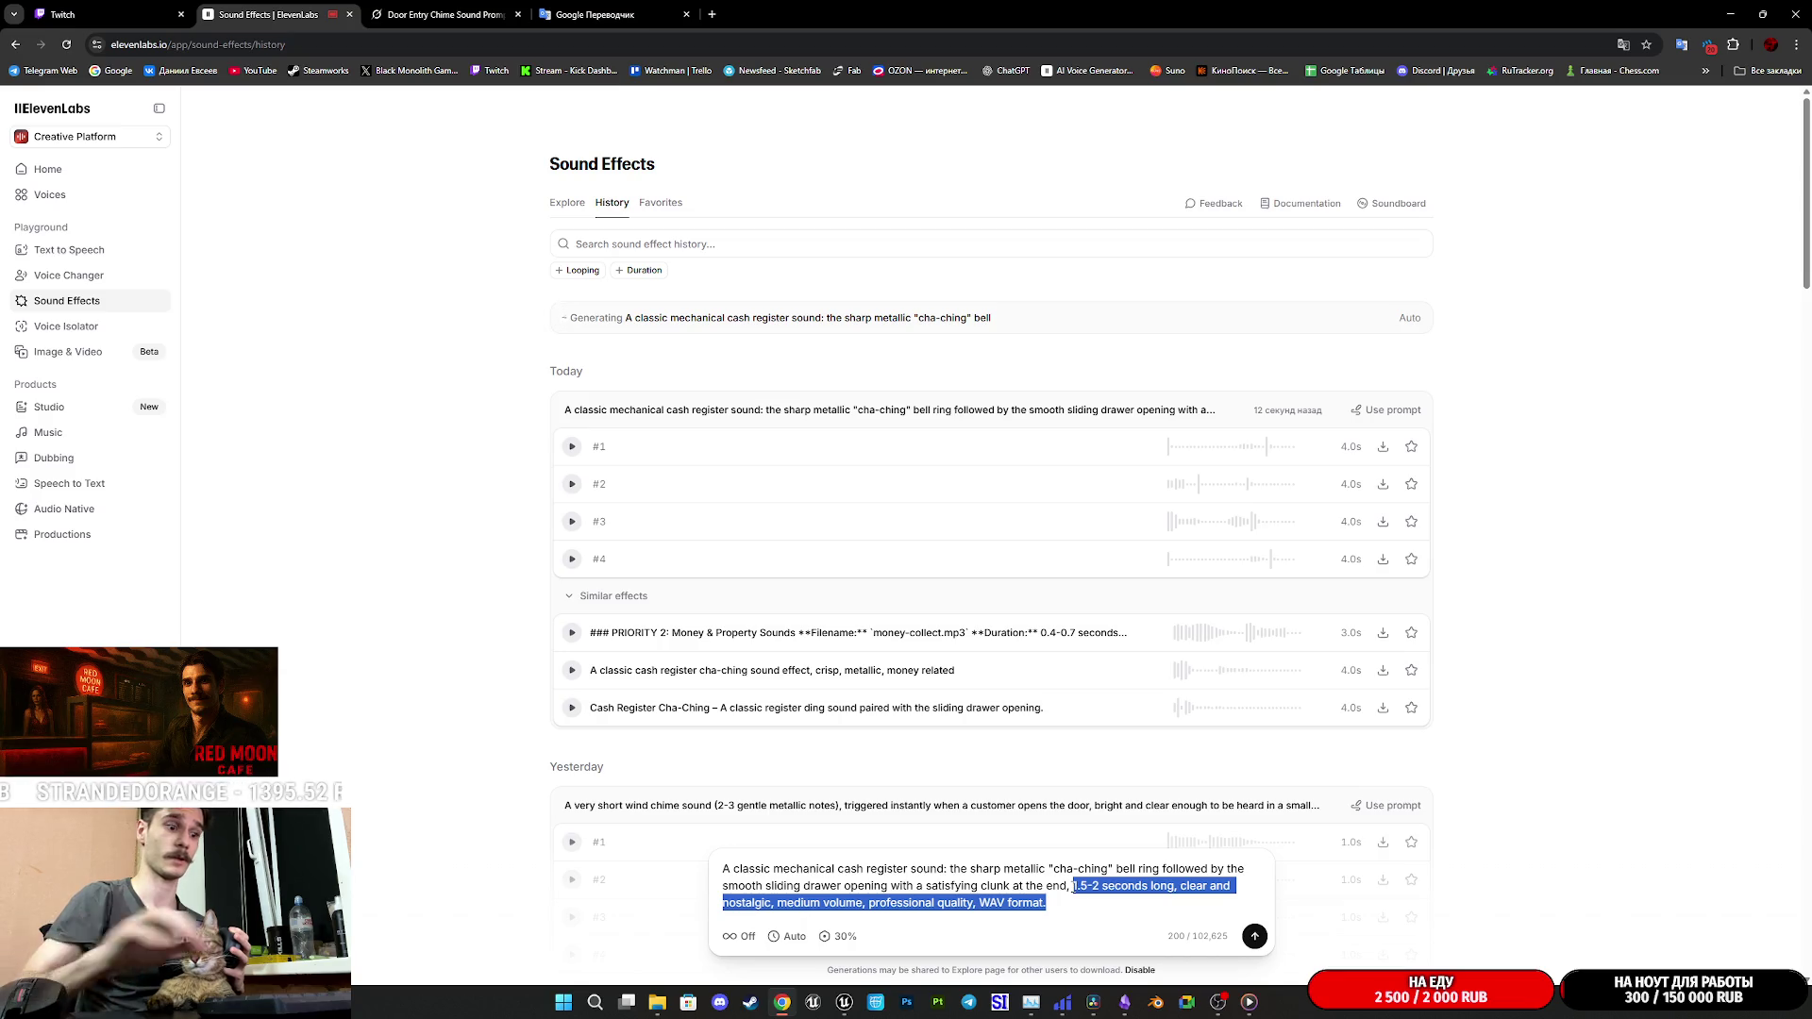
key("BackSpace")
left_click(1251, 941)
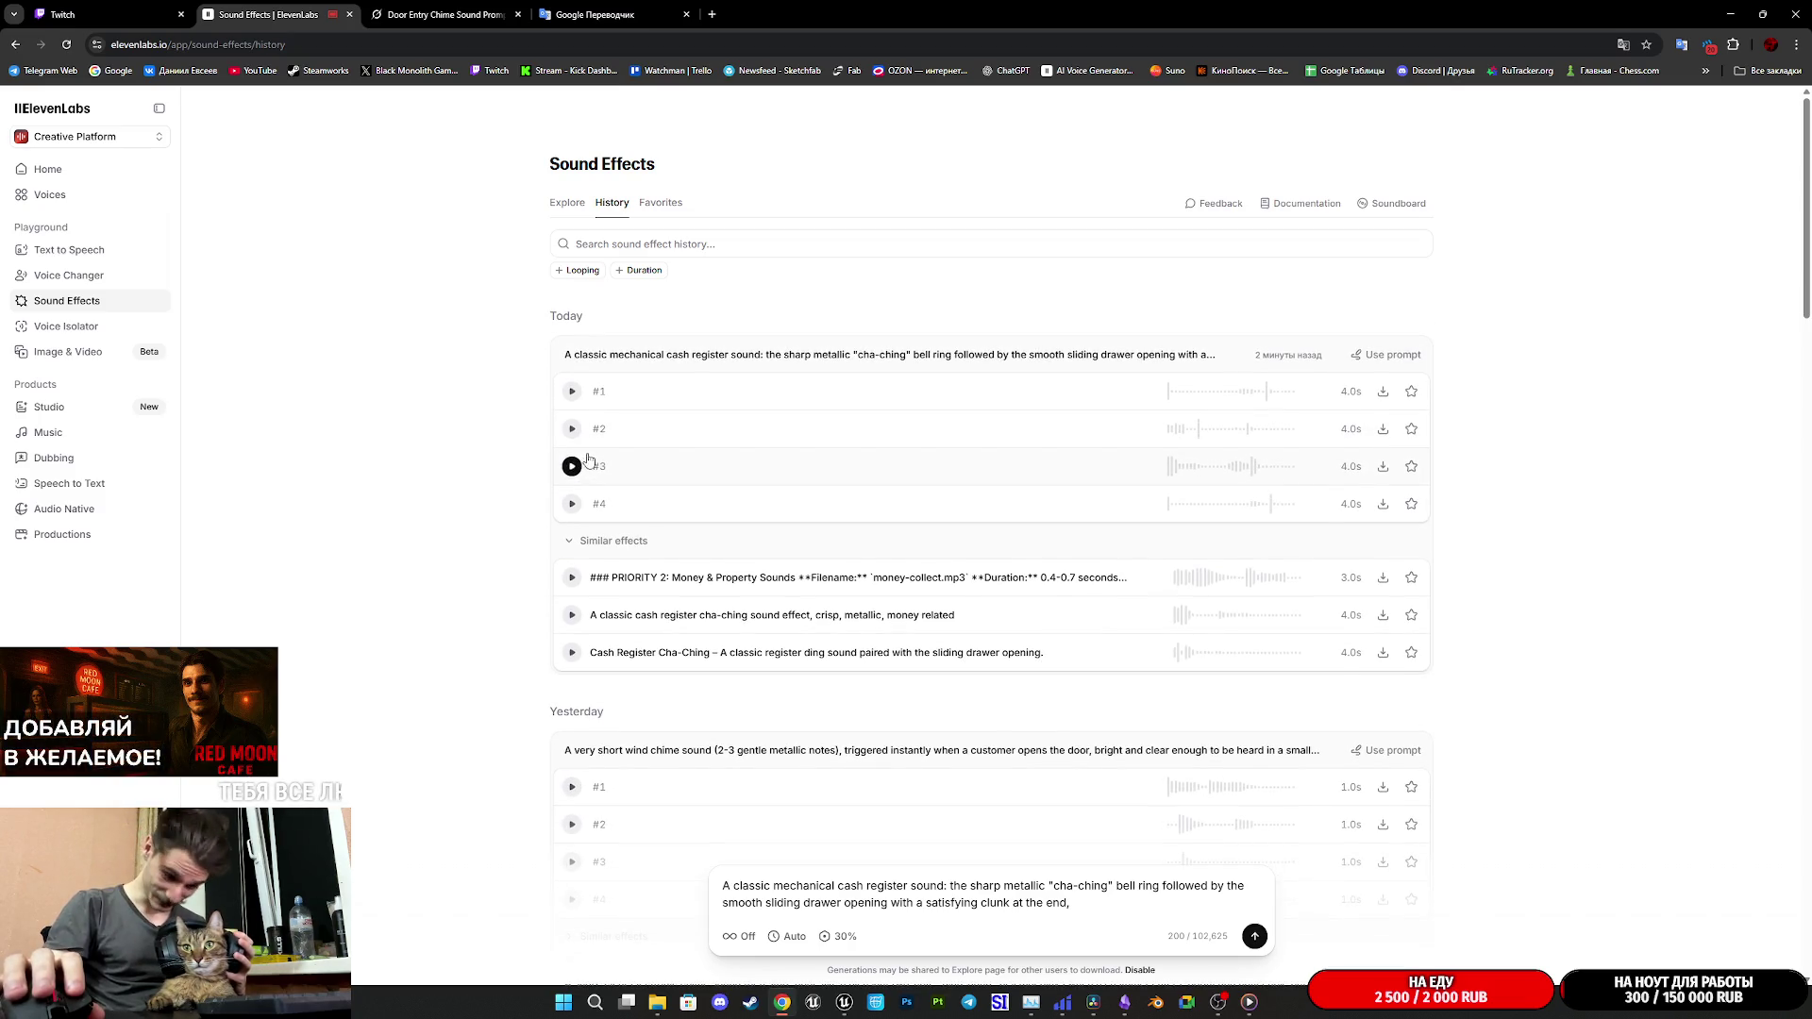
left_click(571, 391)
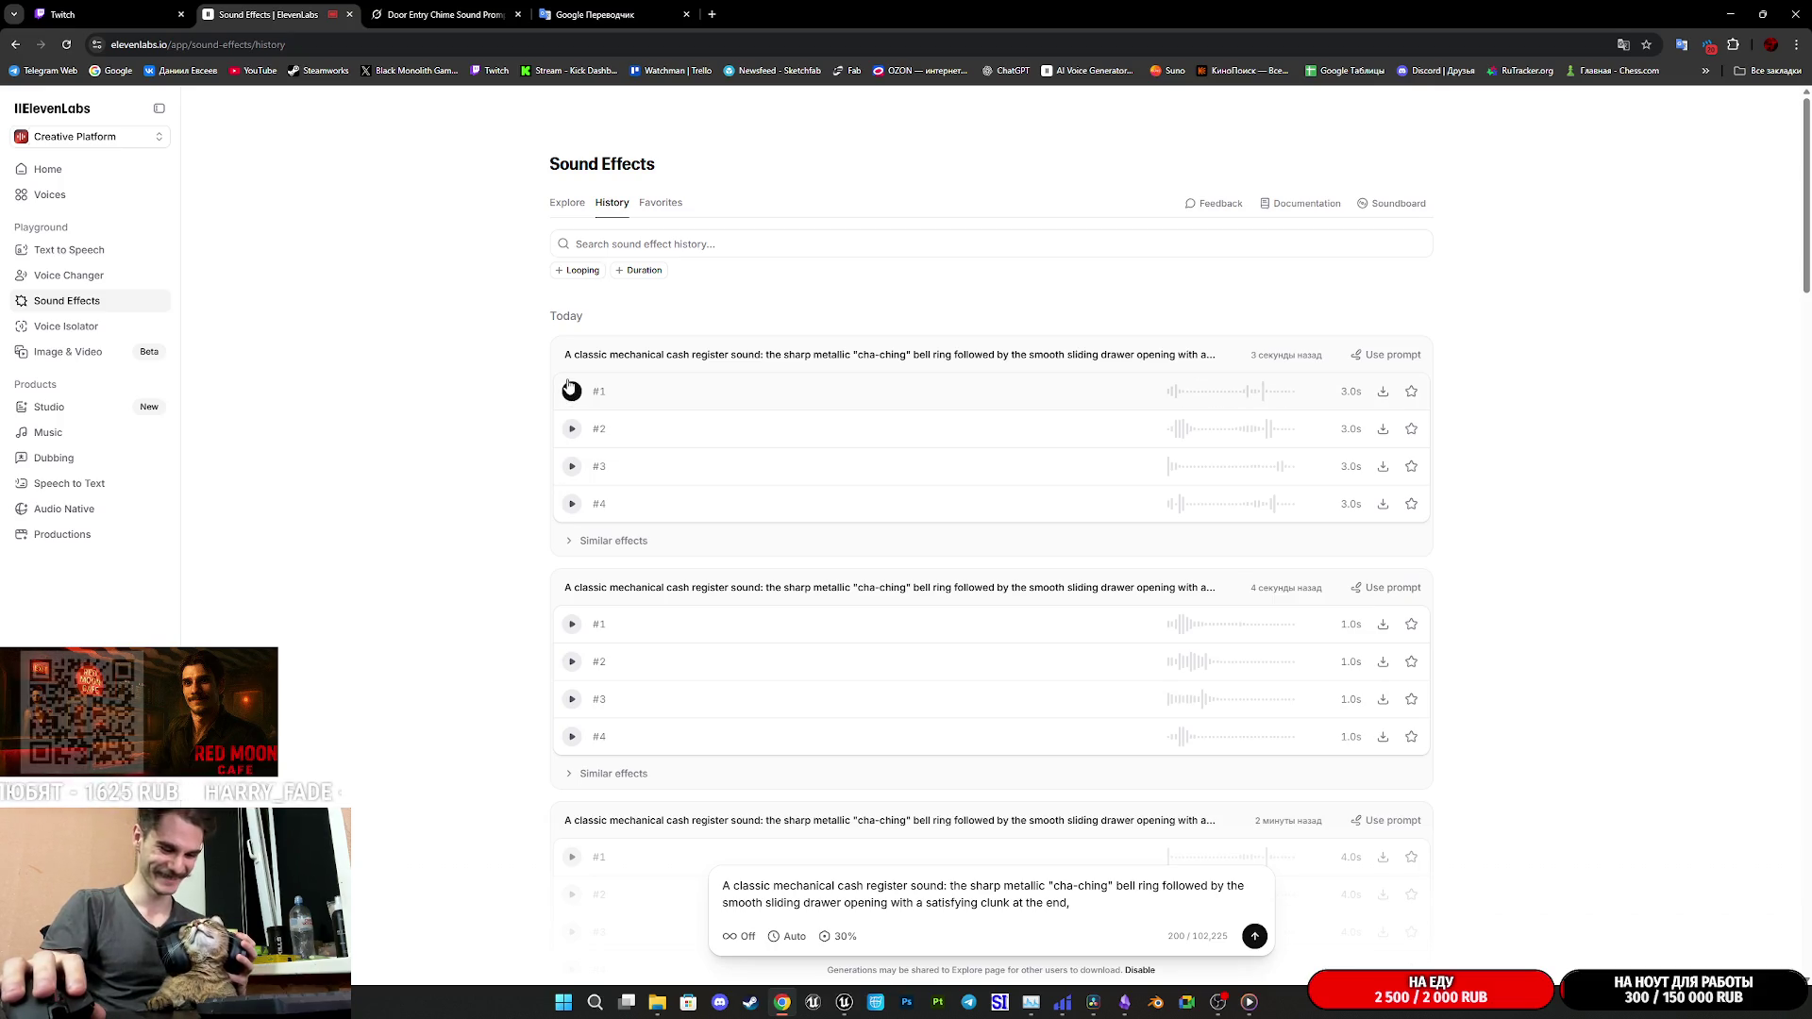
- Play clips #2, #3 and #4 of the 3-second cash register batch, then play the first similar effect
left_click(571, 429)
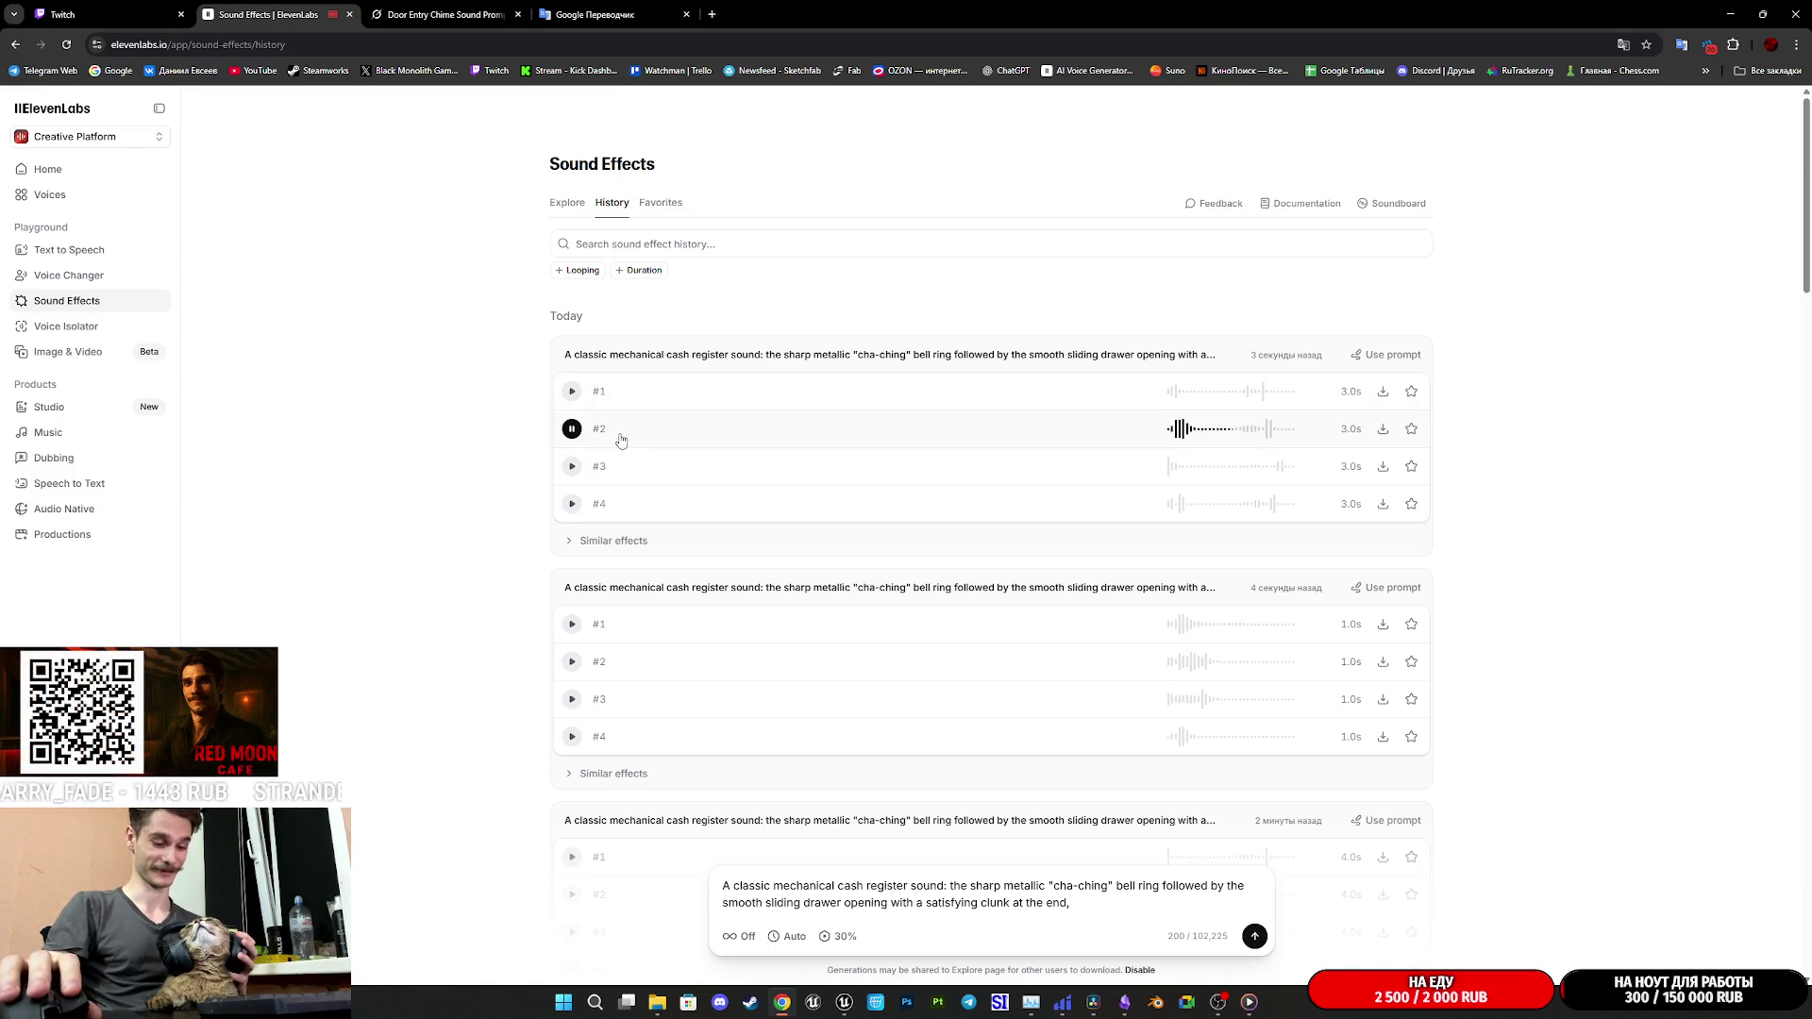
left_click(572, 466)
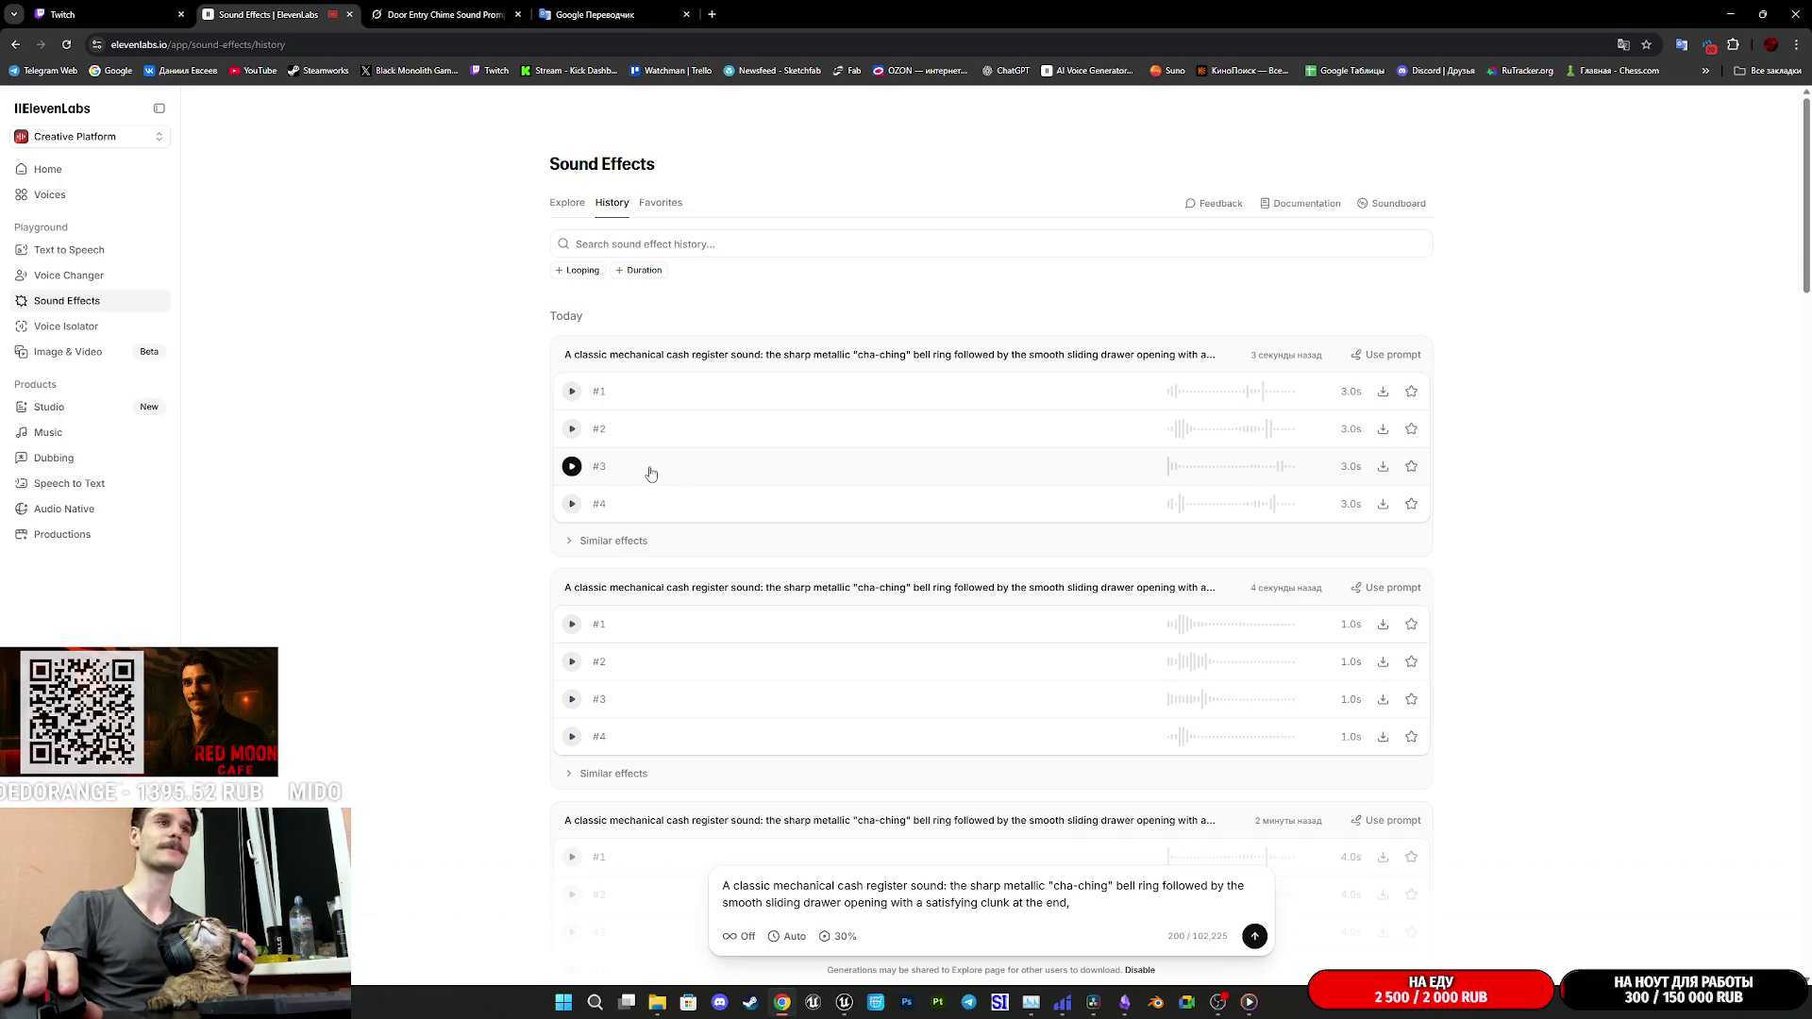
left_click(572, 469)
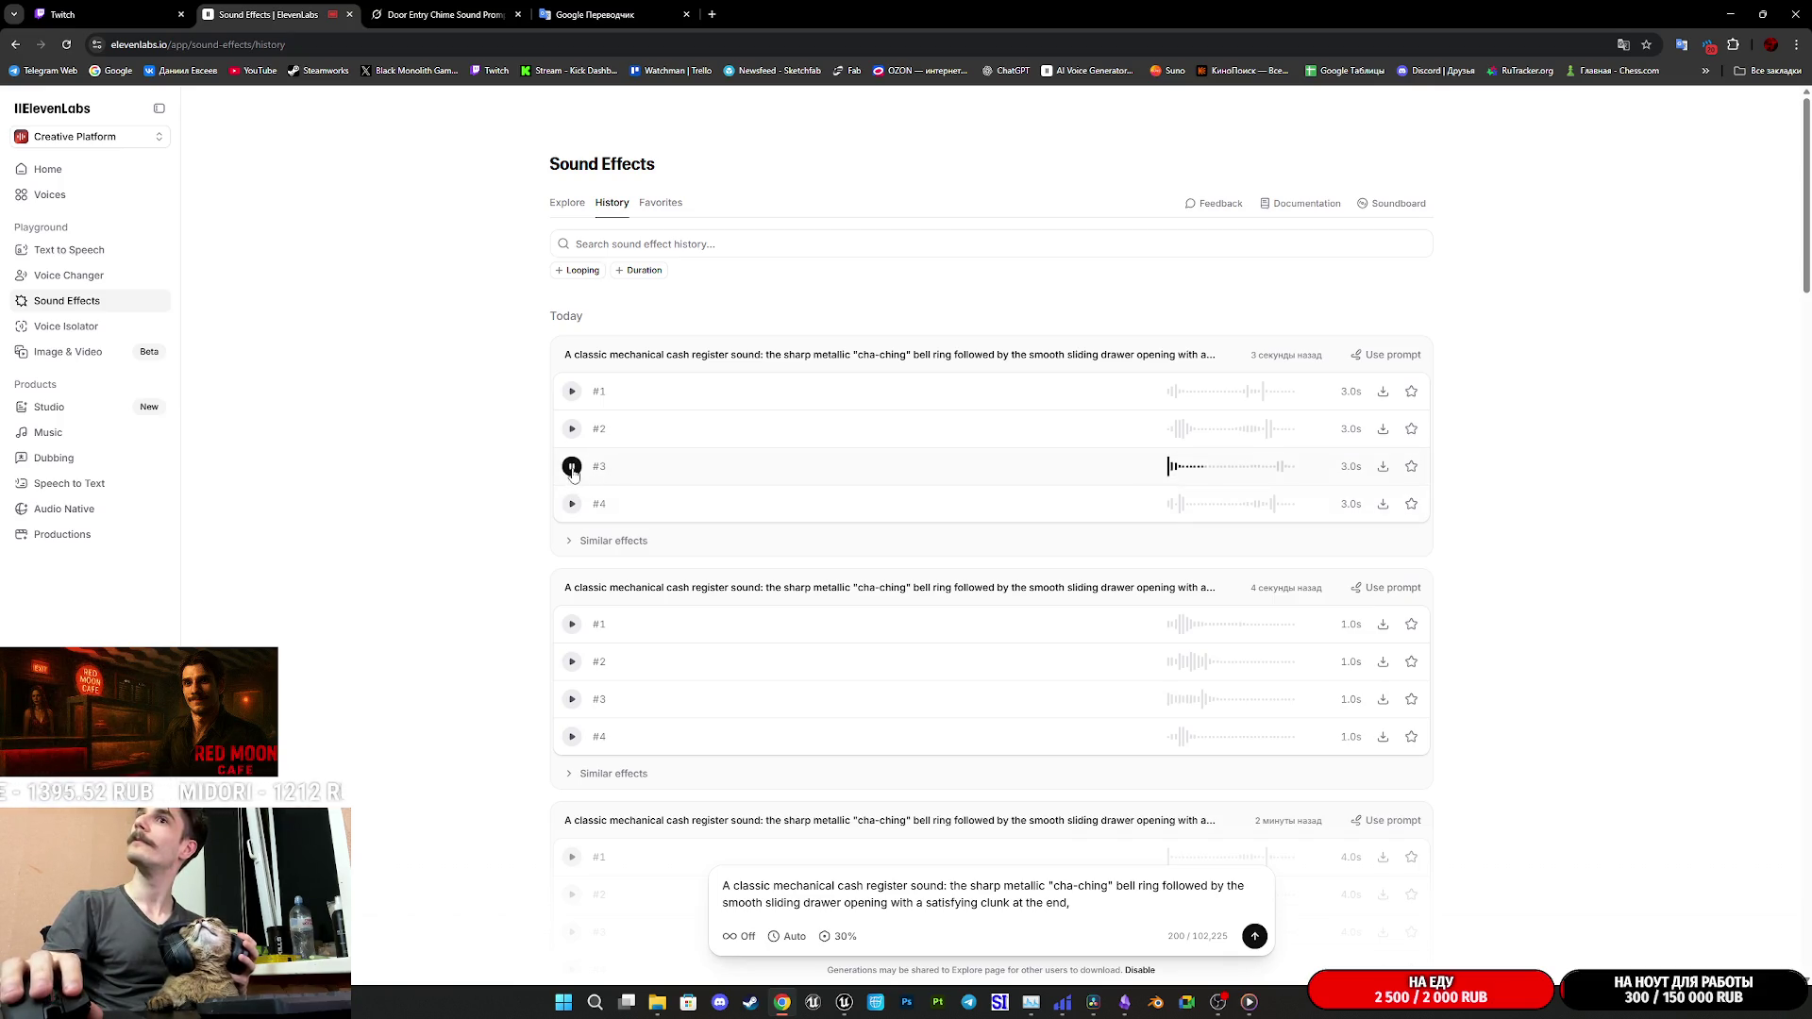
left_click(573, 504)
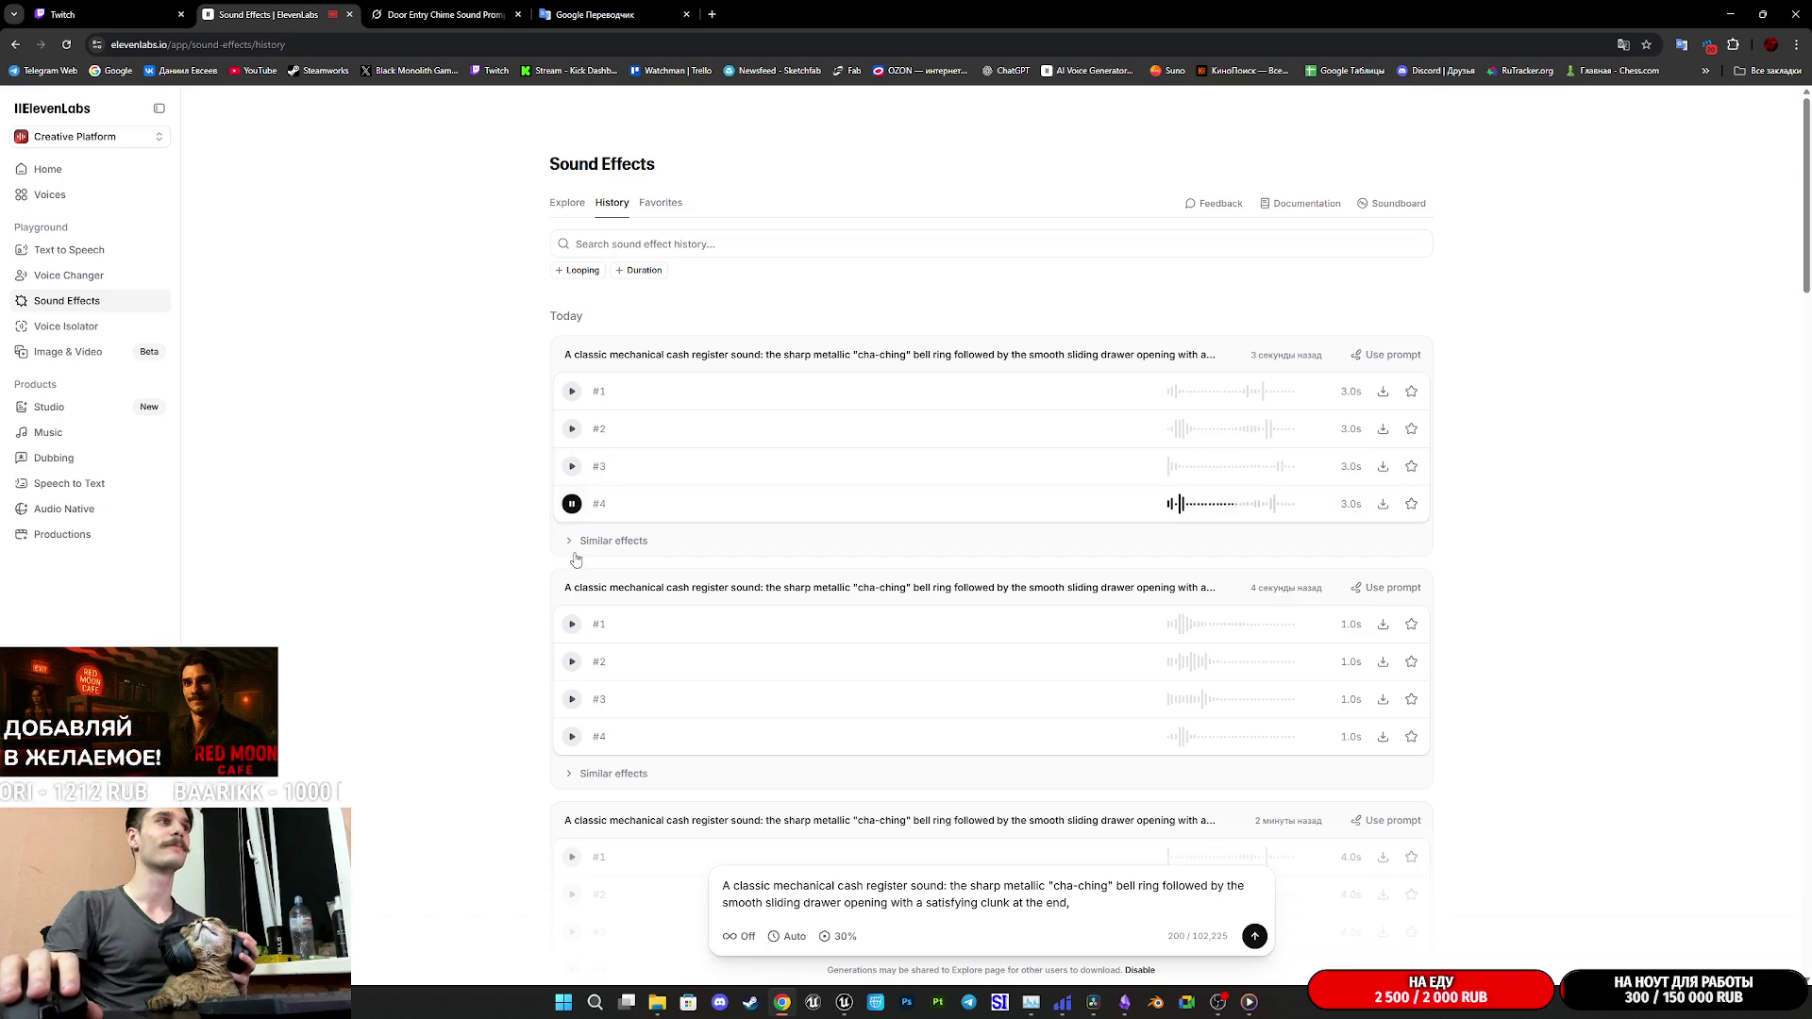
left_click(570, 543)
left_click(573, 578)
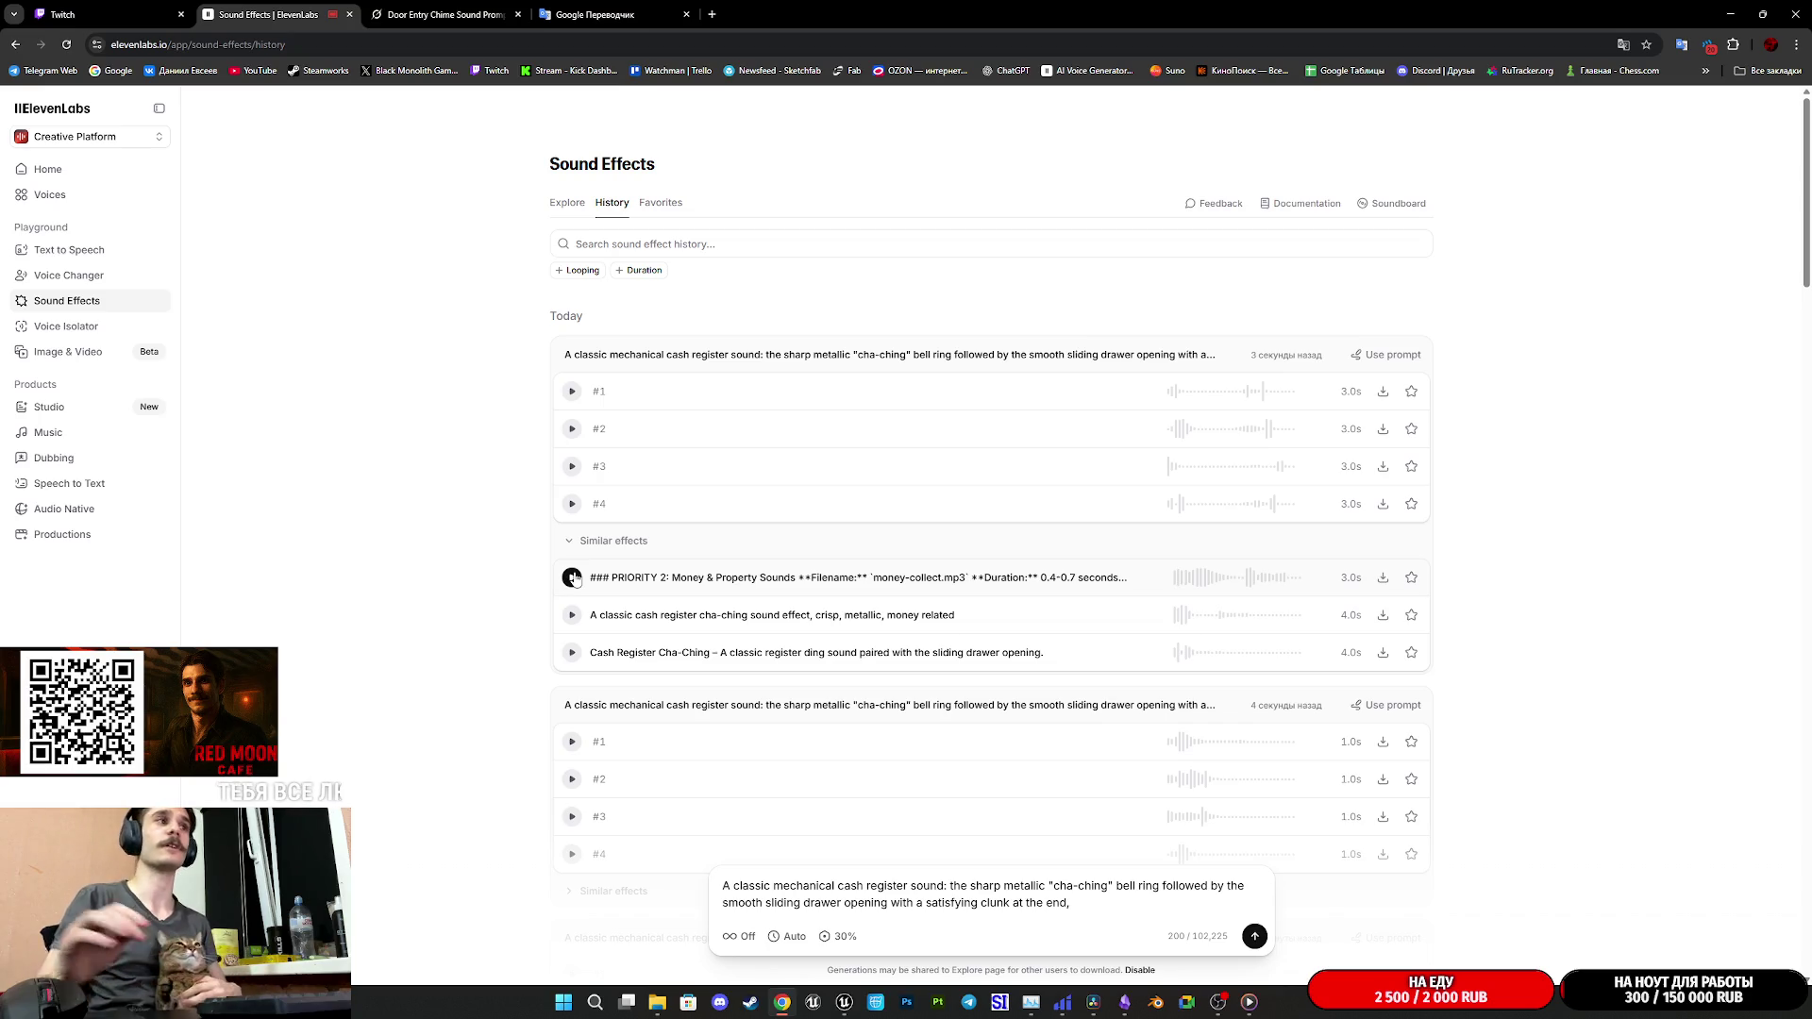
- Play the similar money effects, including the metallic cha-ching and Cash Register Cha-Ching, then view Twitch
left_click(573, 577)
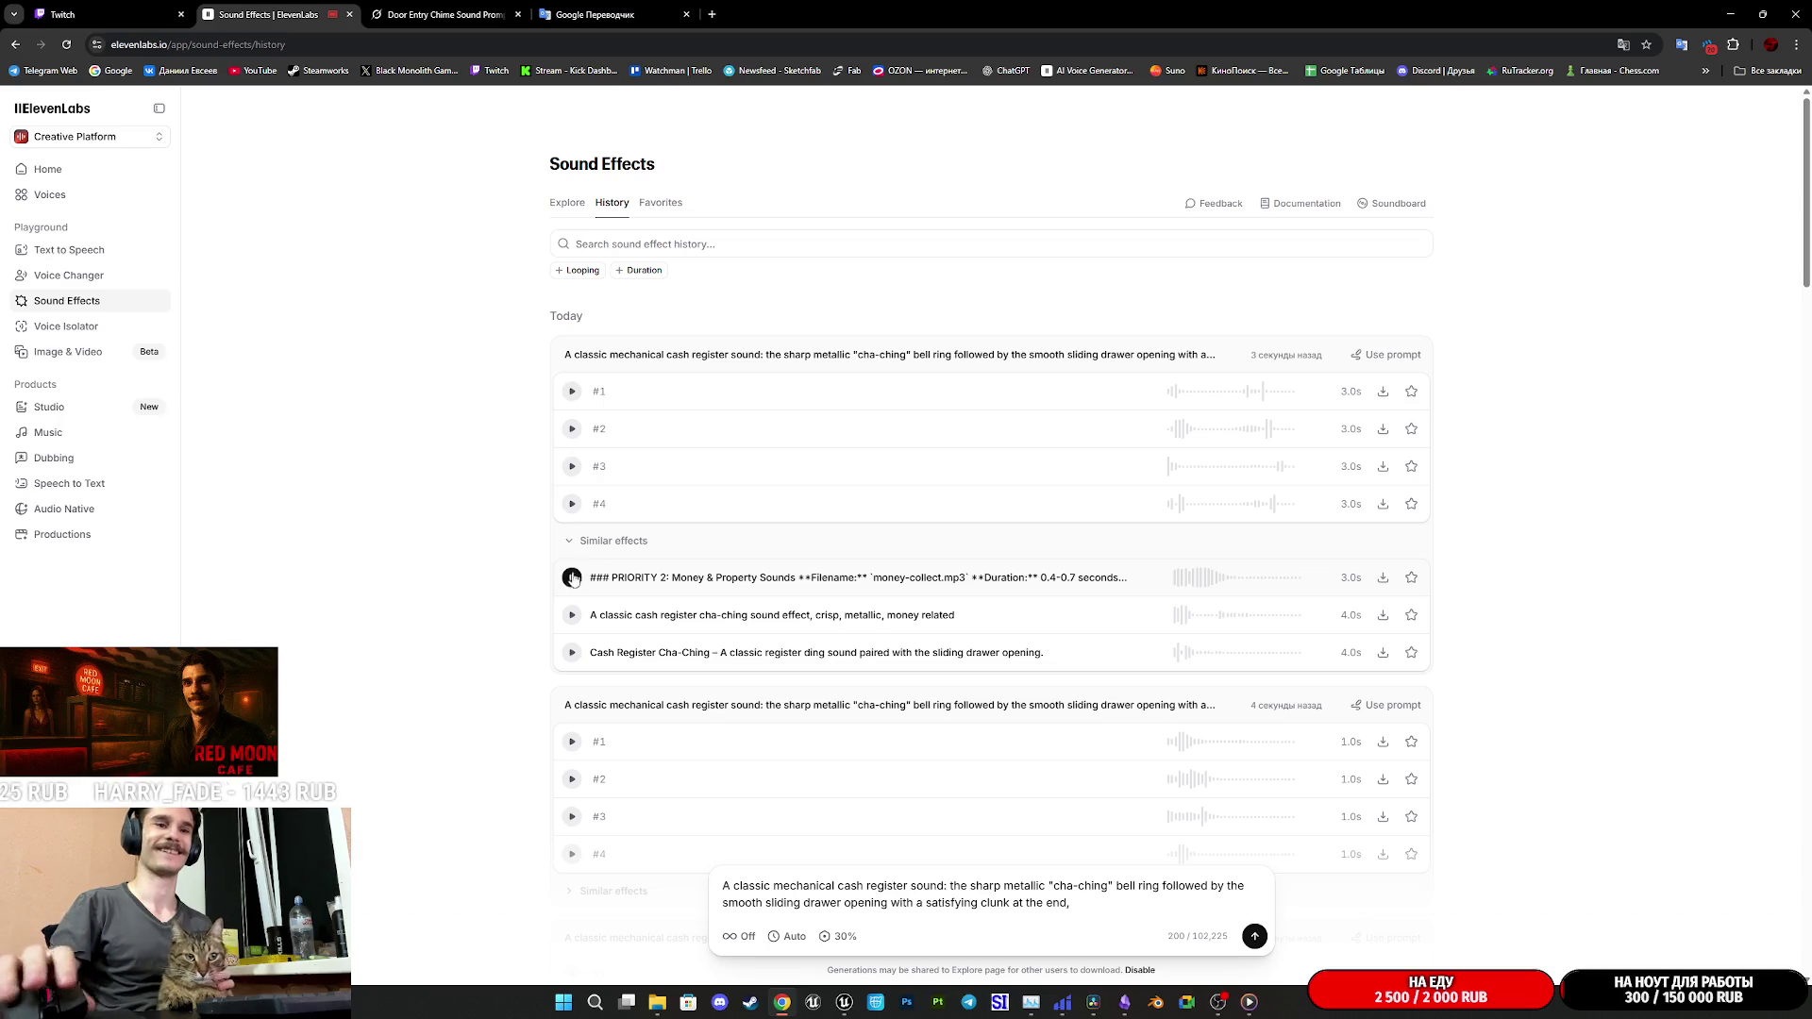
left_click(572, 615)
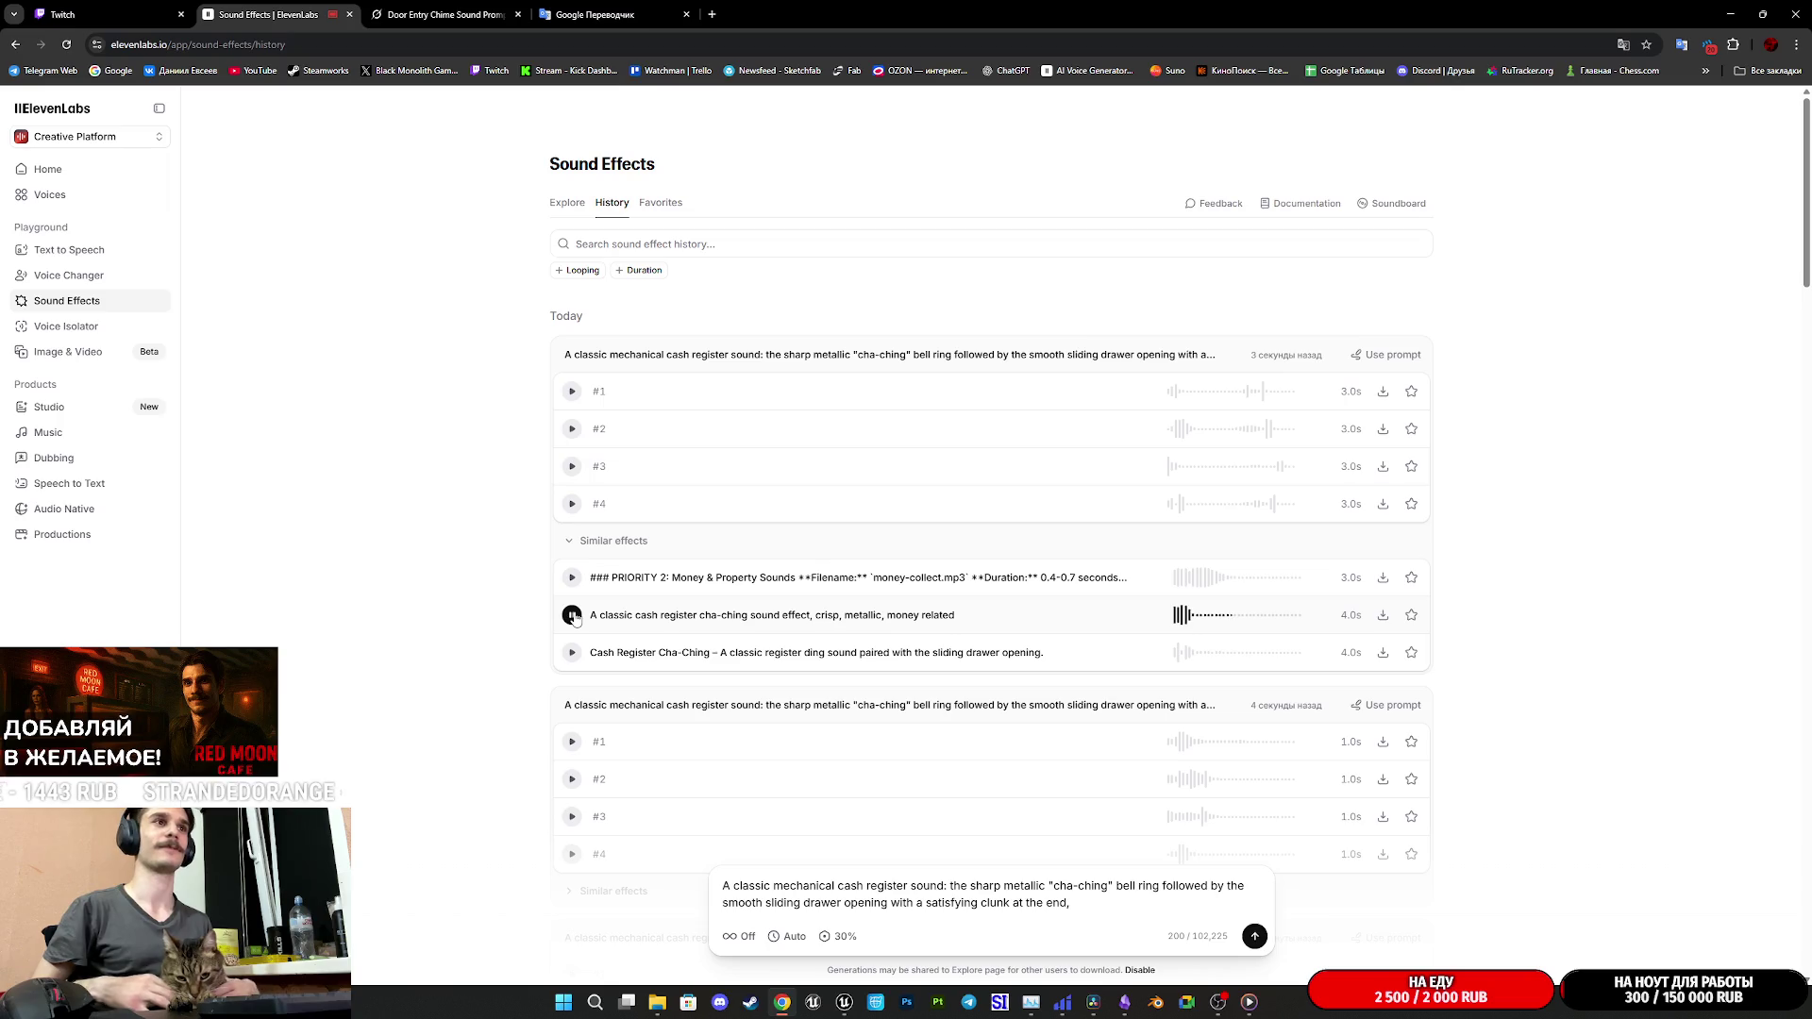
left_click(573, 659)
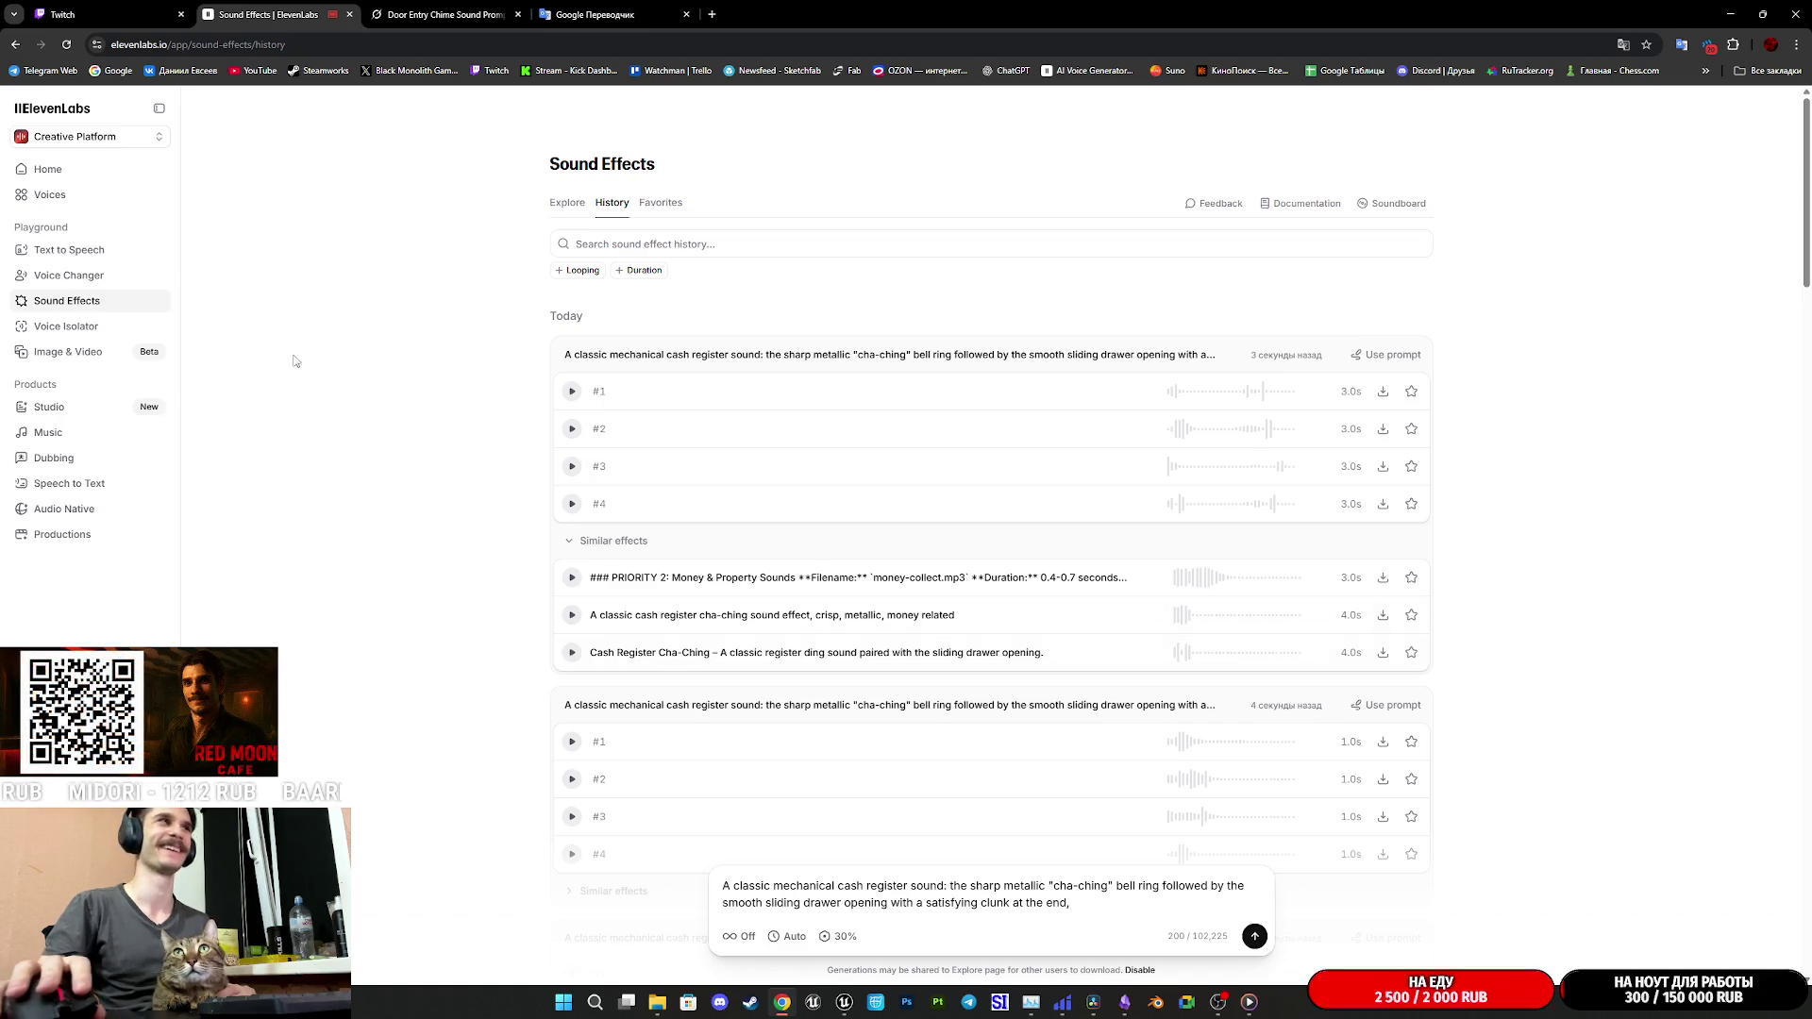
left_click(93, 14)
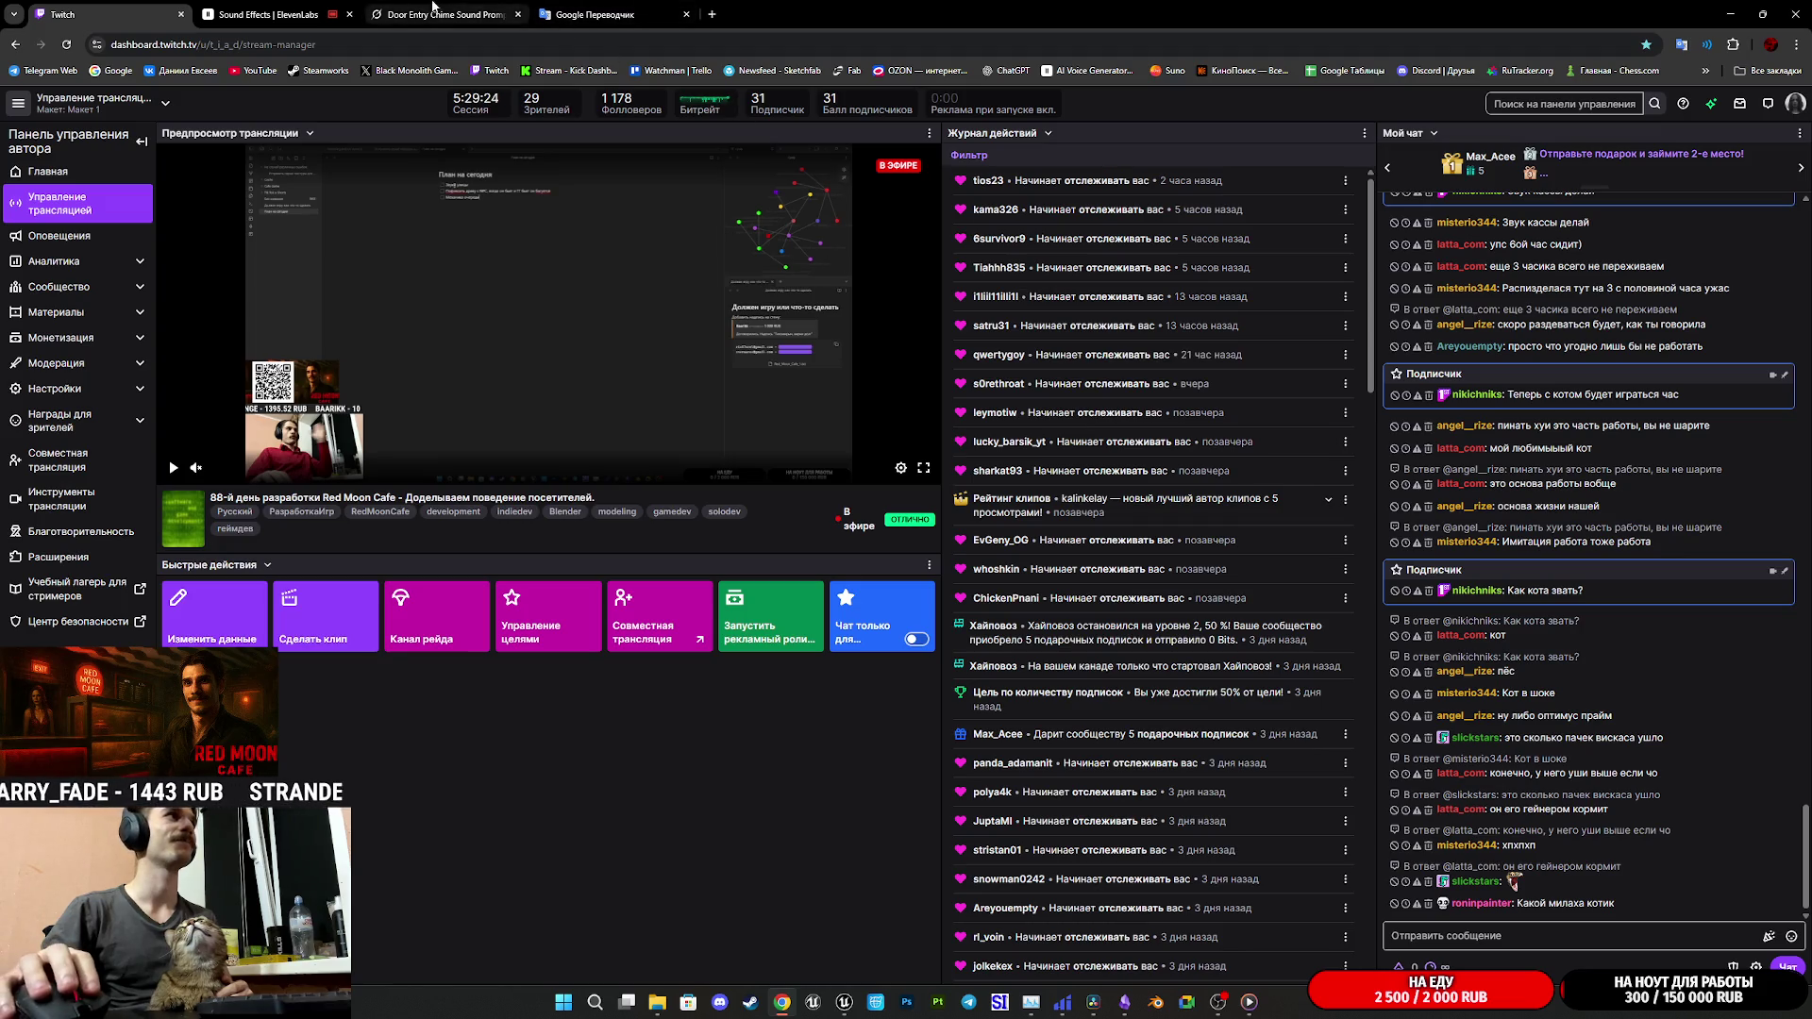
- Copy the cash register drawer-opening prompt from the Grok chat and return to ElevenLabs
left_click(410, 6)
scroll(1160, 594, "down", 3)
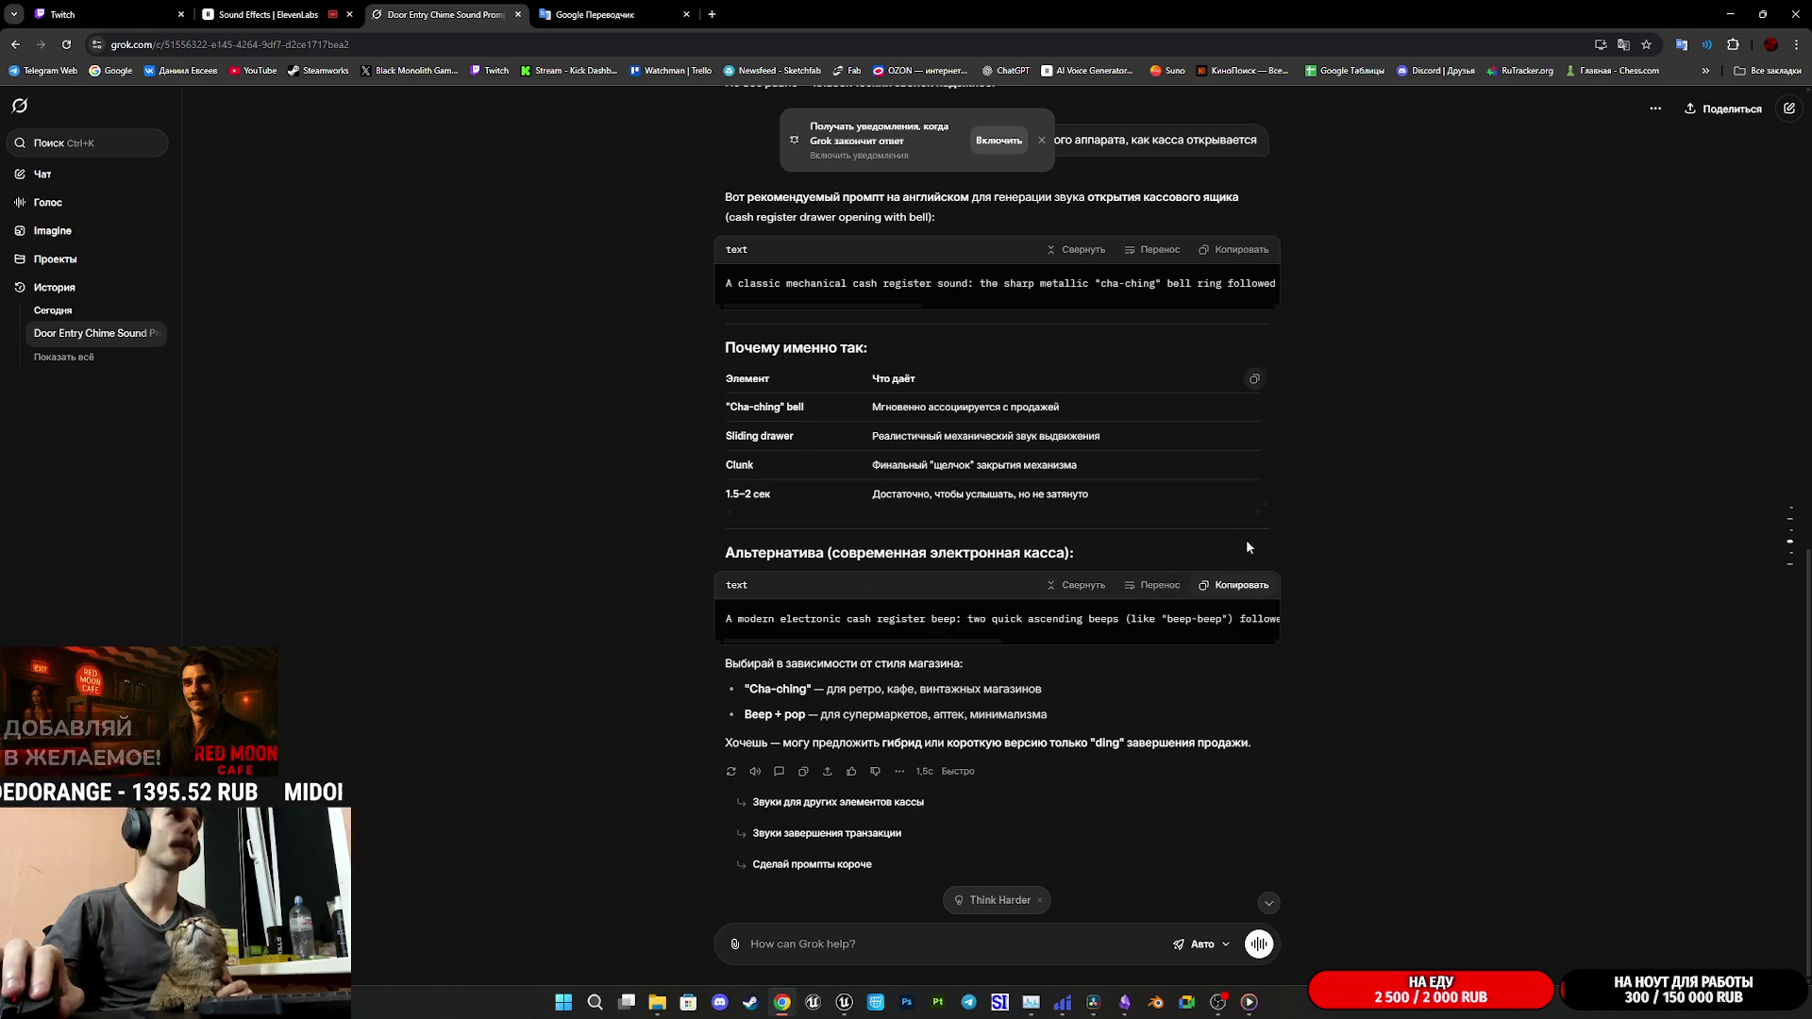
left_click(1229, 264)
left_click(269, 14)
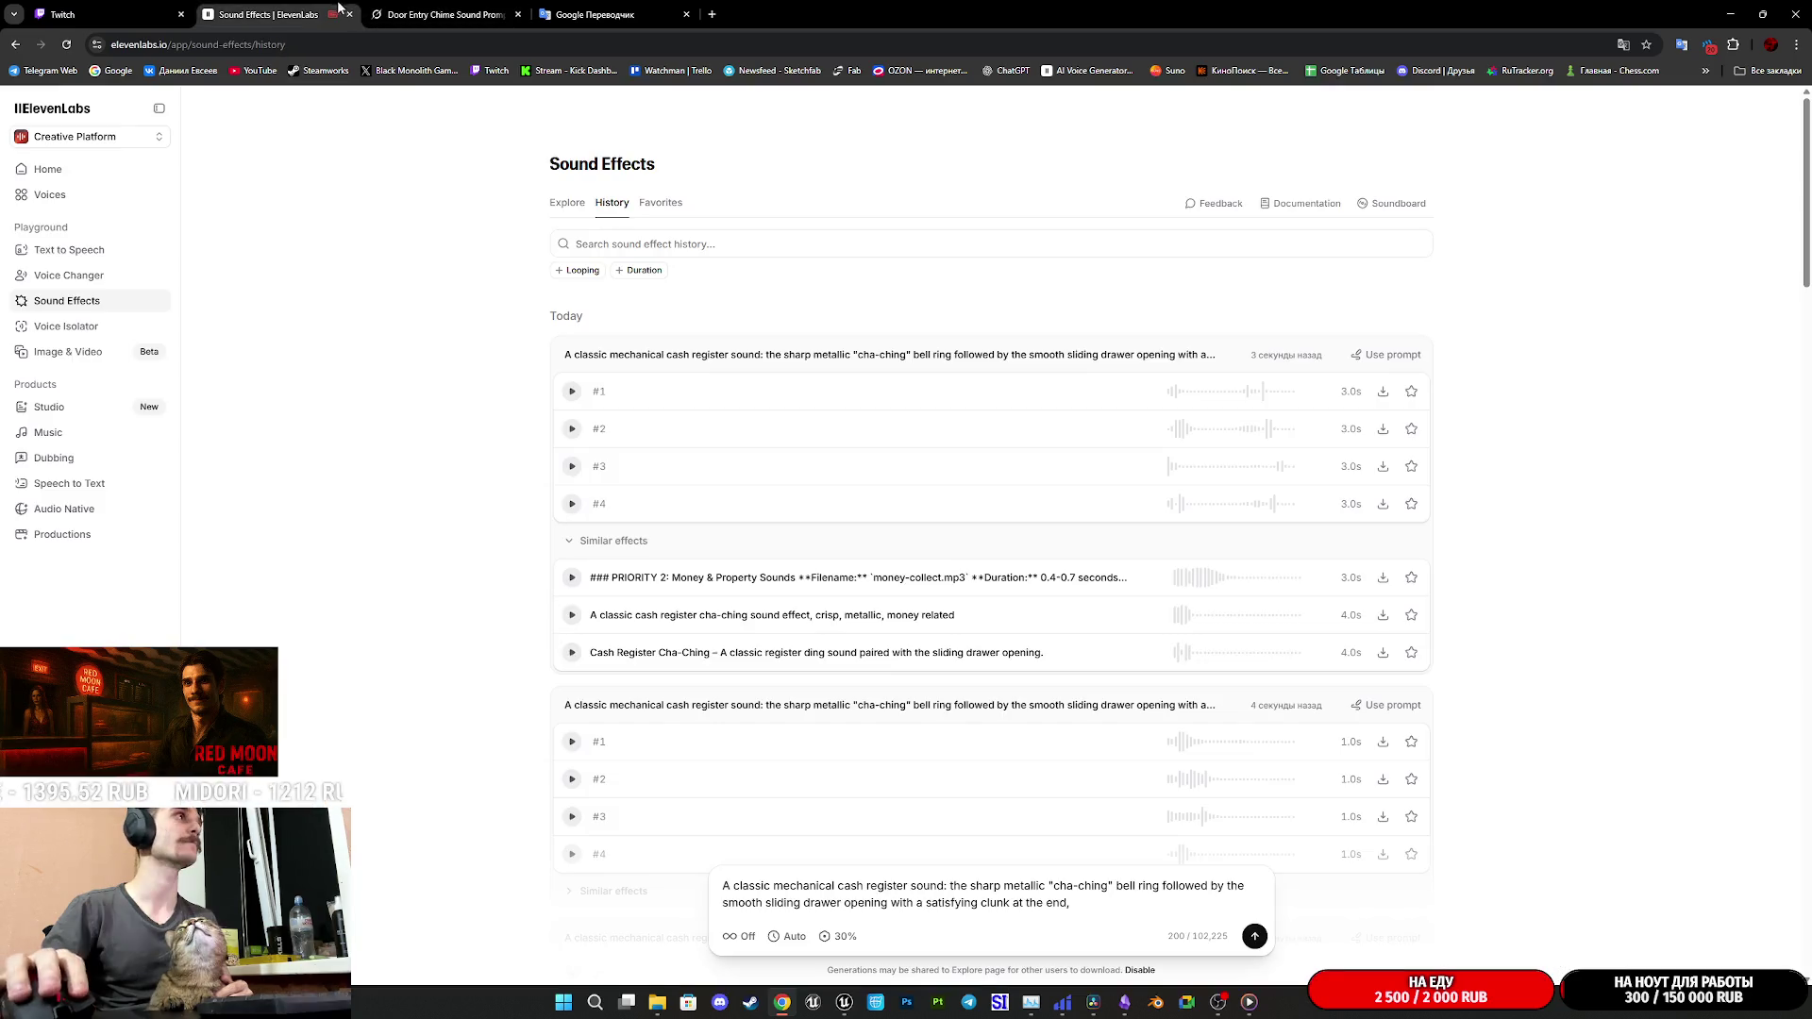
- Generate a cash register drawer batch, play the first 1.0s variation, then generate another batch
left_click(1254, 936)
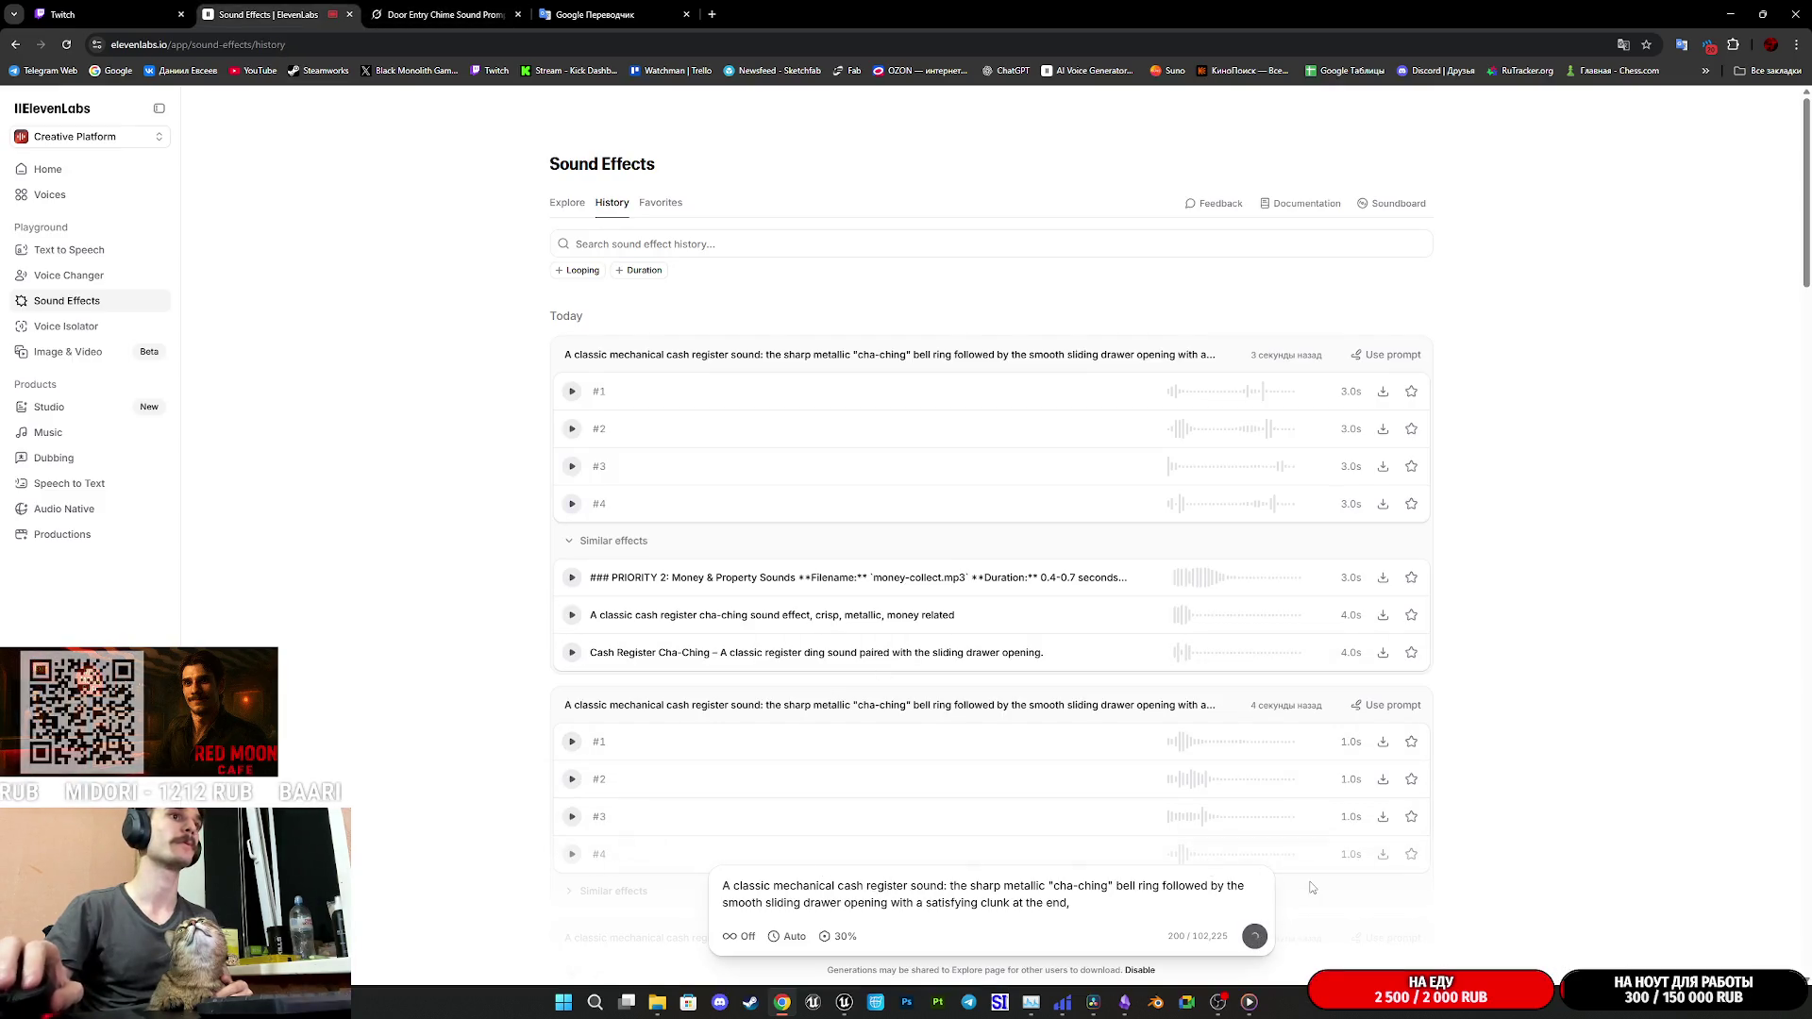
left_click(1381, 807)
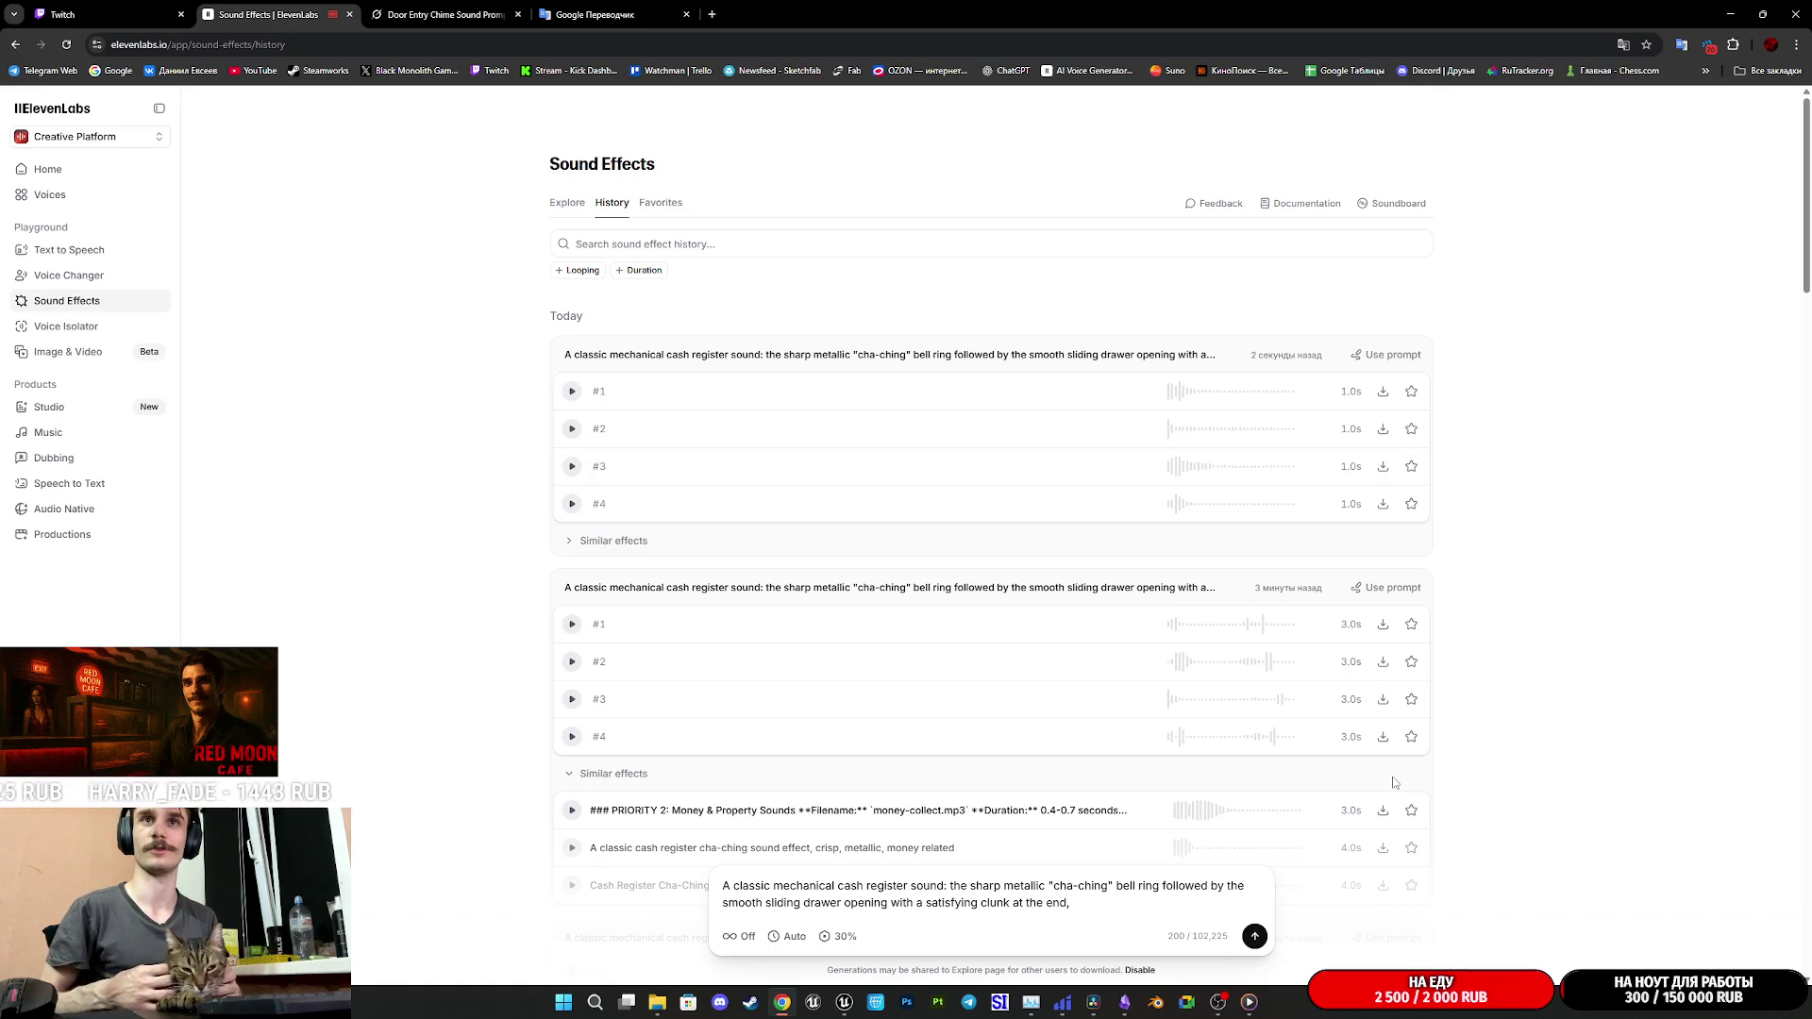
left_click(1254, 936)
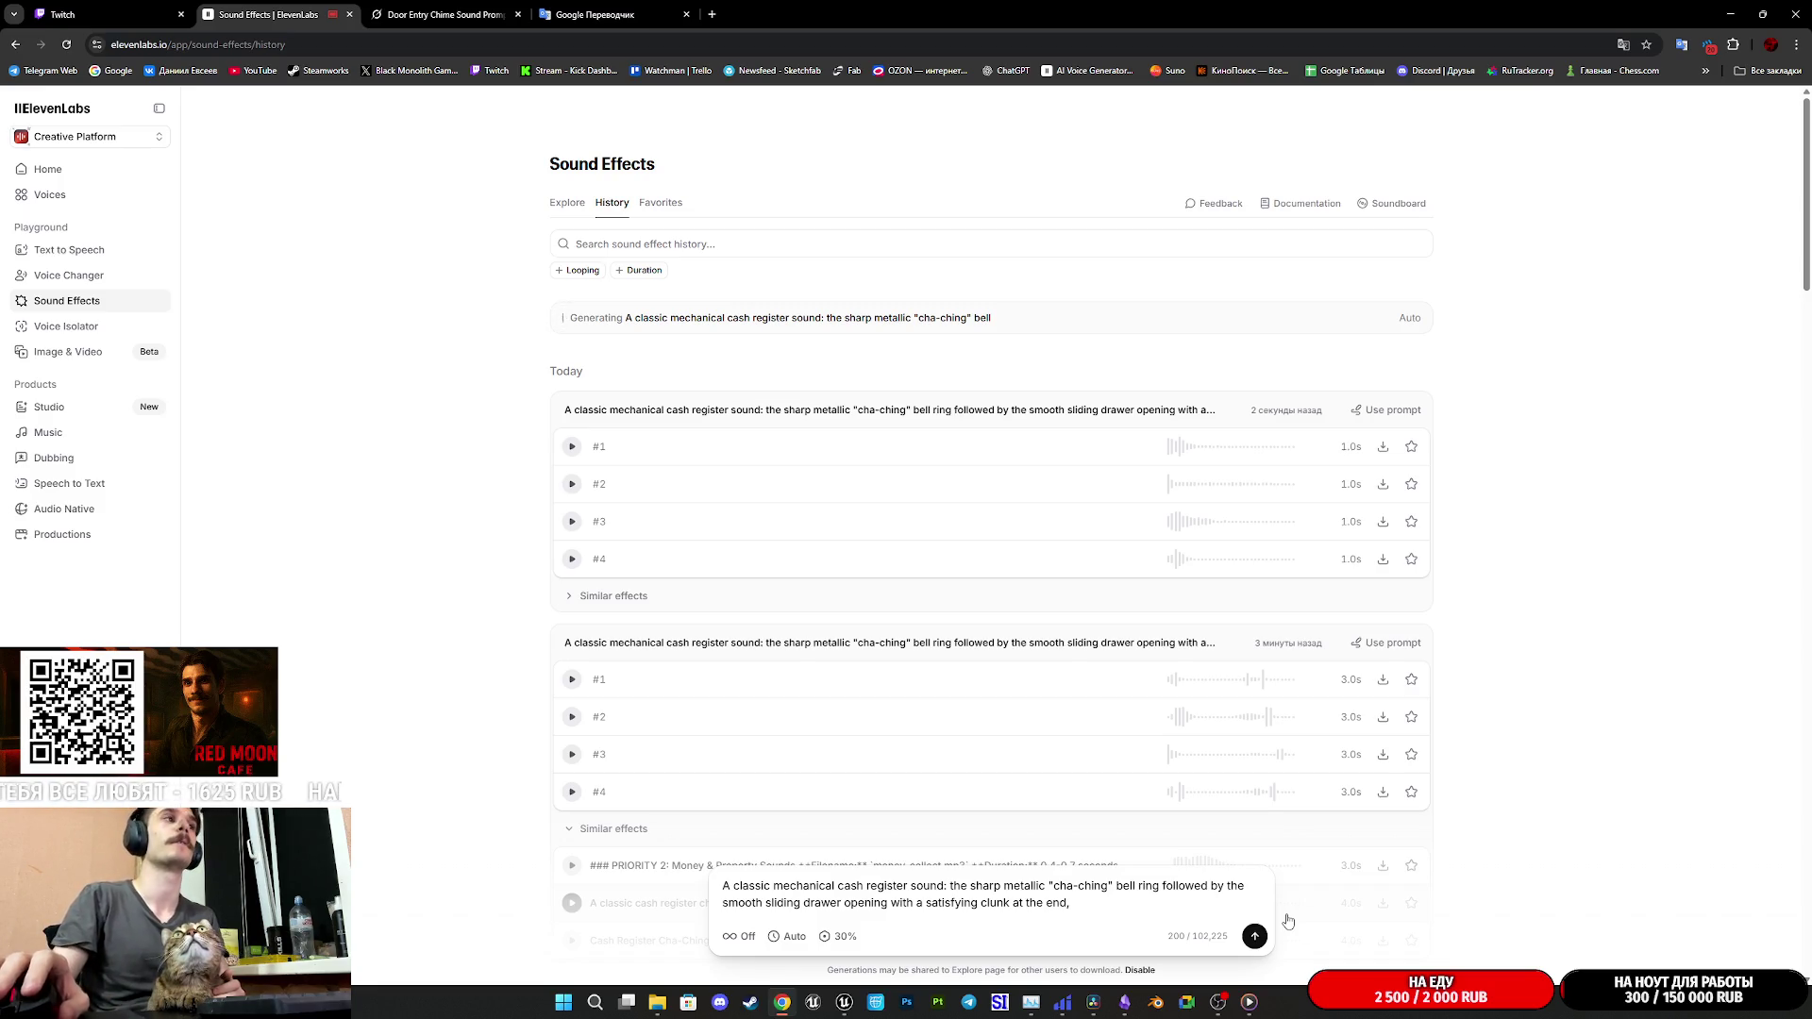
- Switch to the Twitch stream manager dashboard while the batch generates
left_click(168, 17)
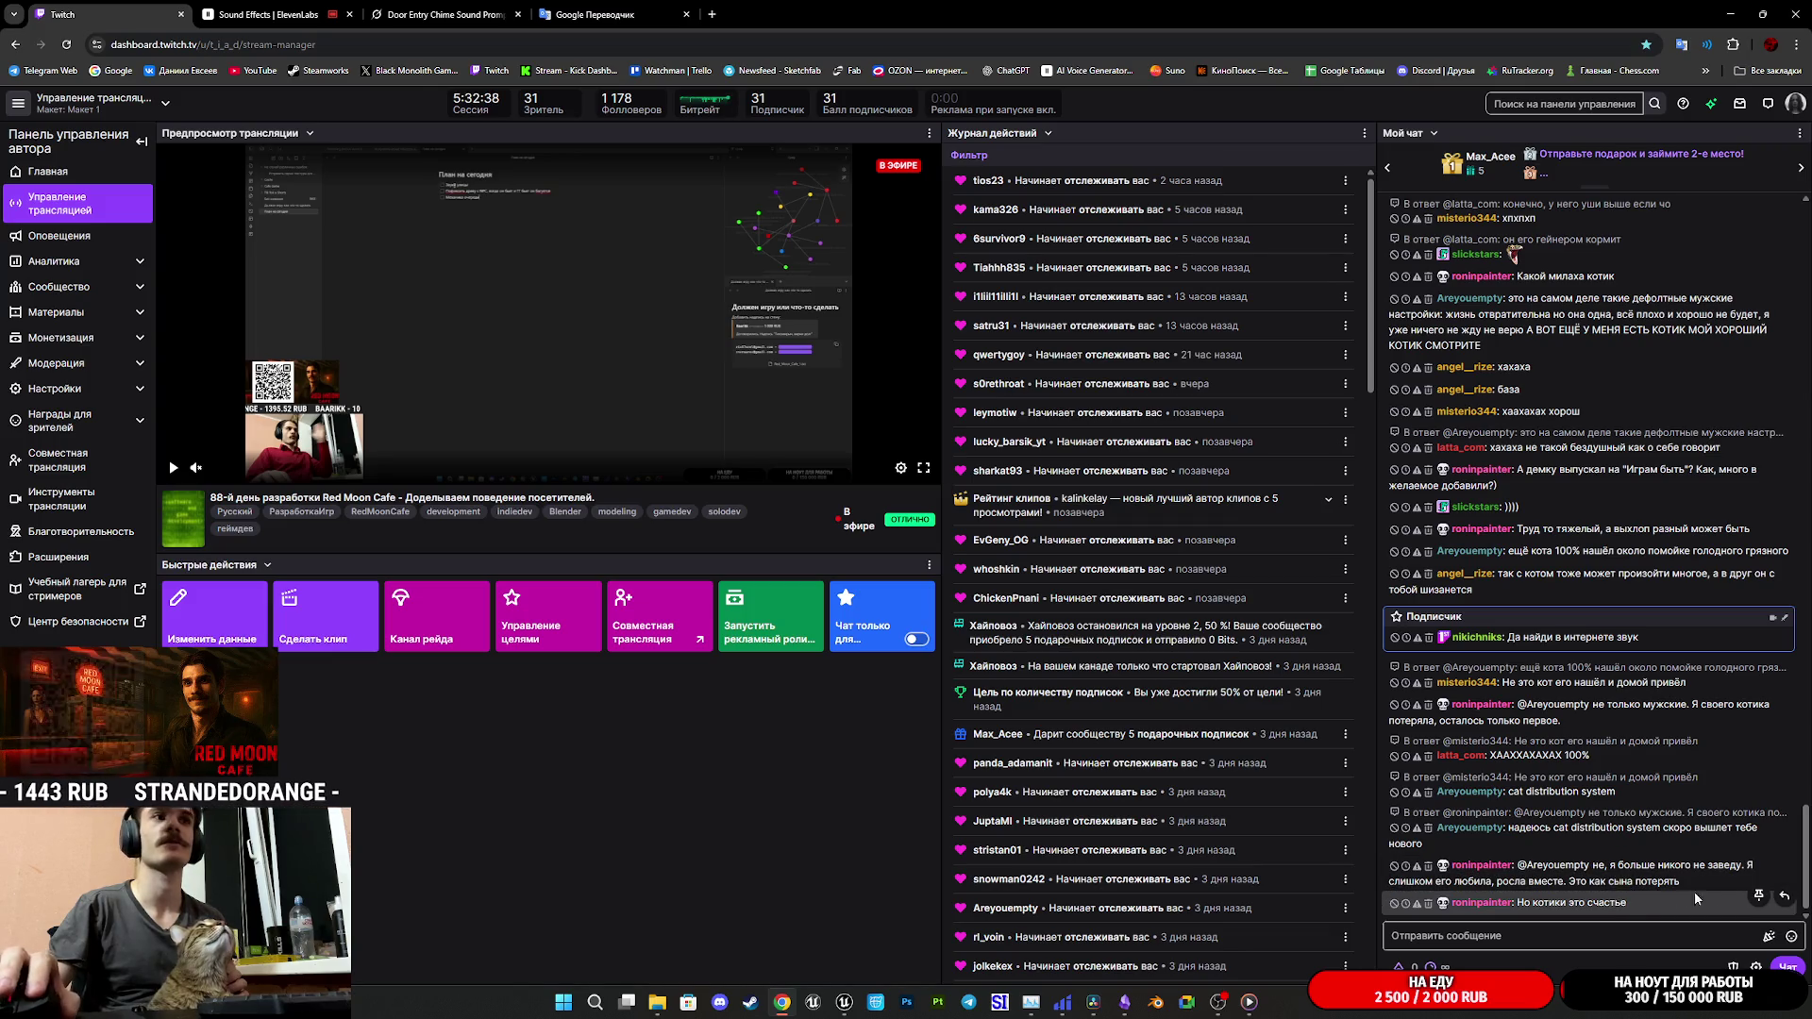
- Glance at Google Translate, return to Twitch, and open a chatter's user card from the live chat
left_click(604, 12)
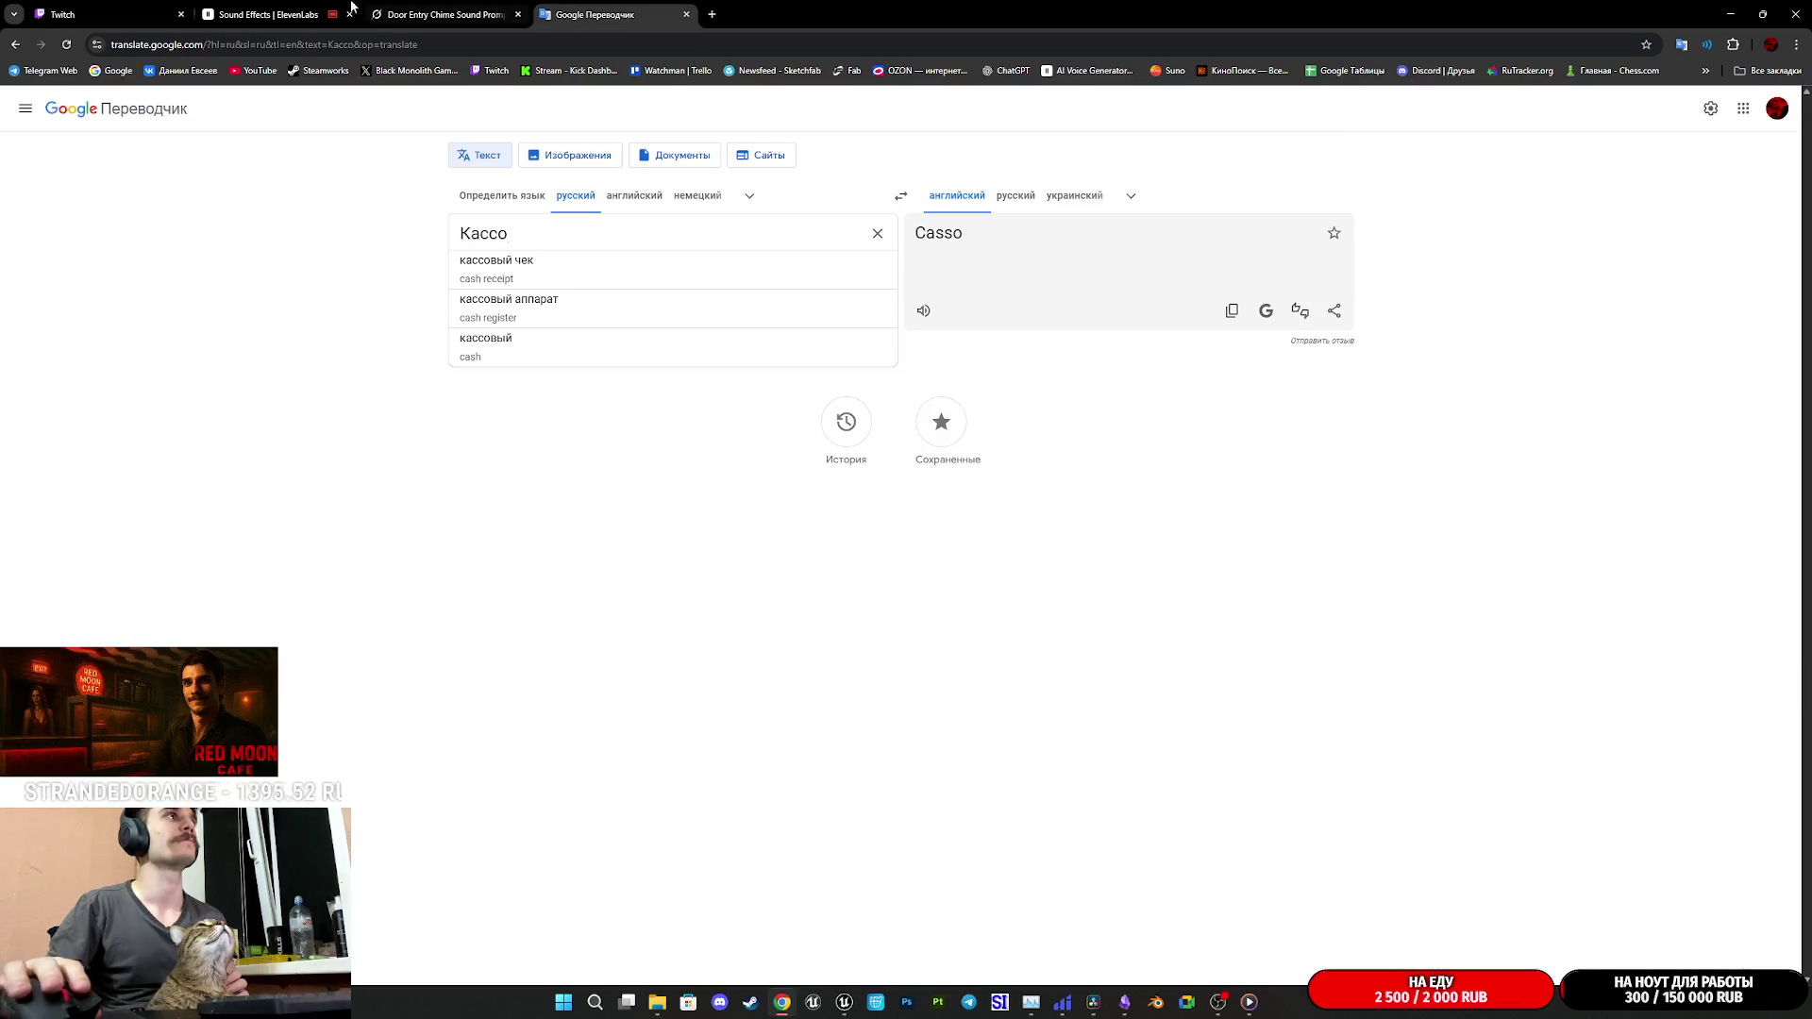
left_click(168, 12)
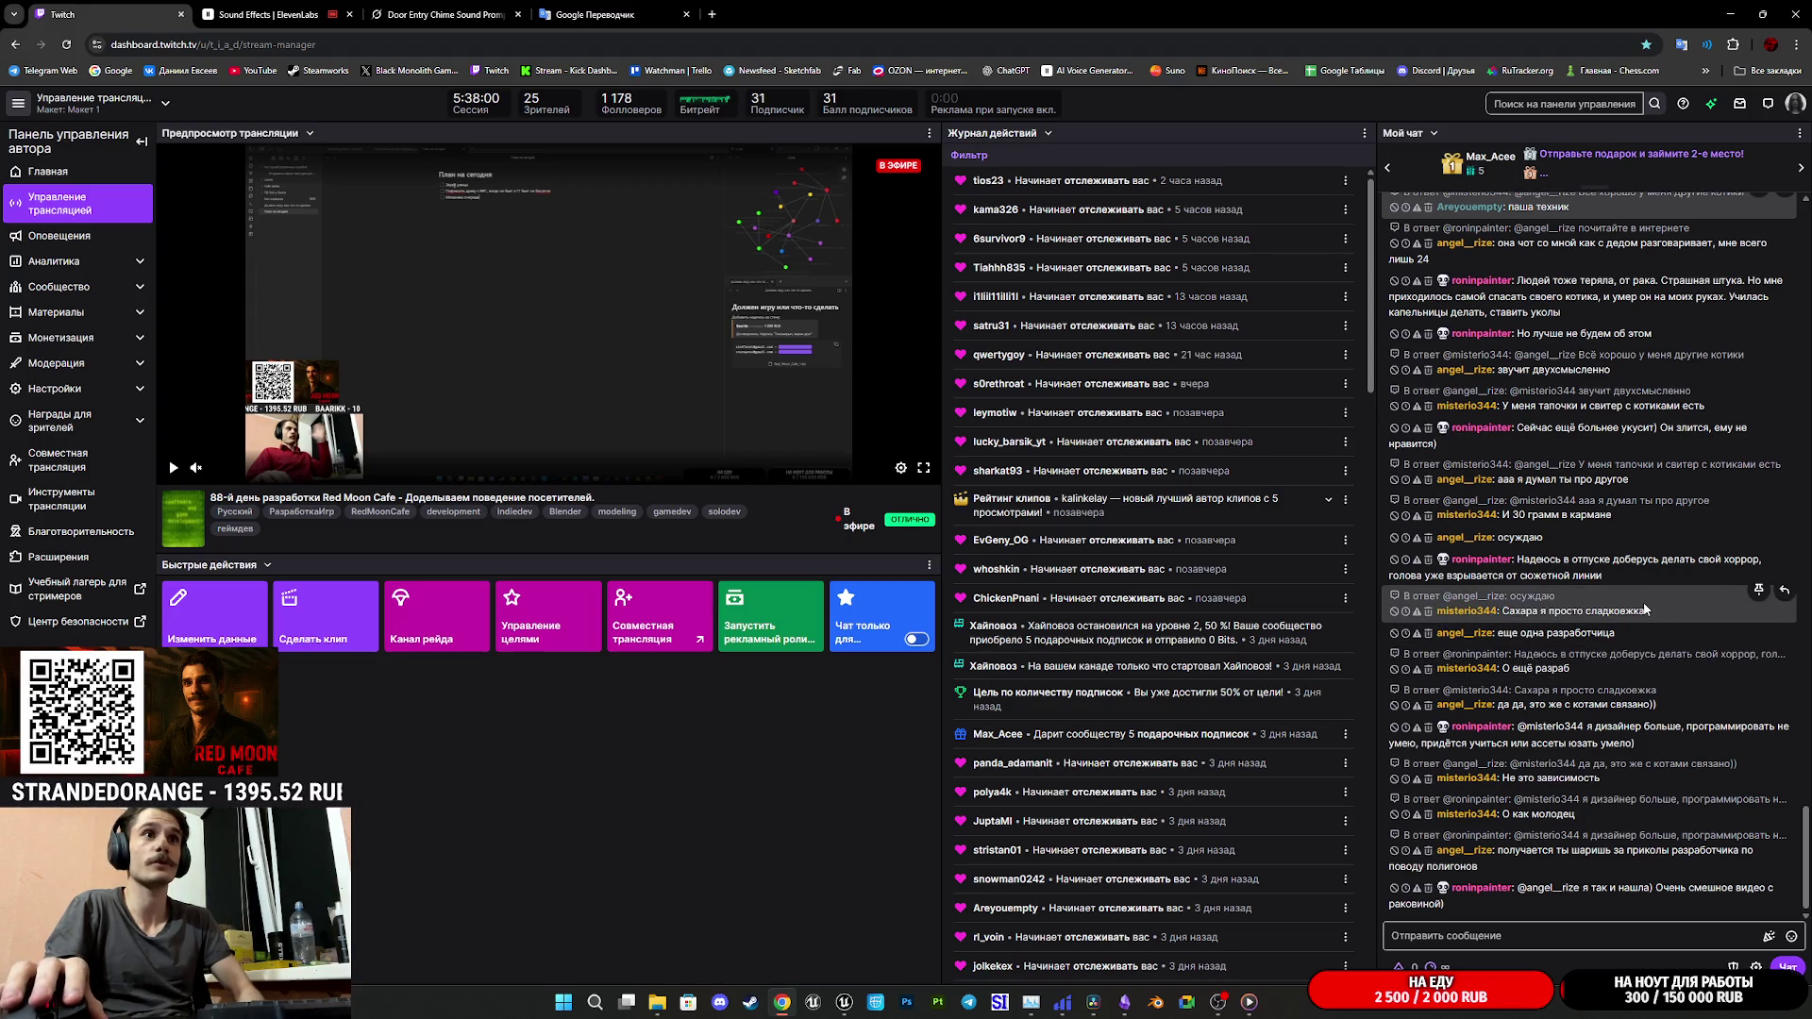
left_click(1479, 560)
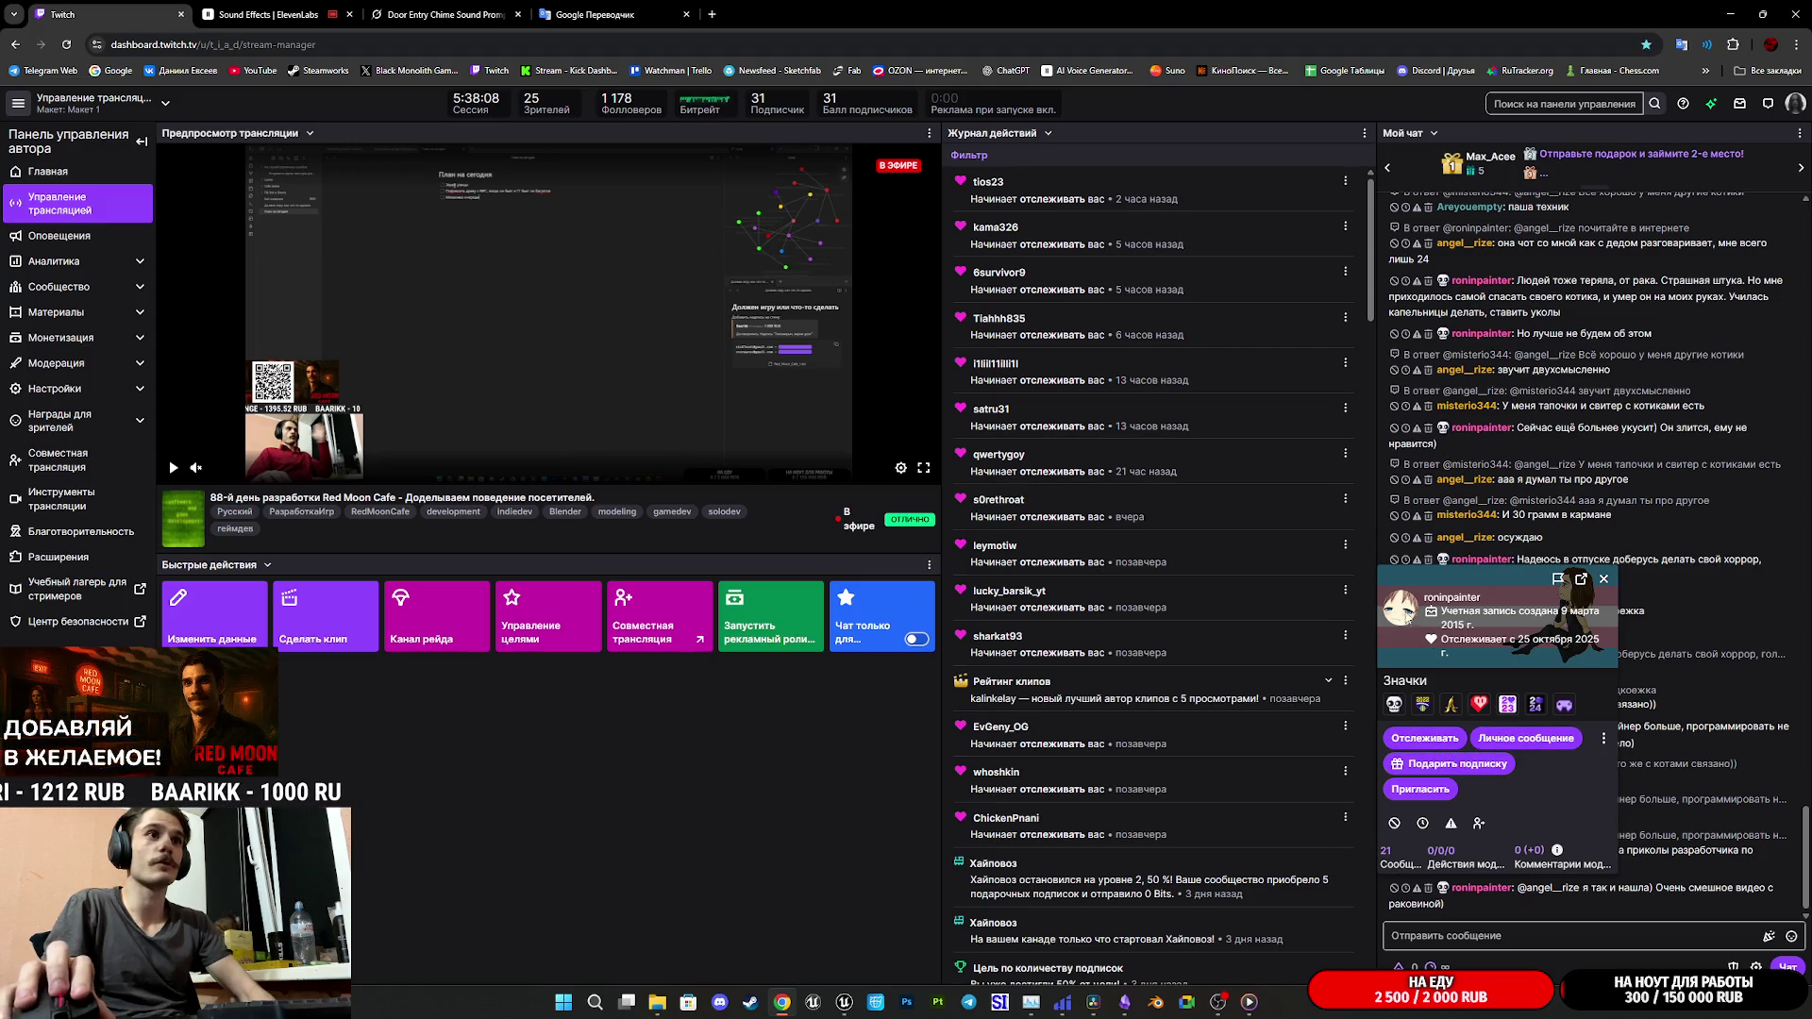
left_click(1453, 599)
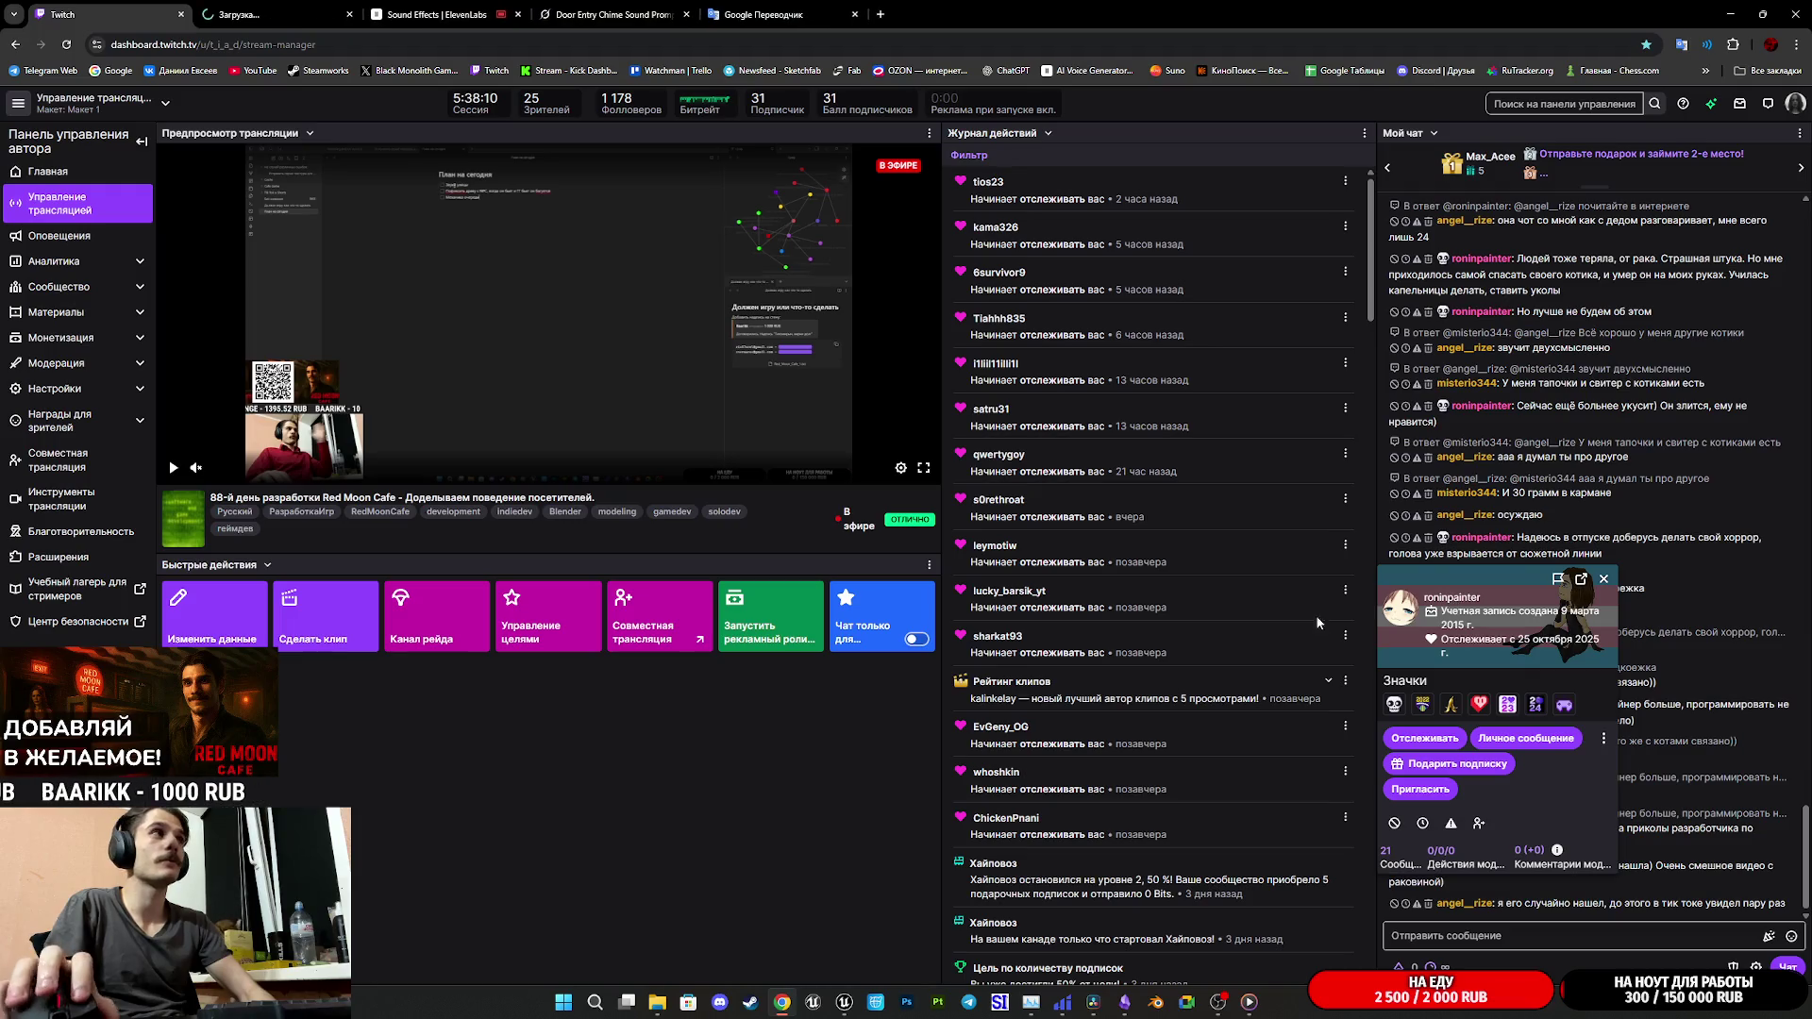
left_click(326, 11)
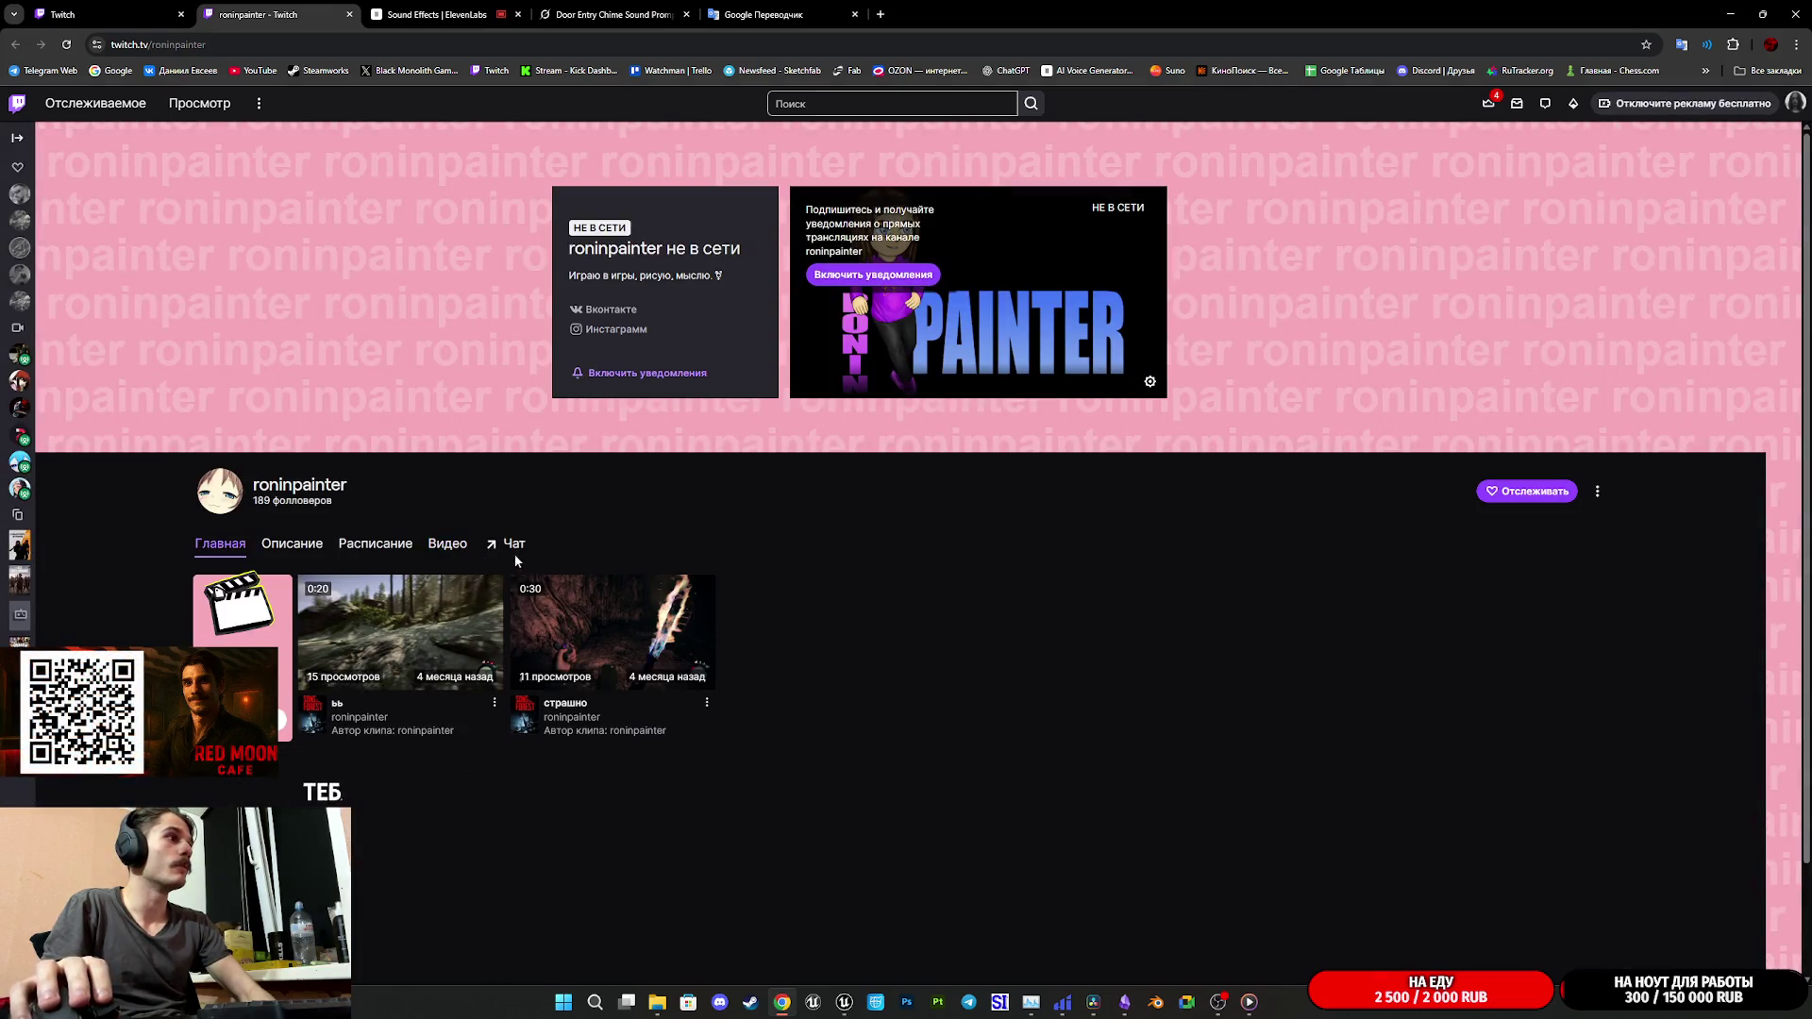
left_click(444, 547)
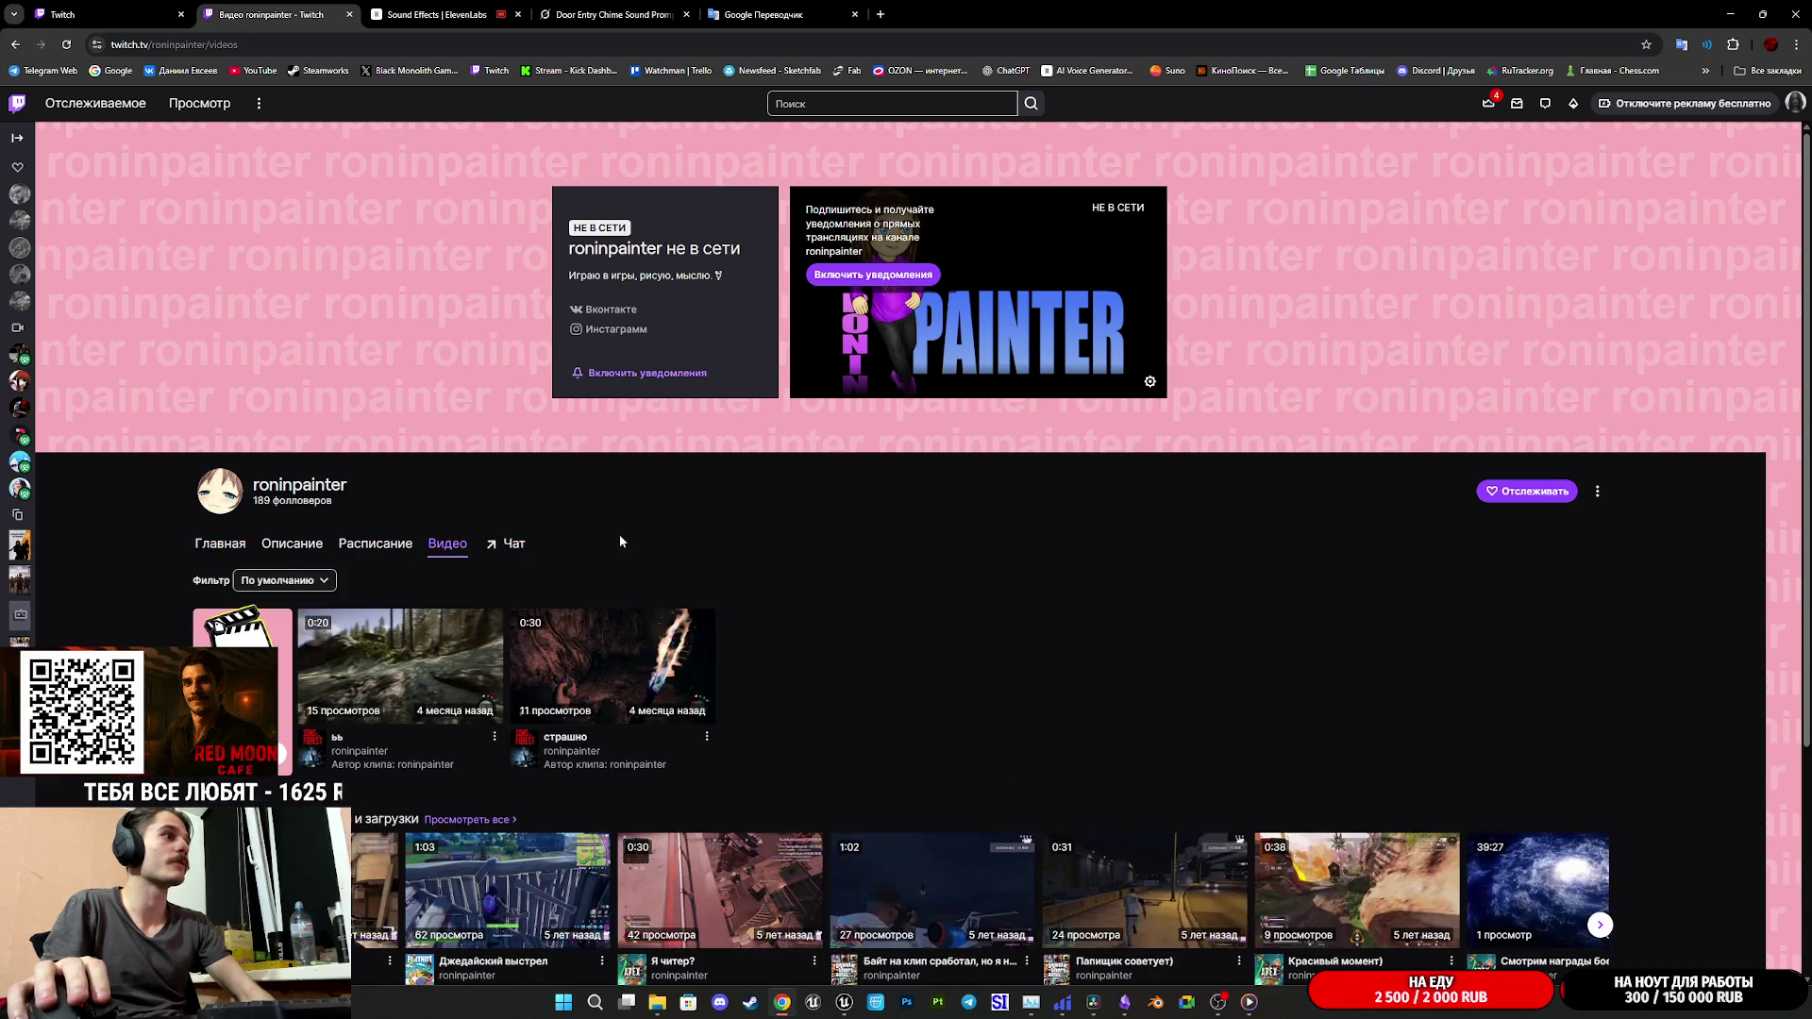
scroll(619, 541, "down", 2)
scroll(870, 515, "down", 1)
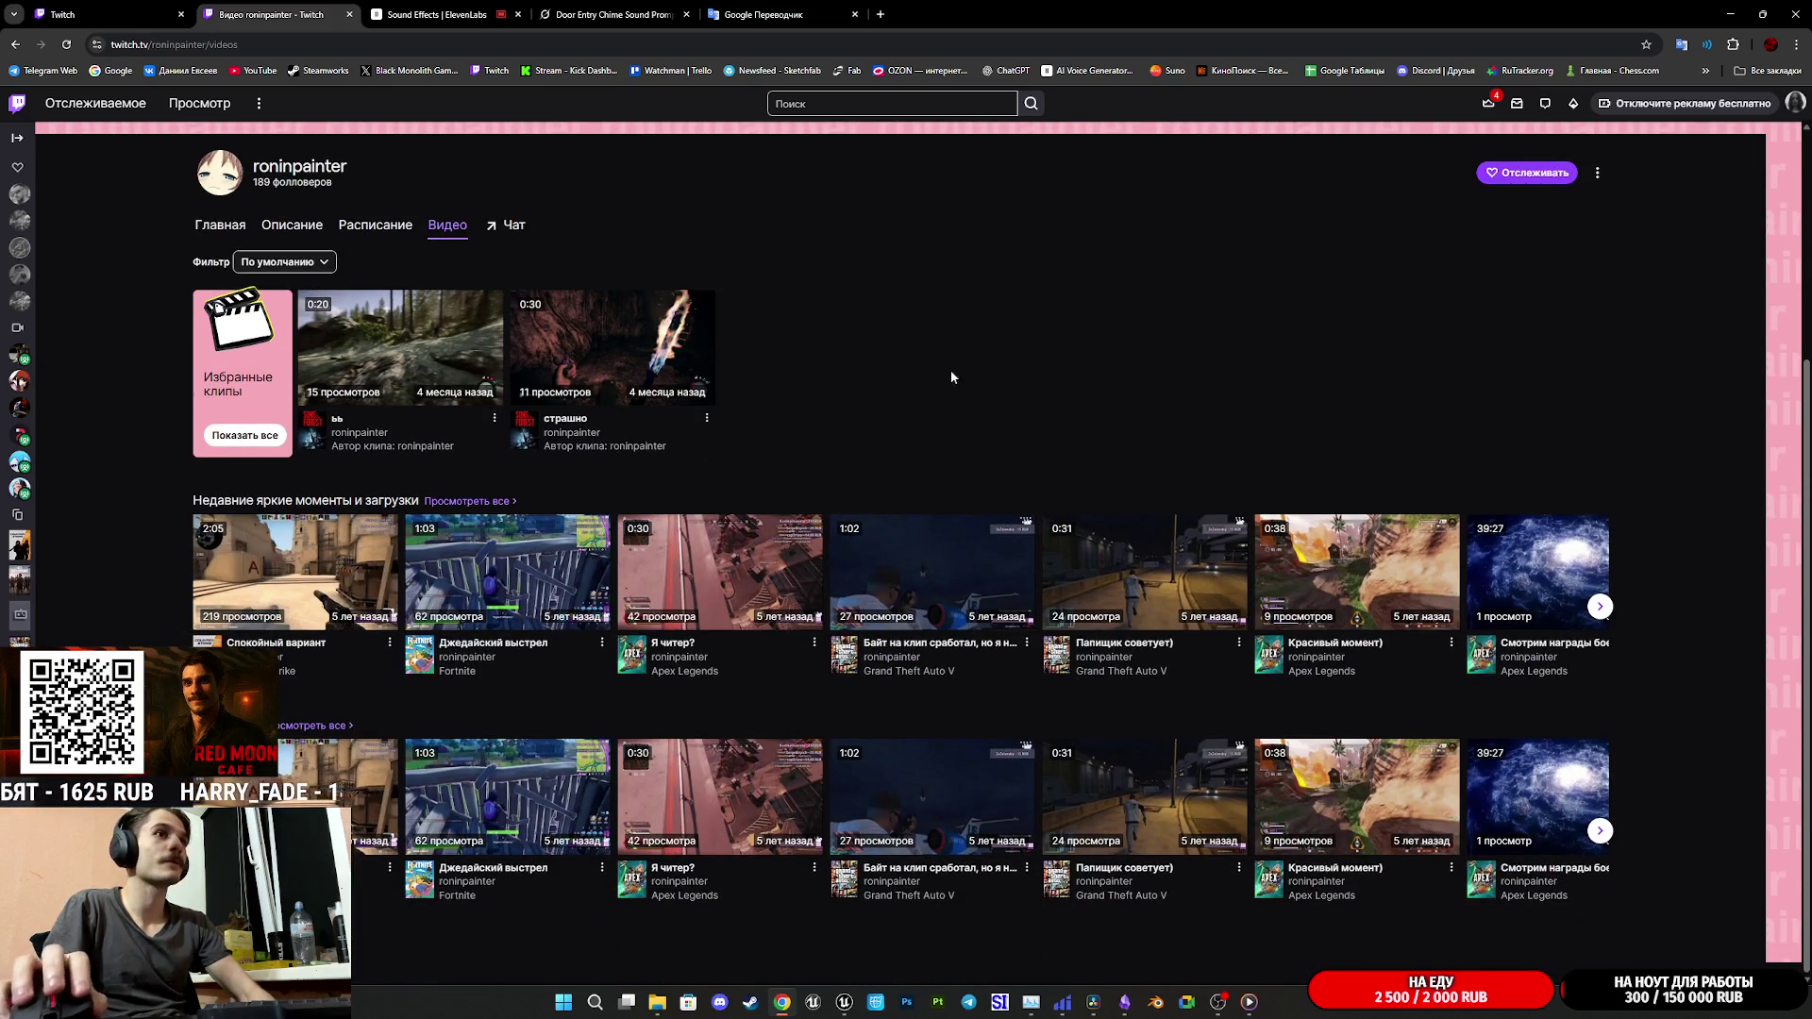
scroll(912, 366, "up", 3)
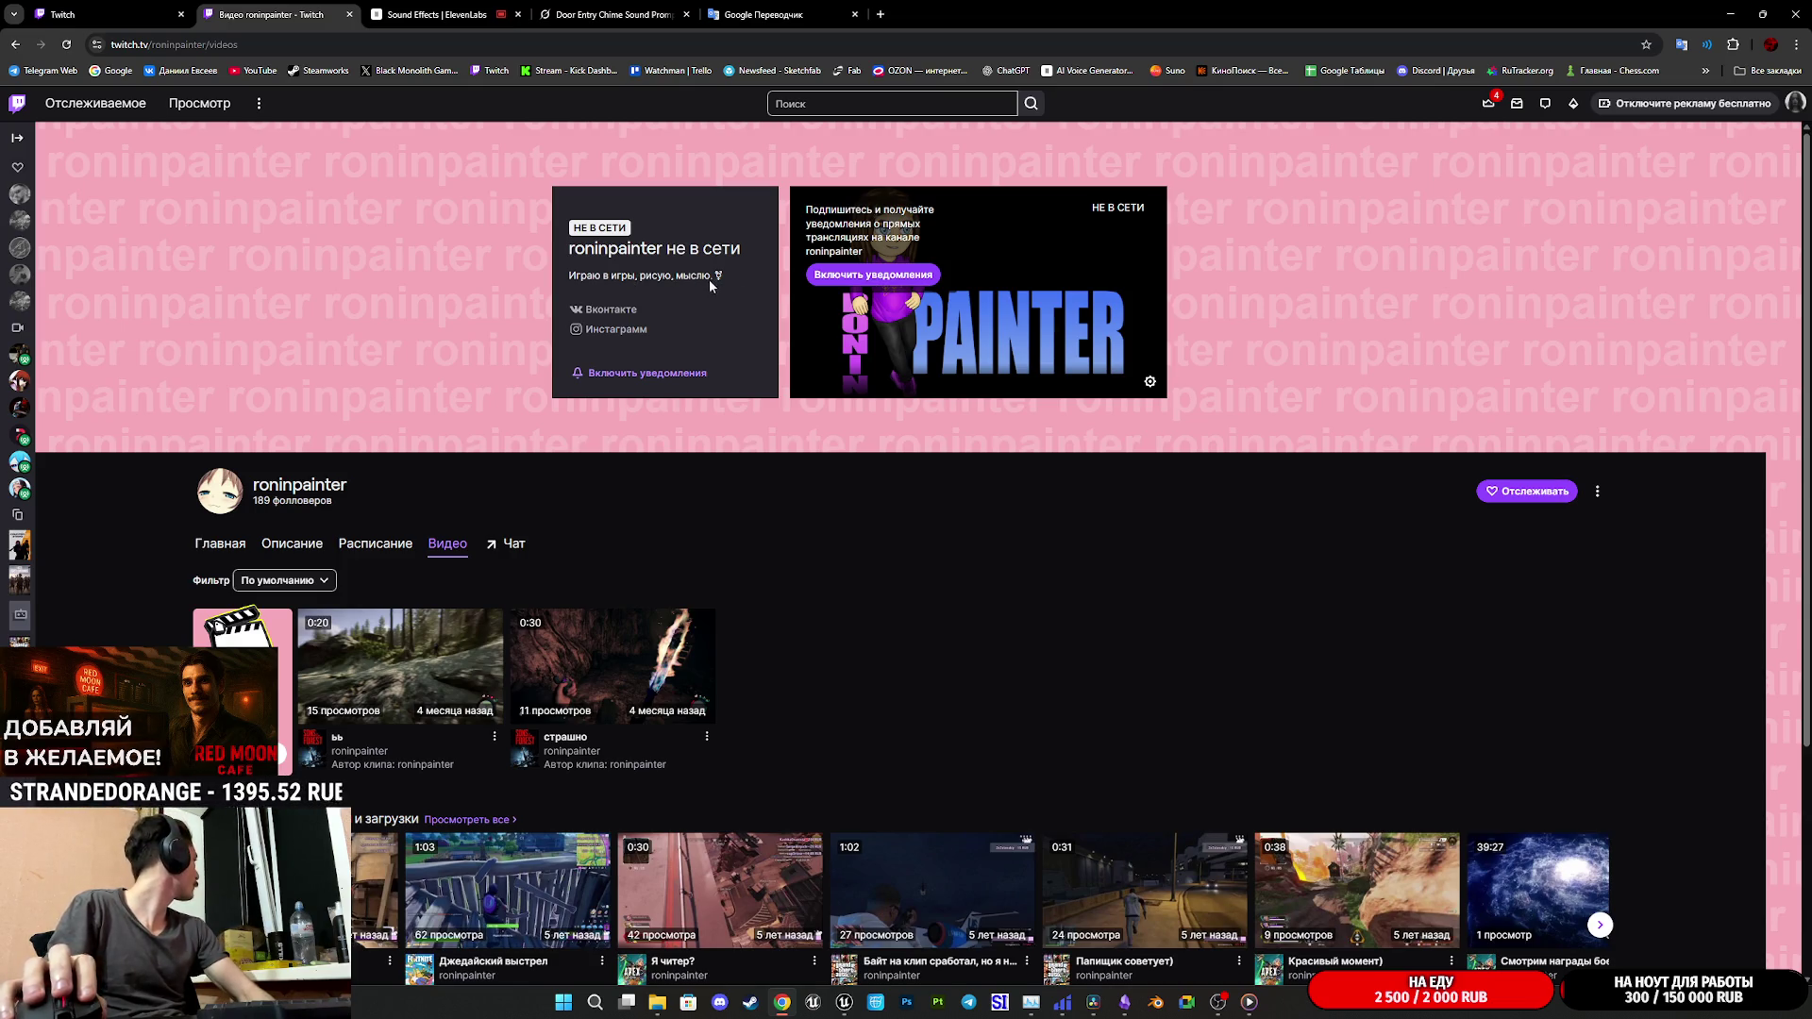
left_click(131, 5)
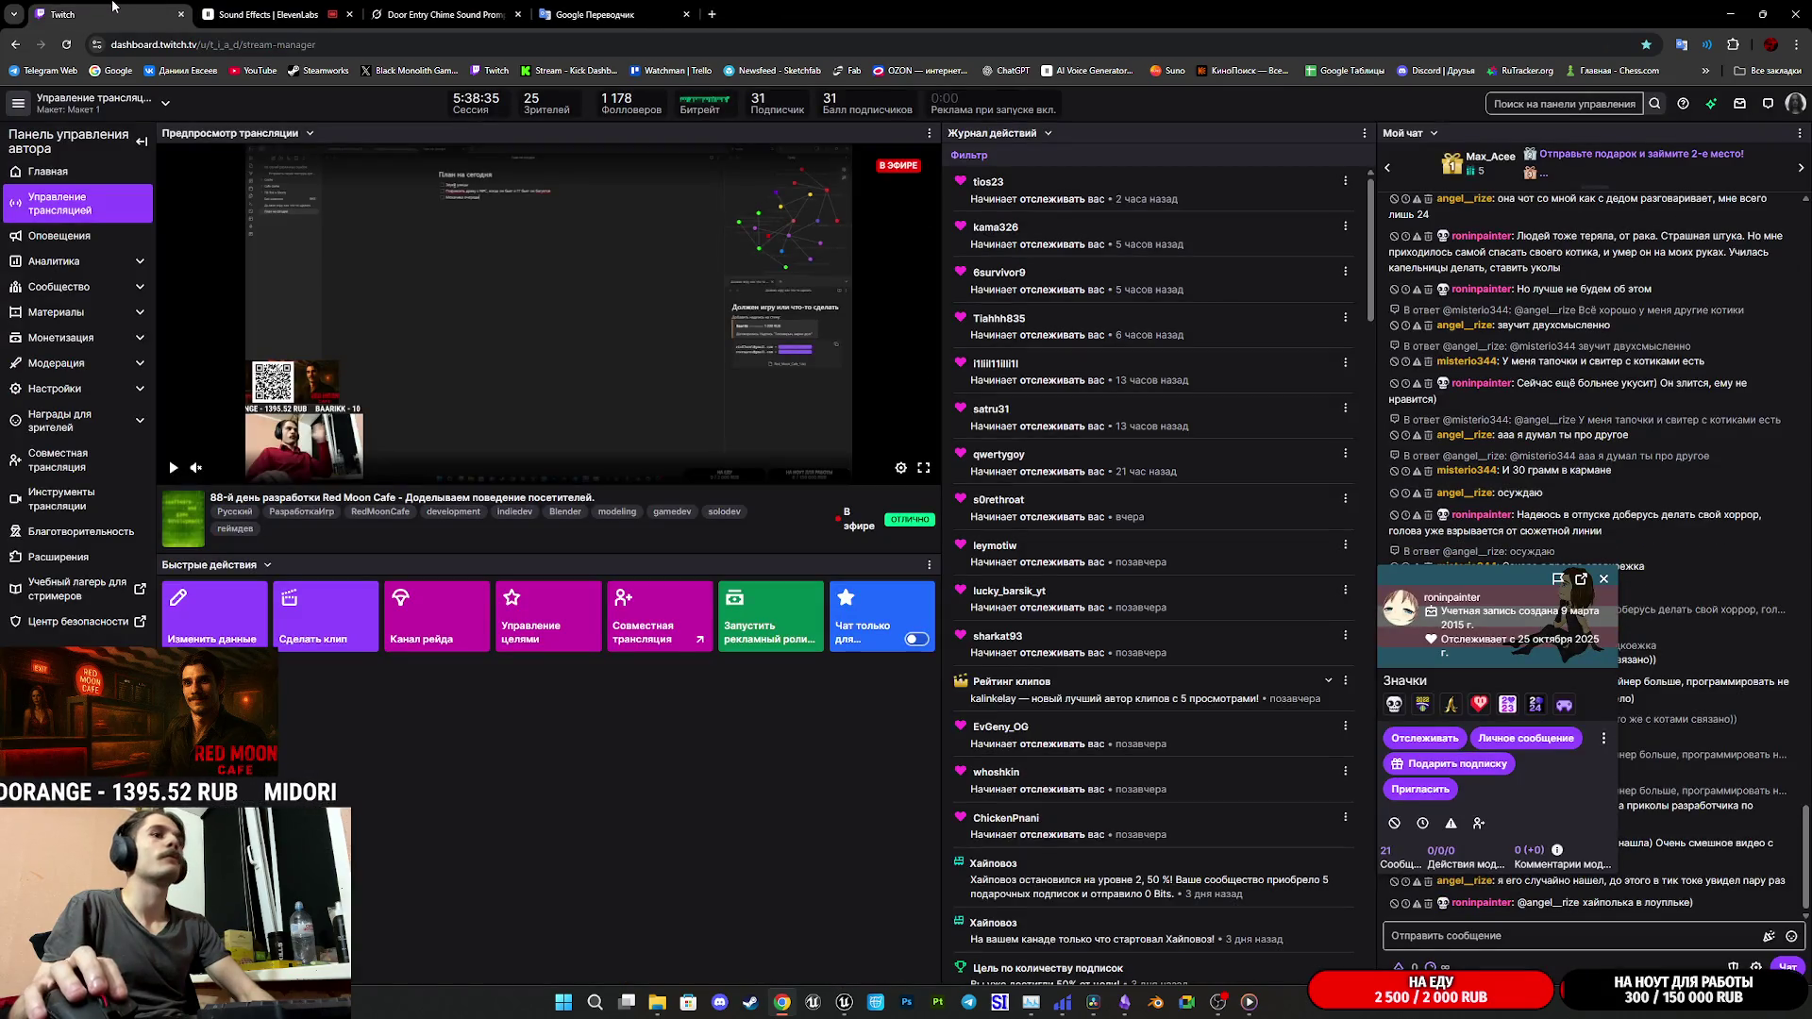
left_click(1603, 578)
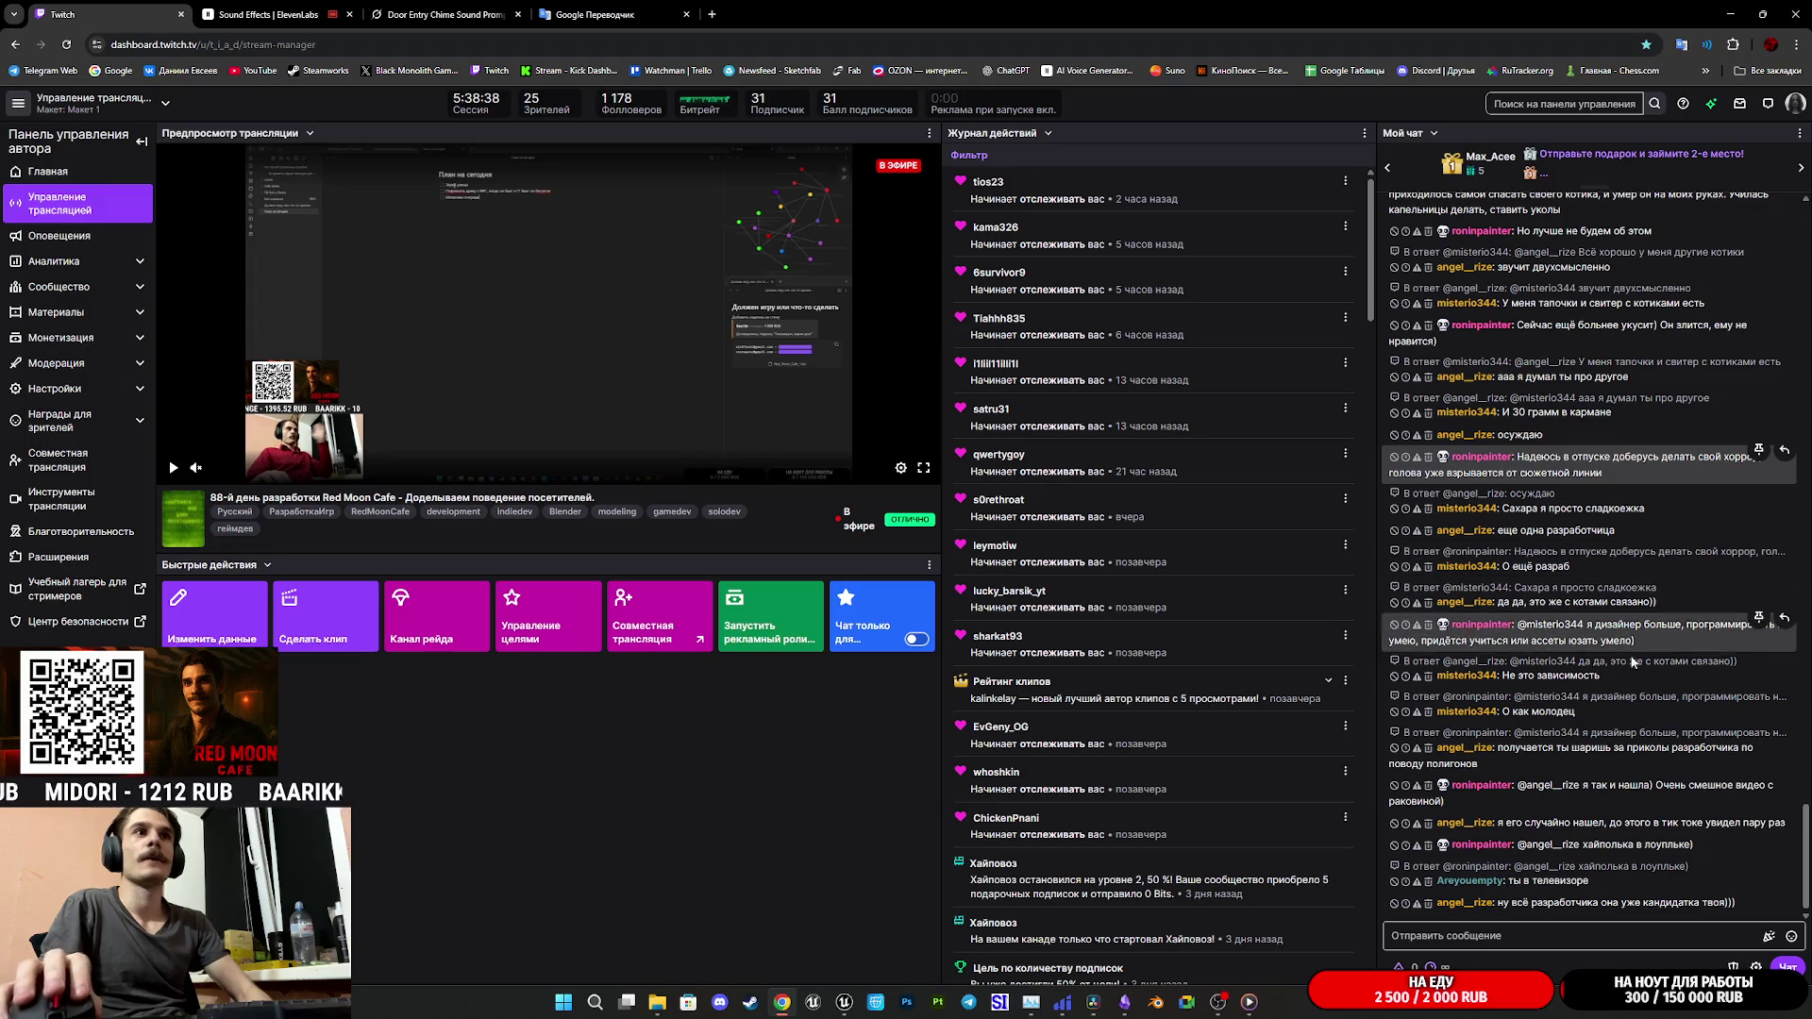
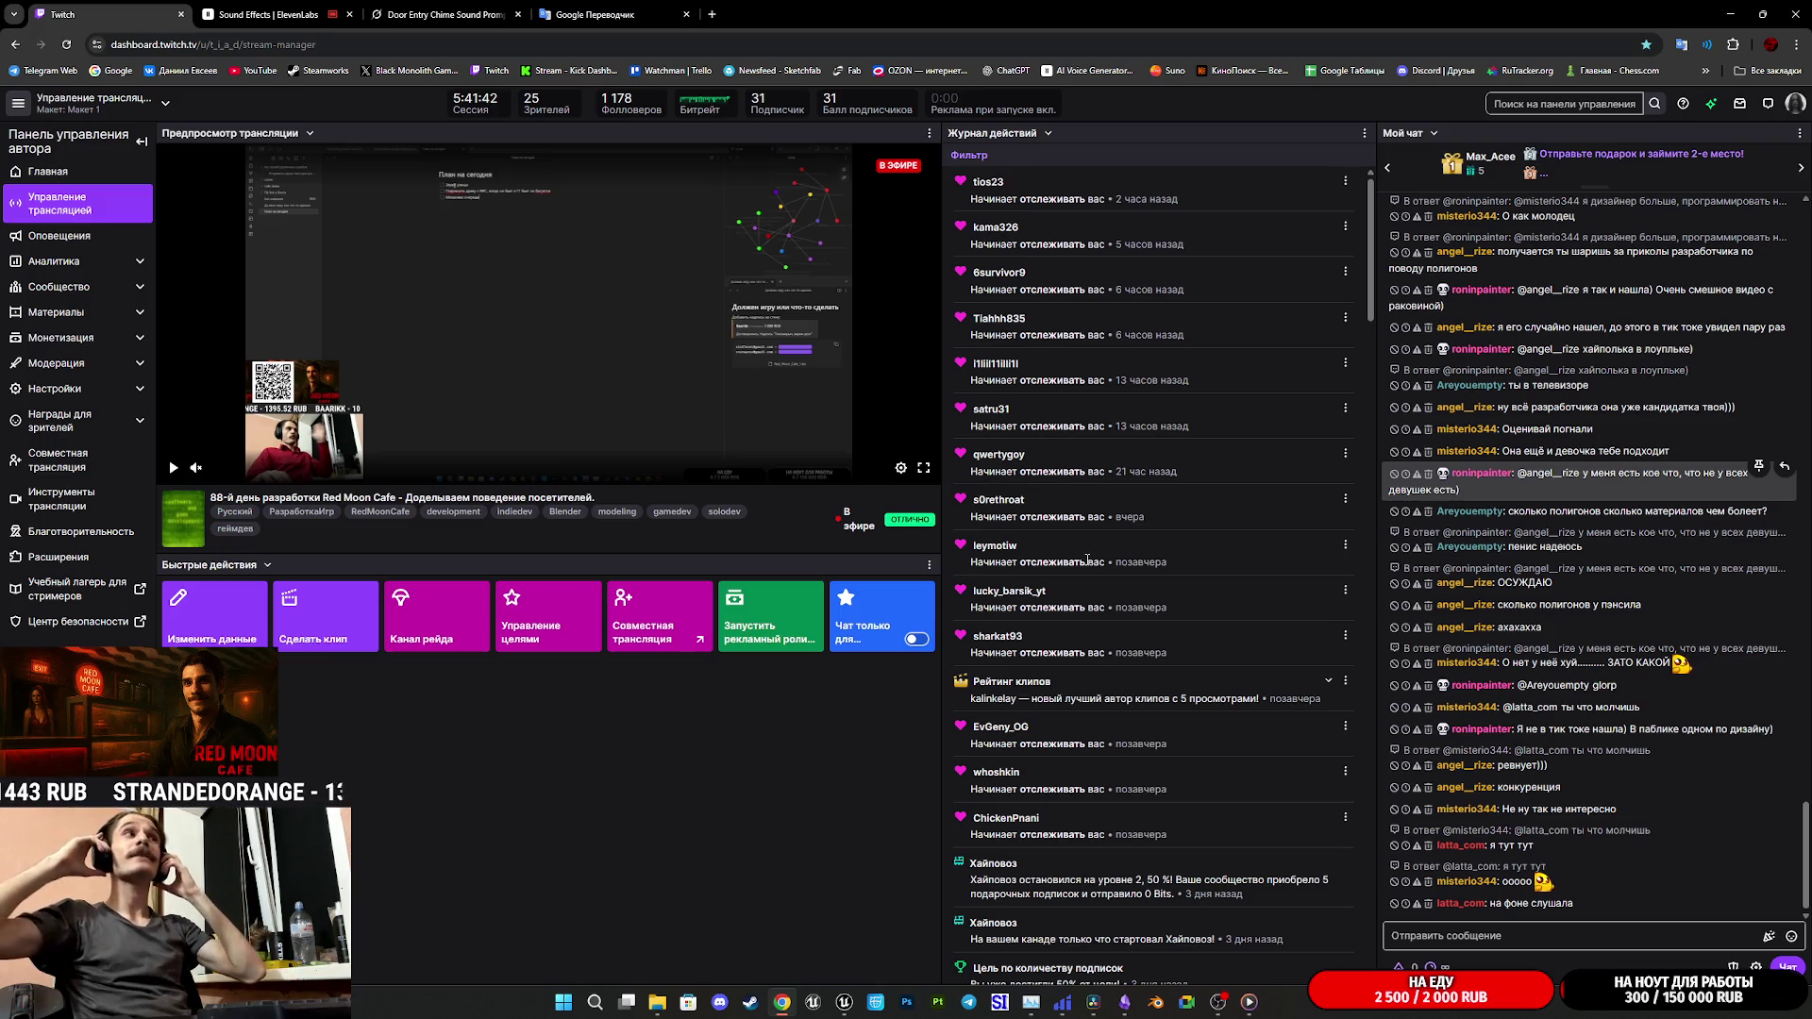
- Audition the four newest 3-second cash-register takes in ElevenLabs, replaying #3 and choosing it for download
left_click(269, 14)
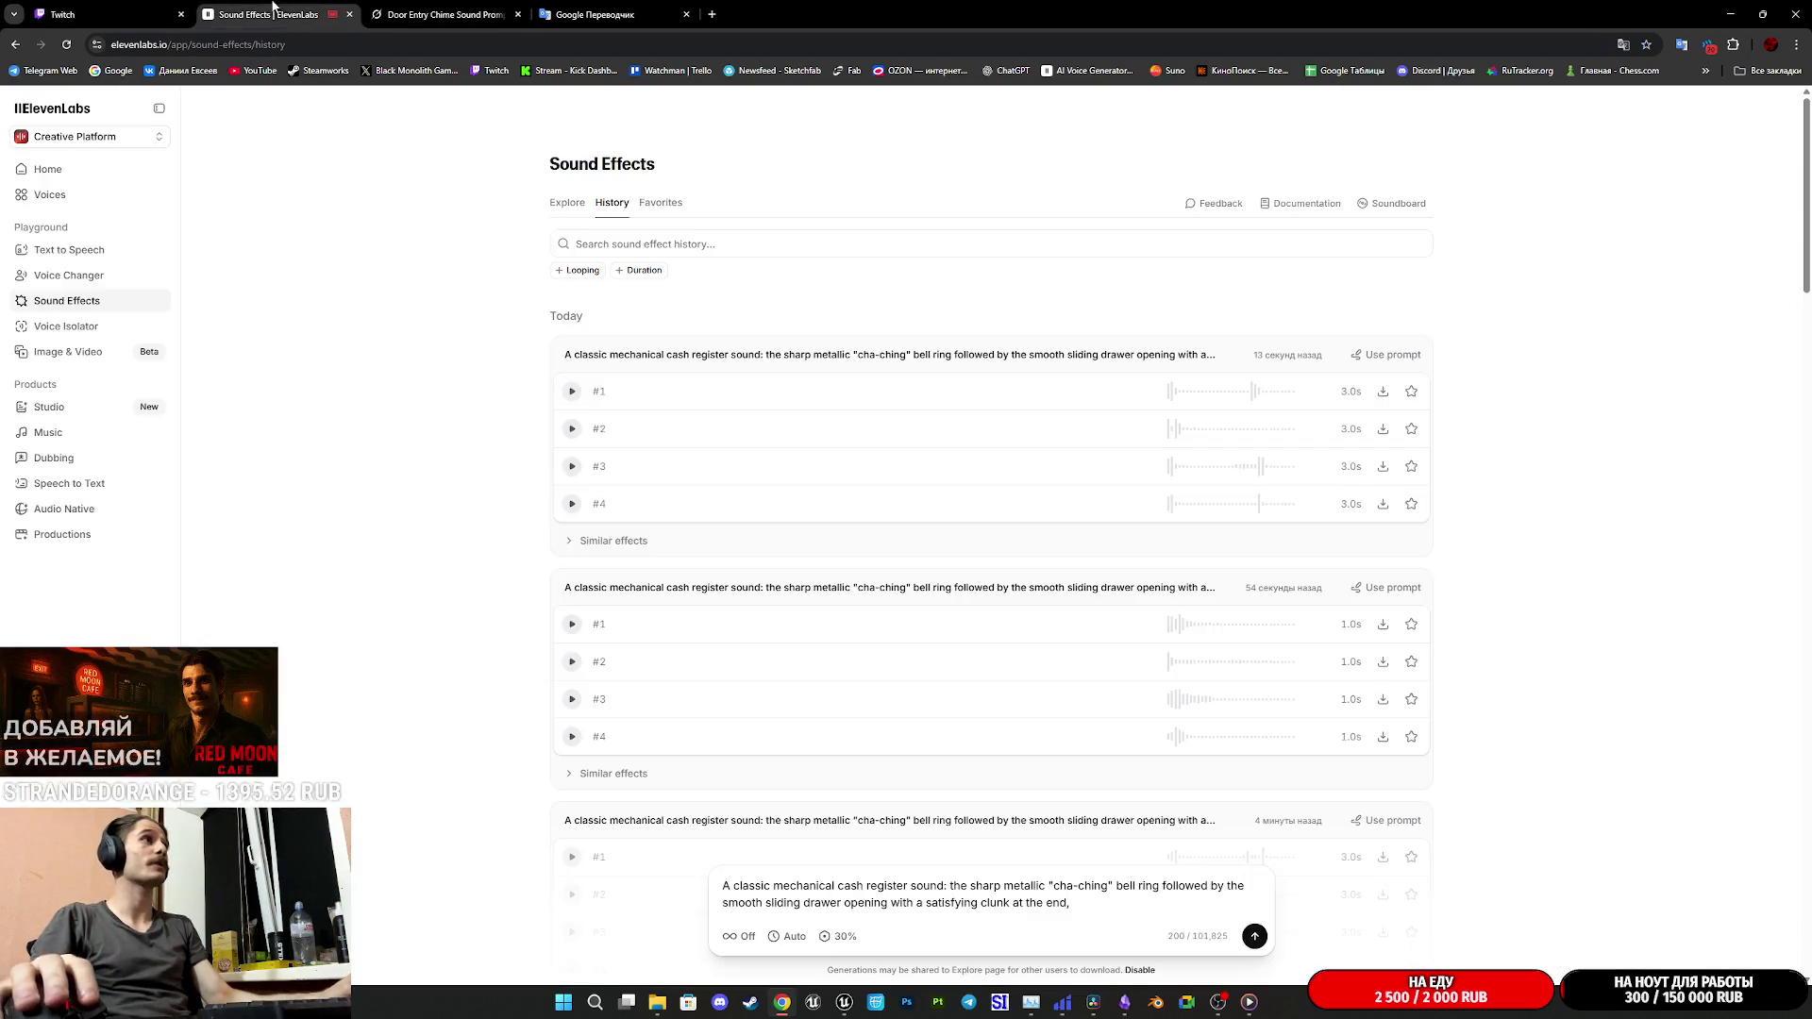
left_click(572, 391)
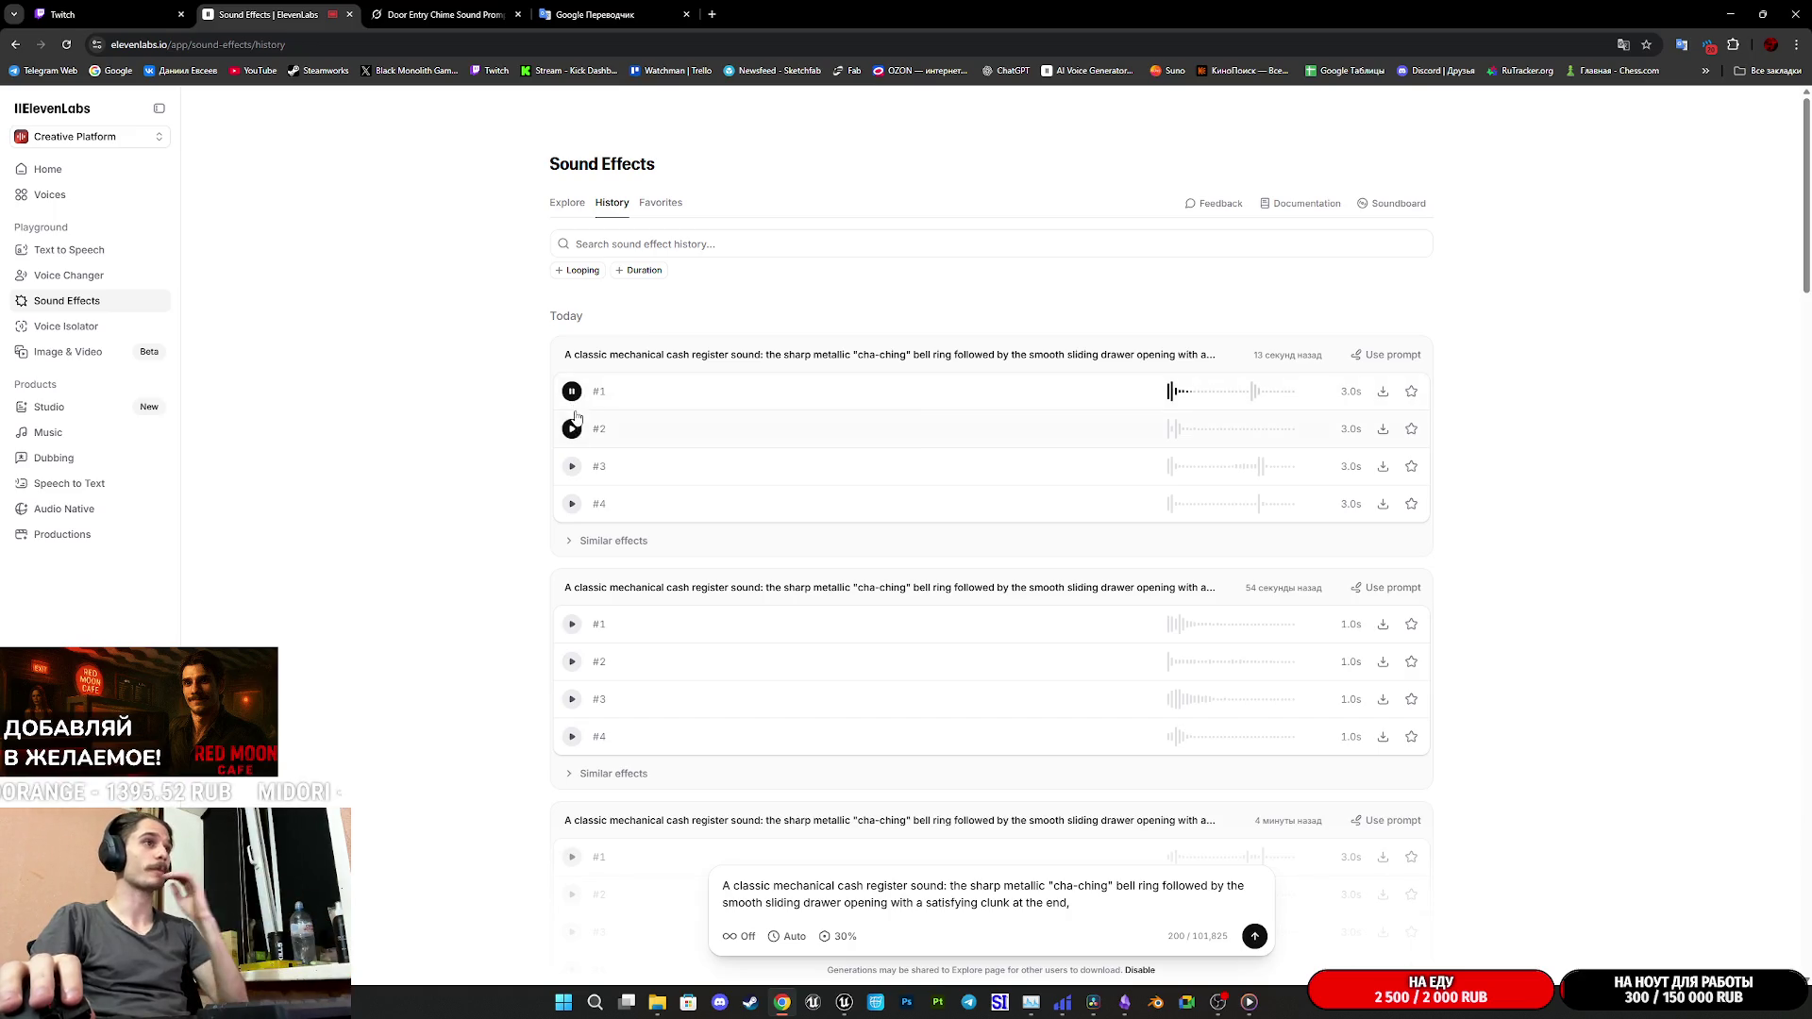
left_click(573, 431)
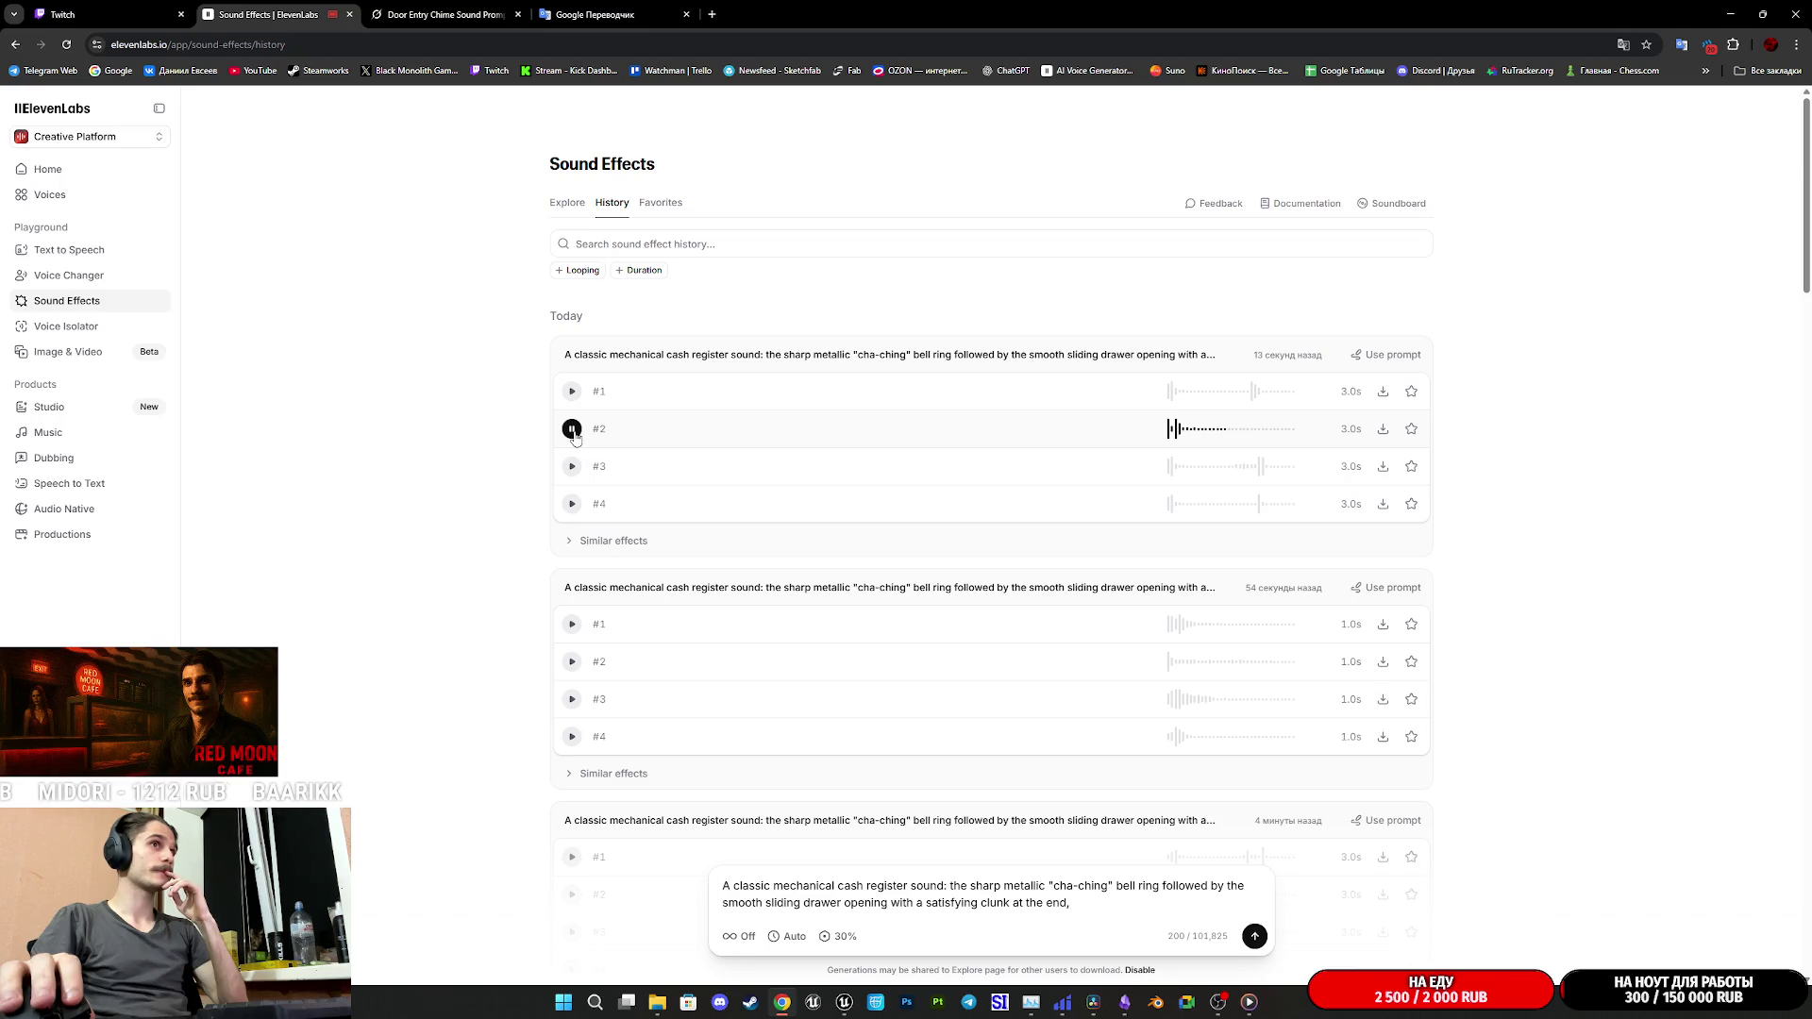
left_click(573, 466)
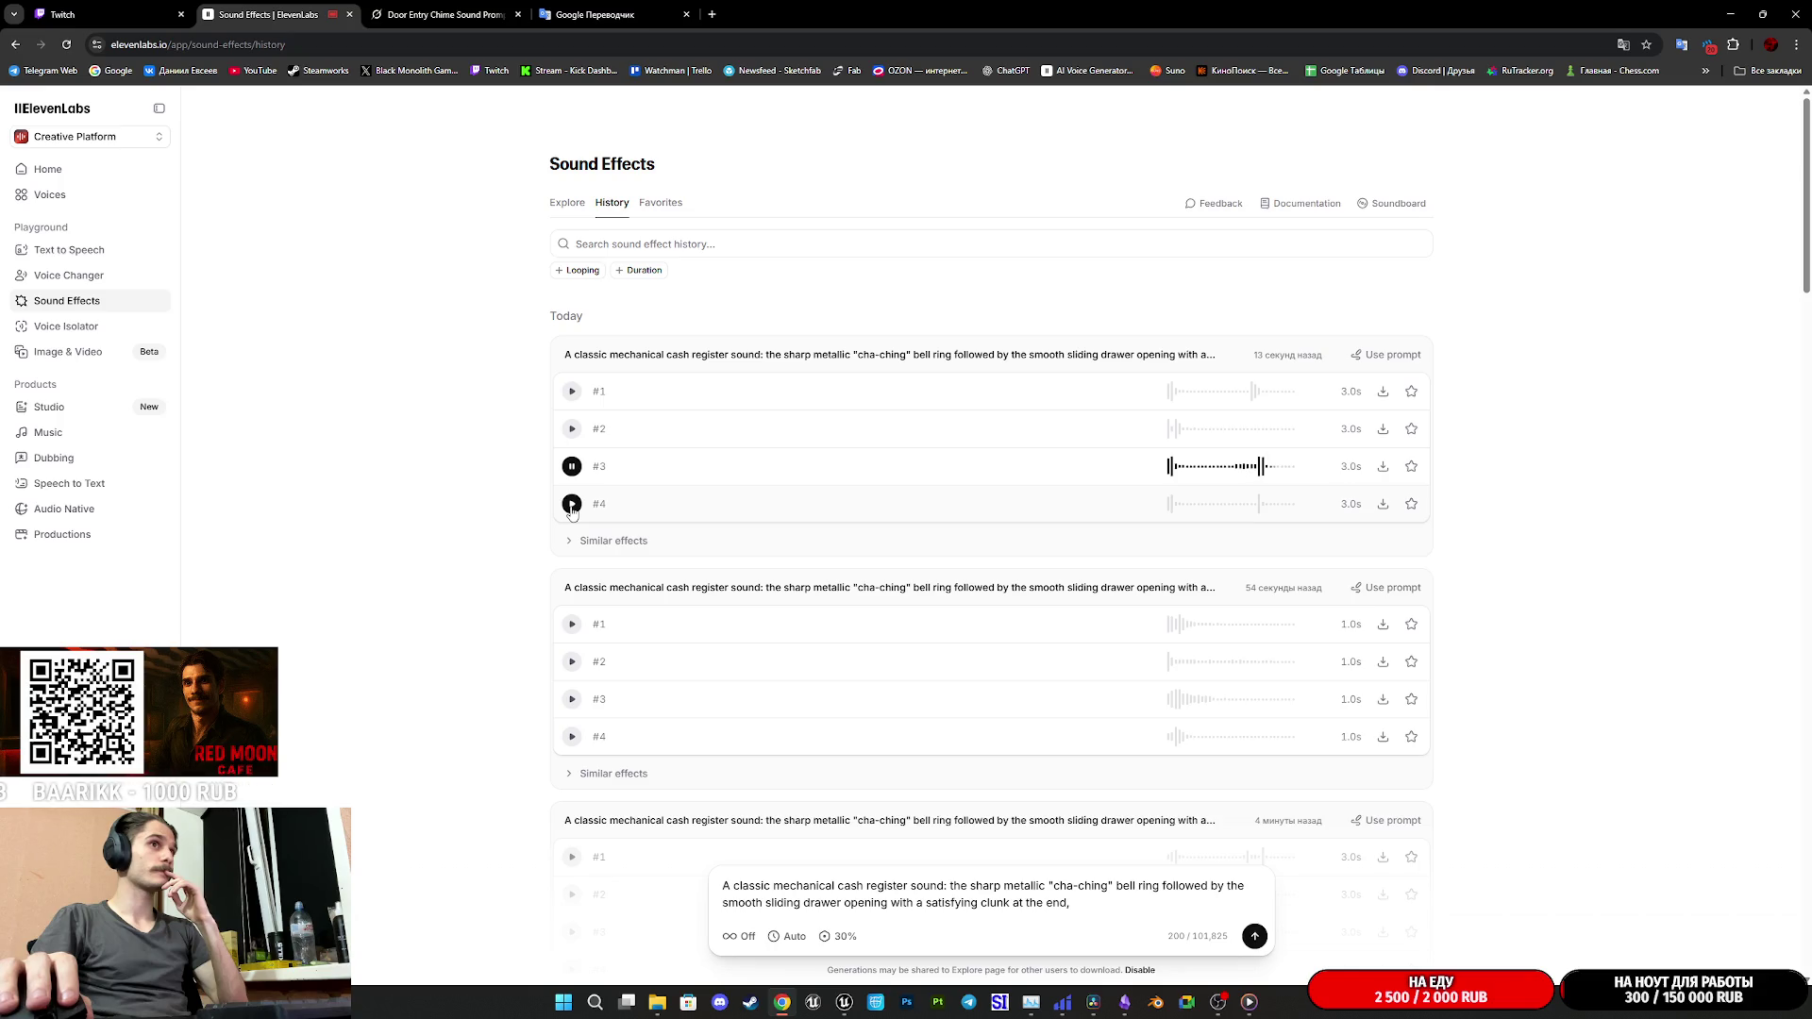
left_click(571, 503)
left_click(571, 466)
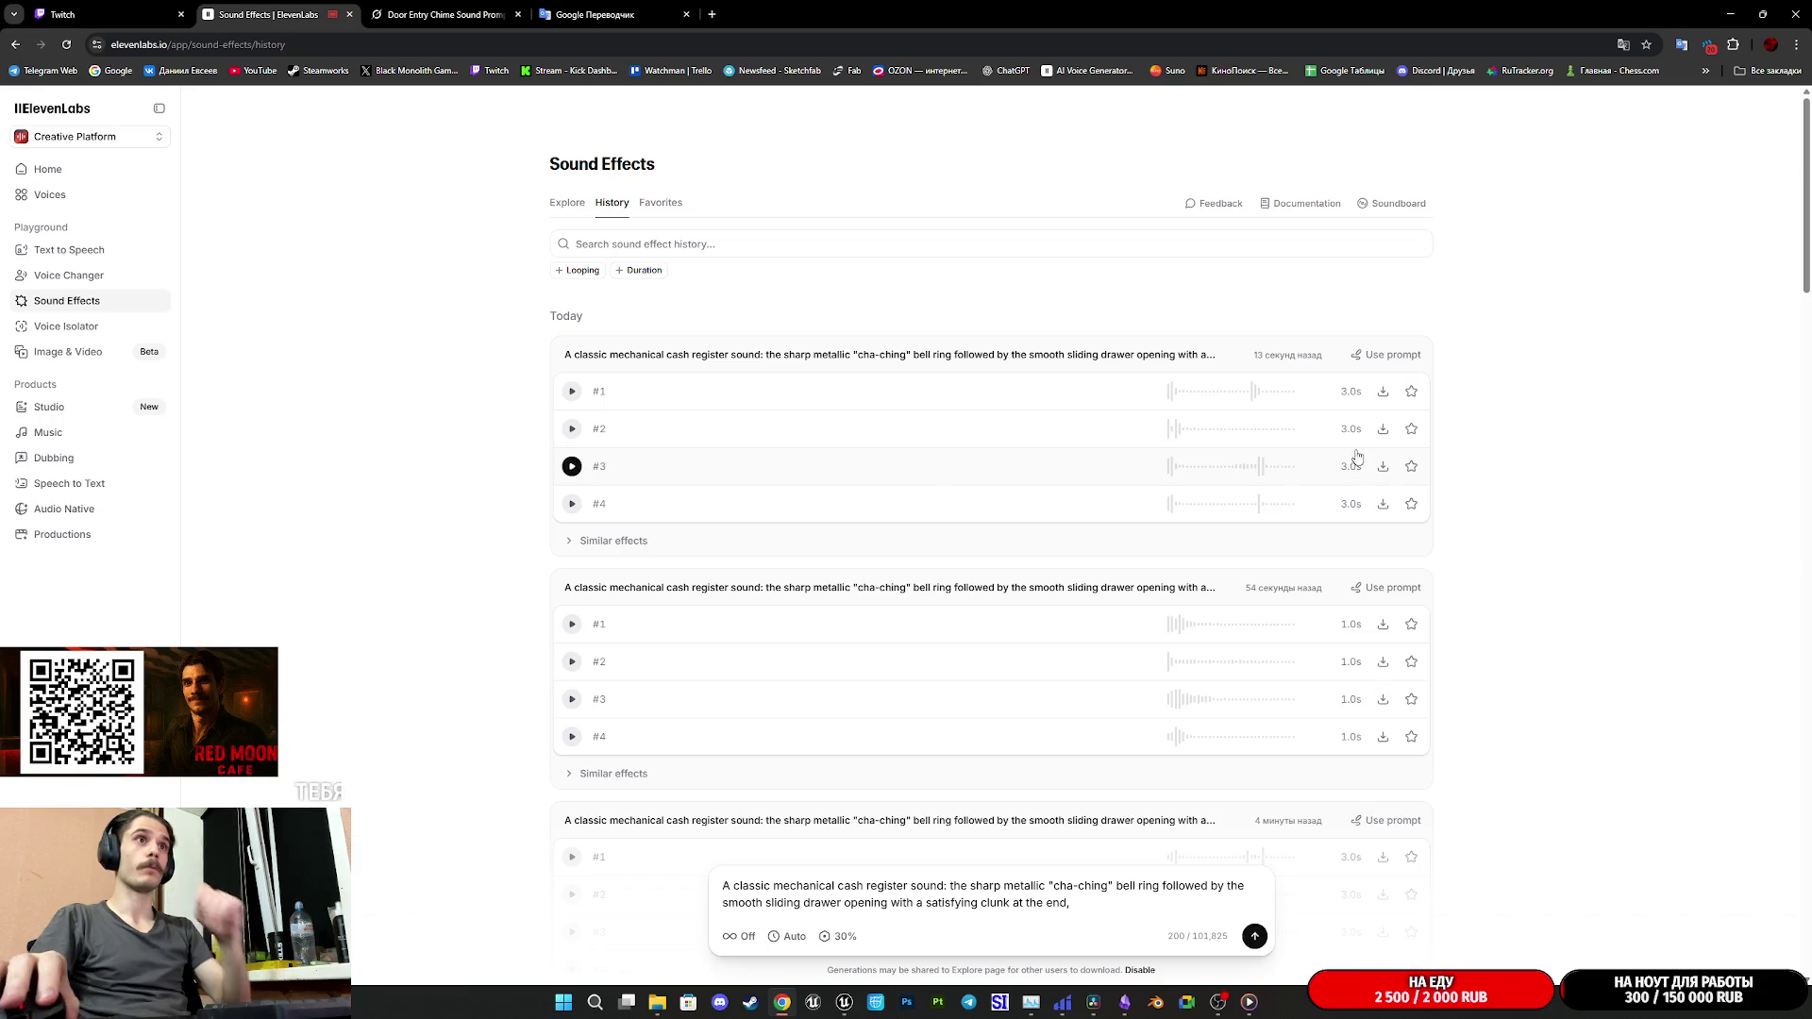
left_click(1382, 466)
- Save cash-register takes #3 and #1 as WAV files, then return to the Twitch dashboard
left_click(1361, 531)
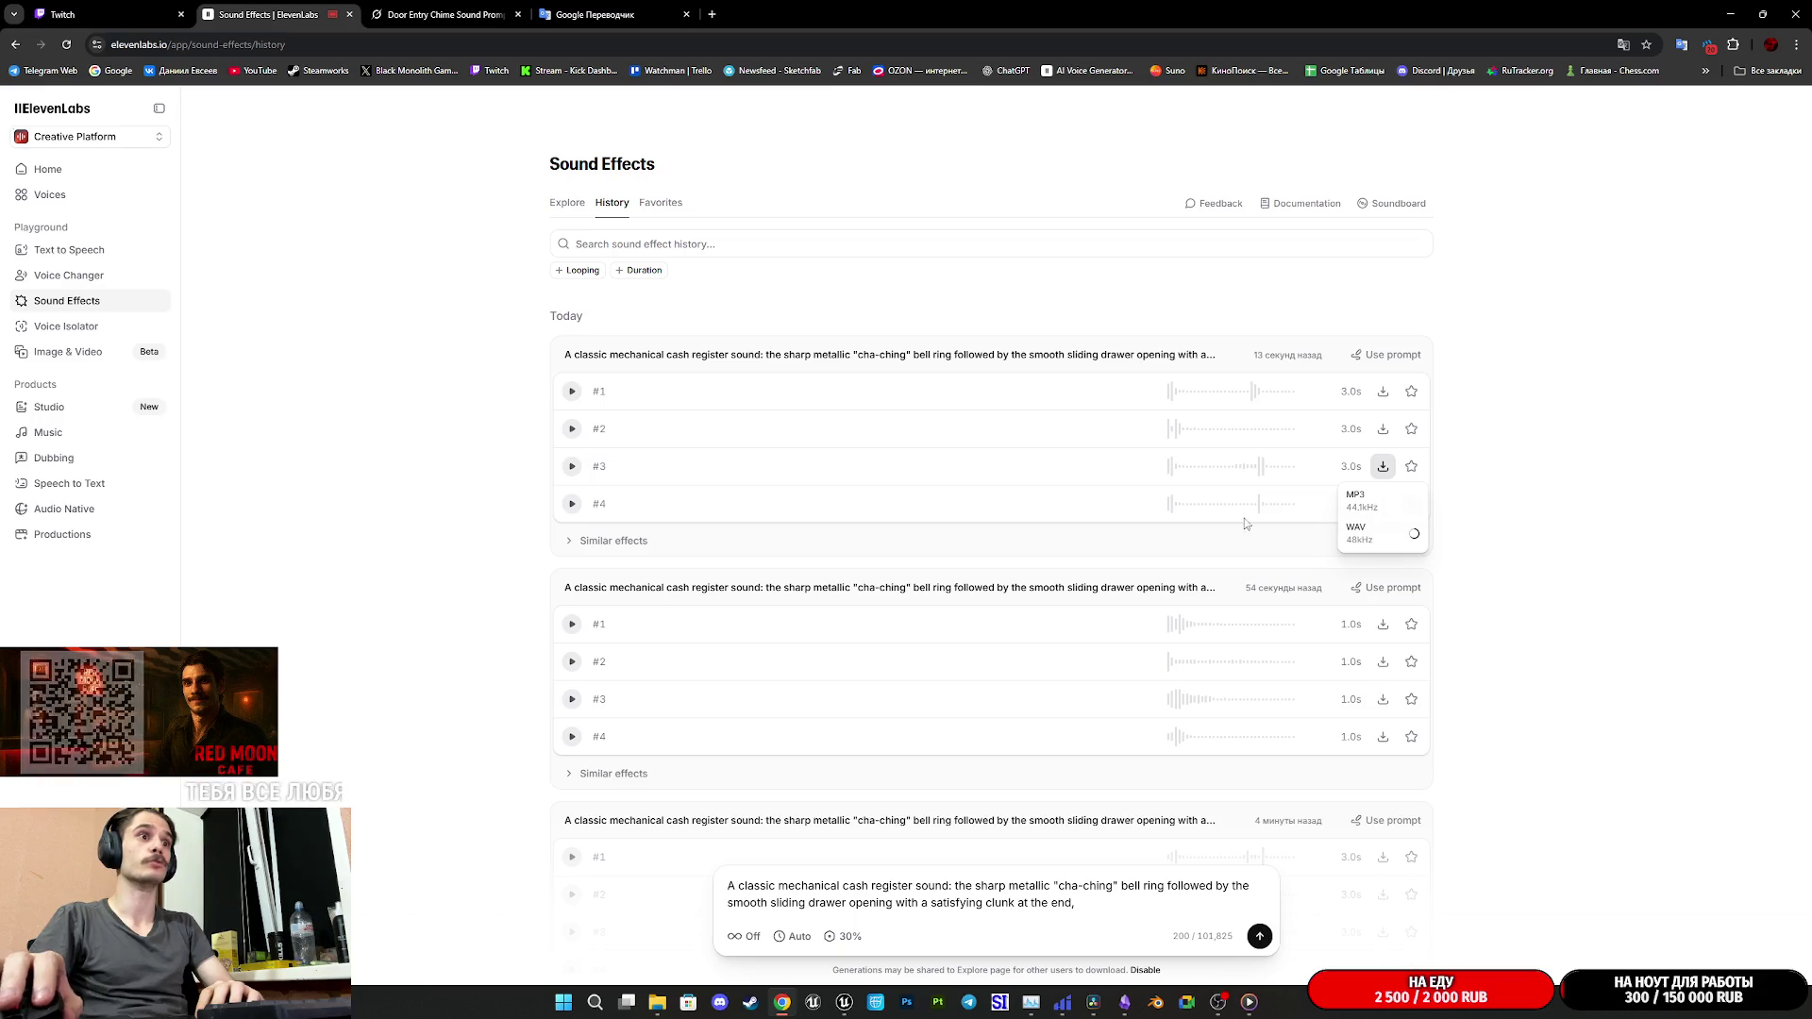
left_click(722, 434)
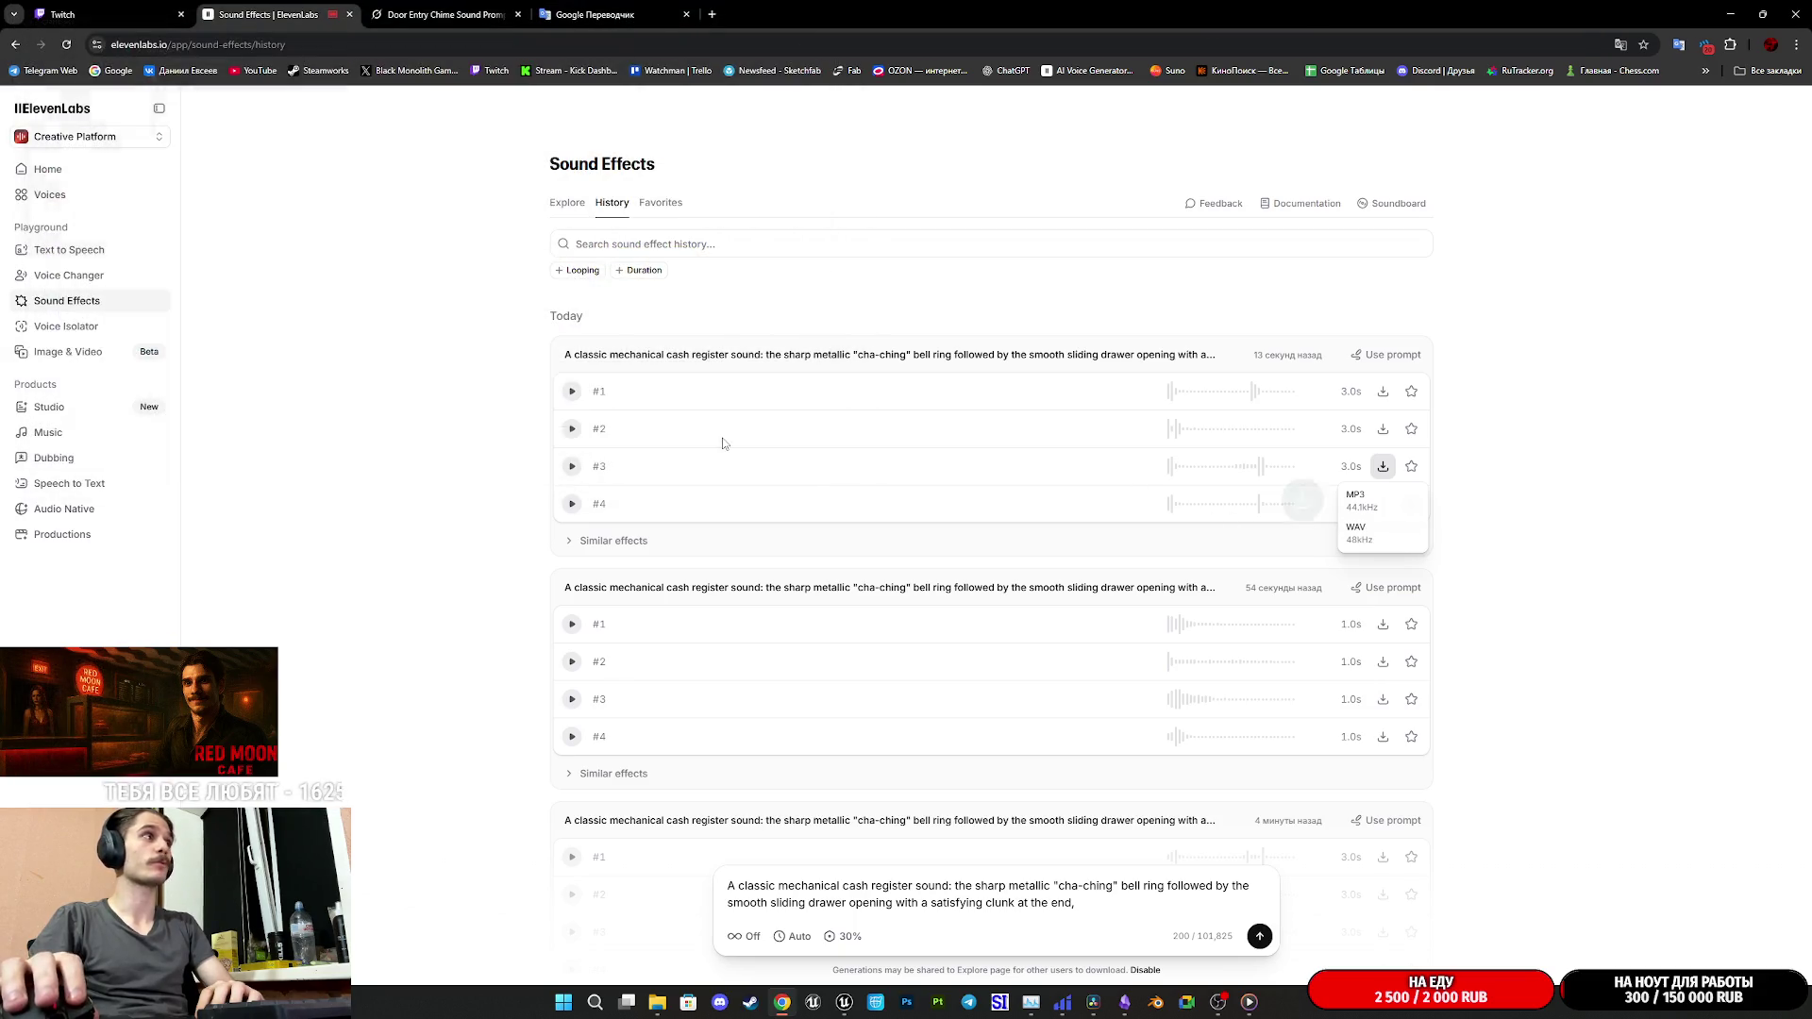
left_click(572, 392)
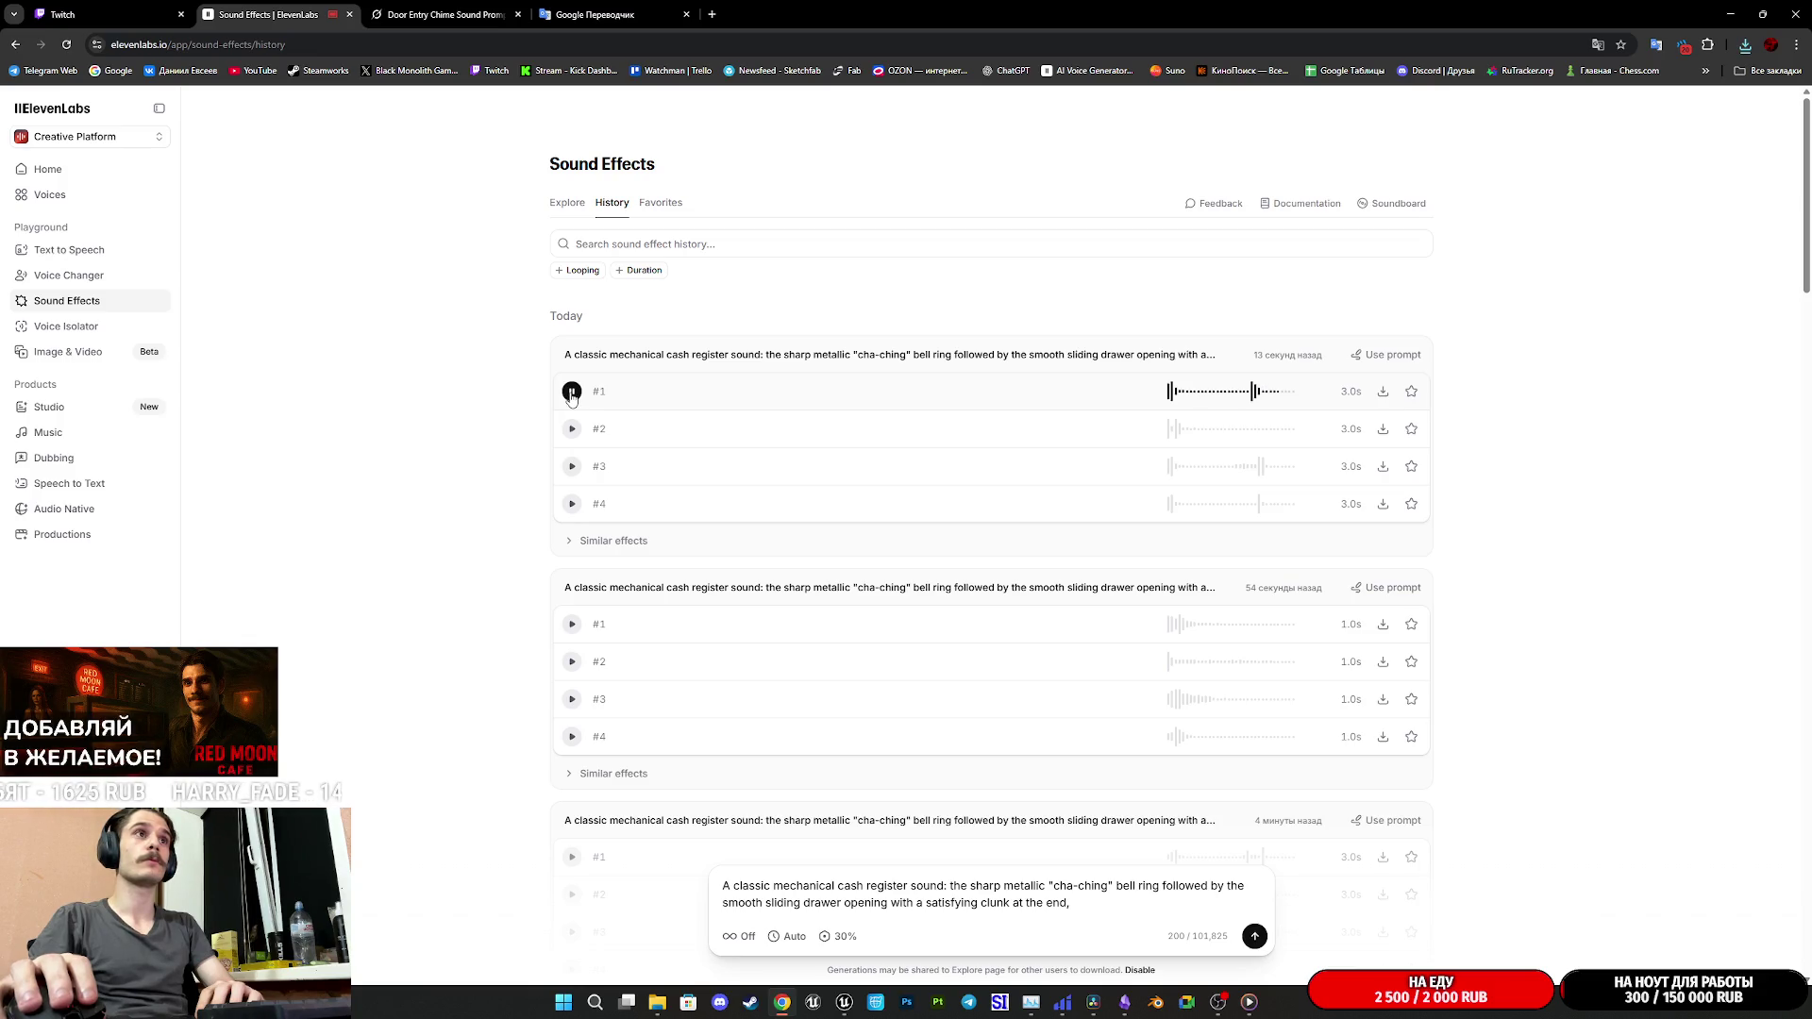
left_click(1376, 397)
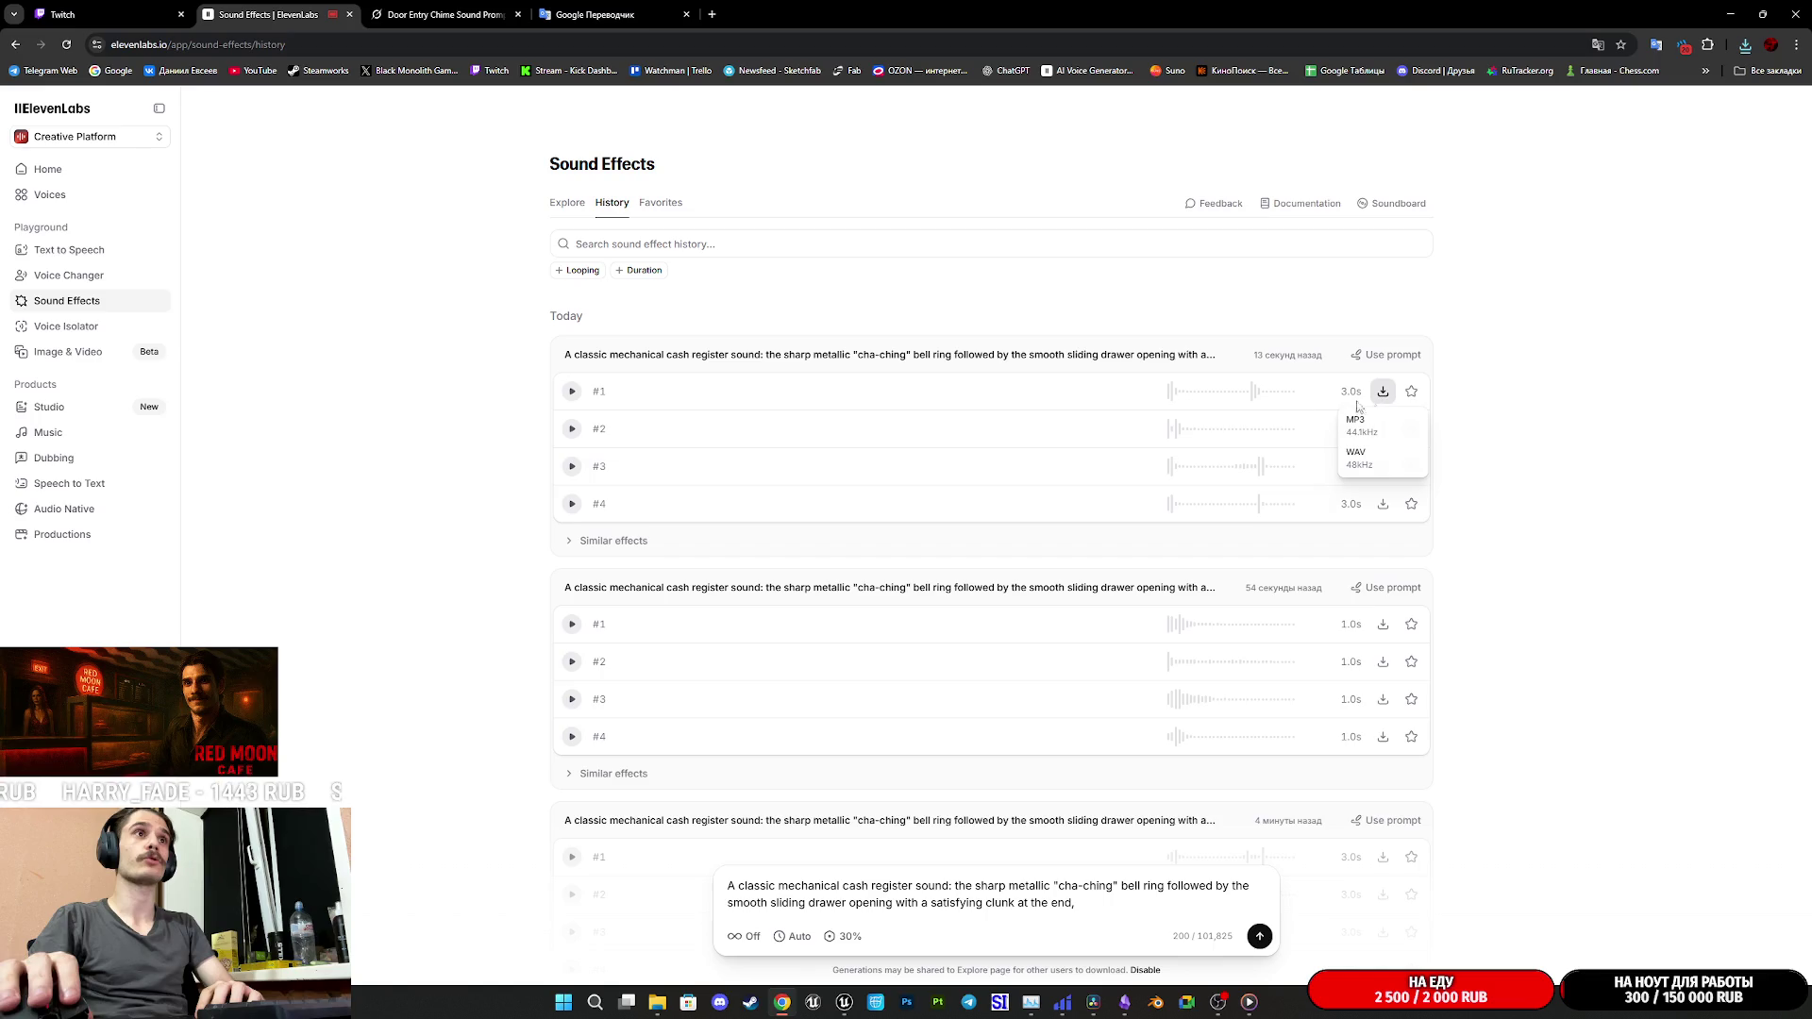
left_click(1369, 460)
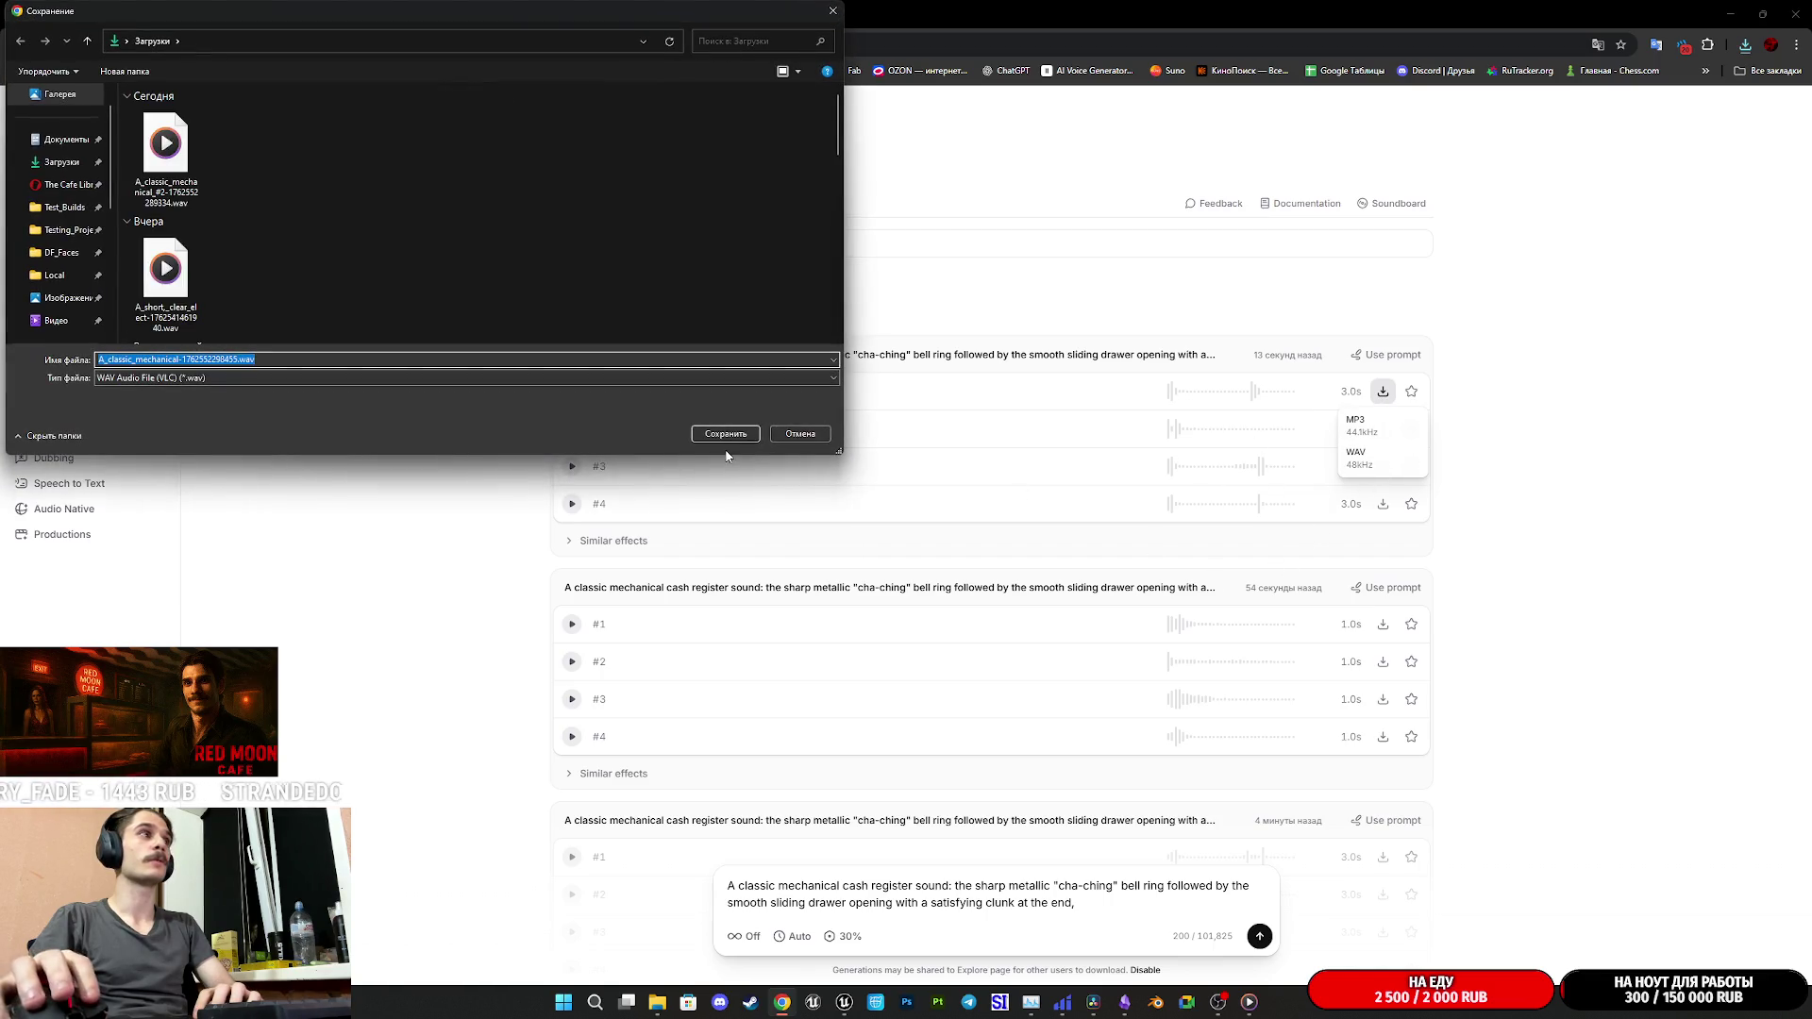
left_click(724, 434)
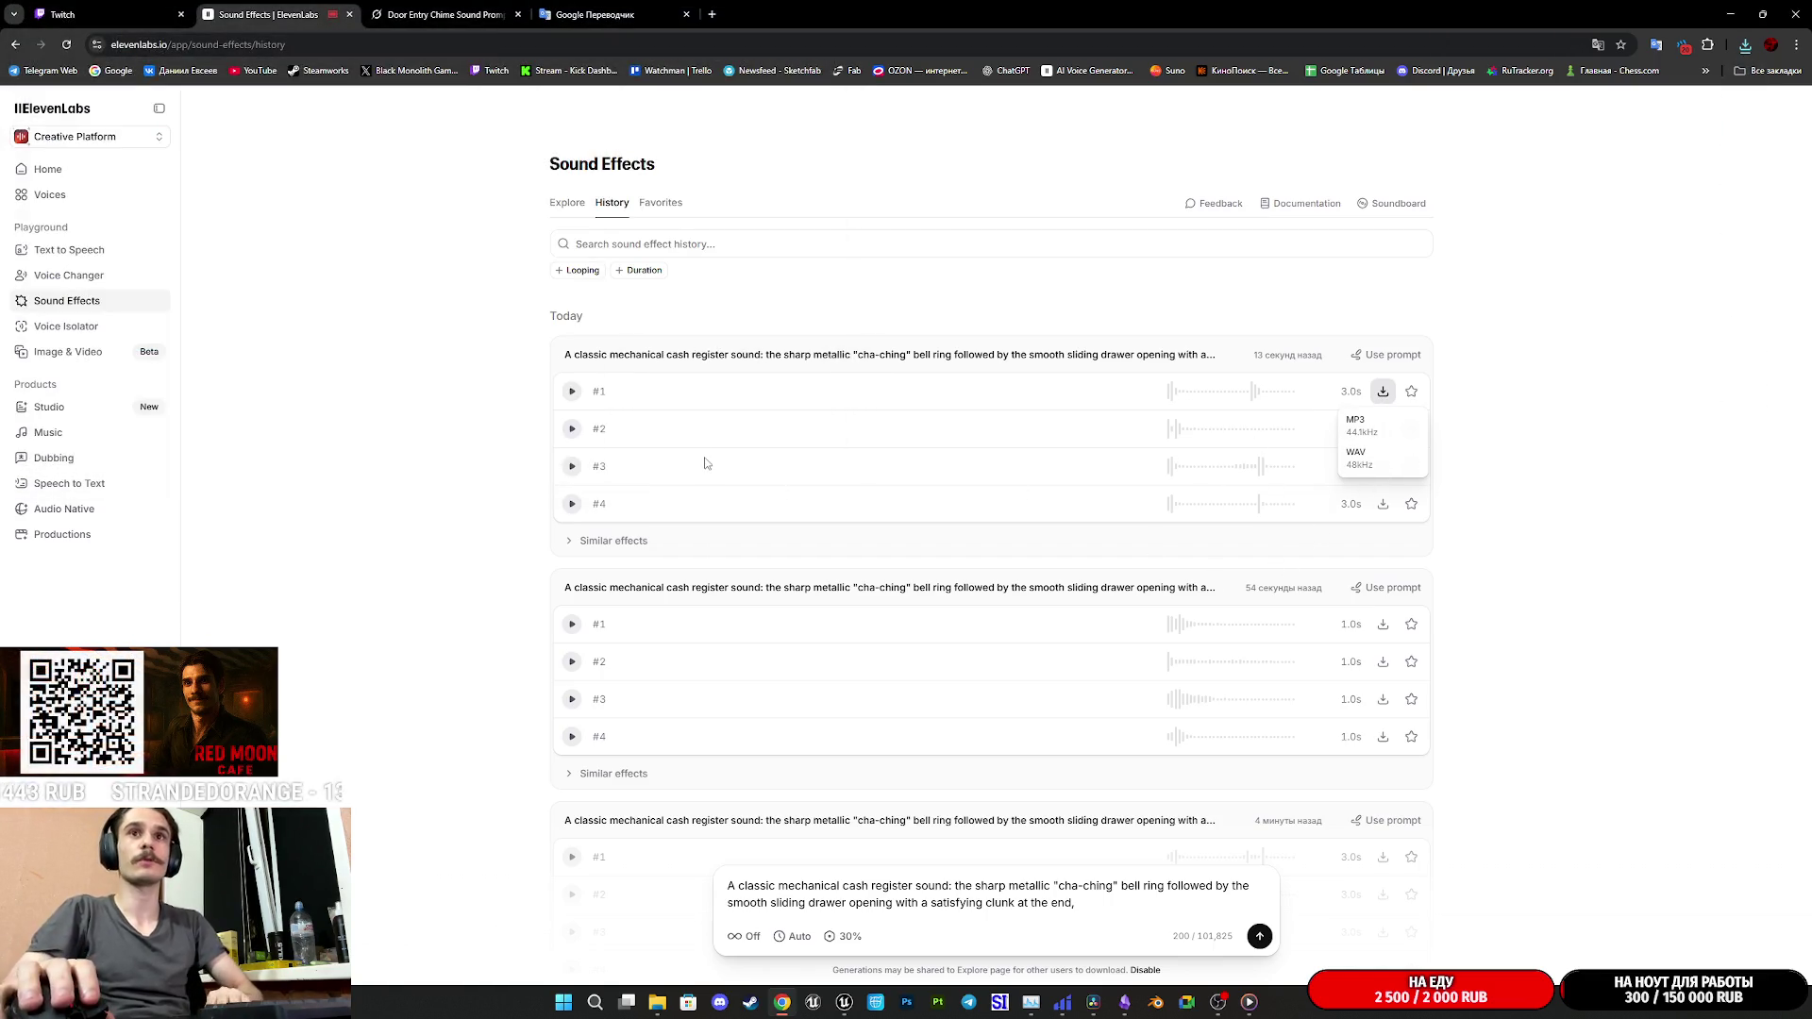
left_click(97, 14)
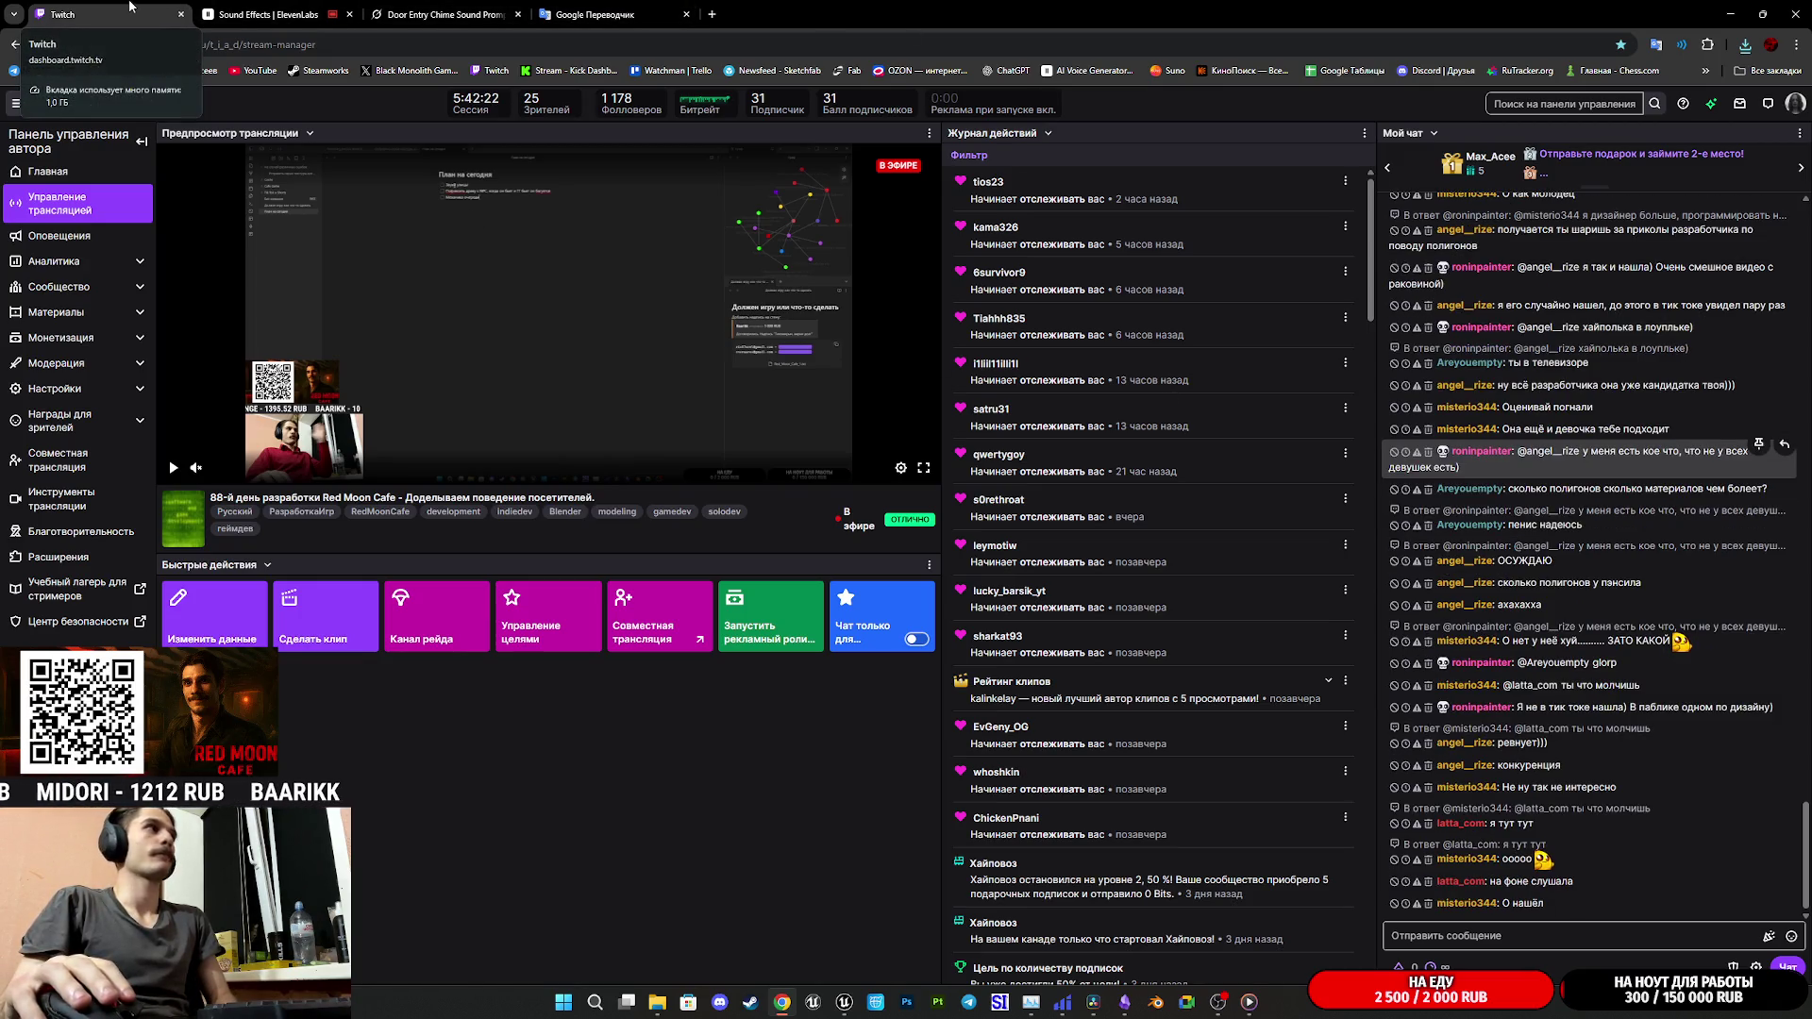
- Detach the Twitch dashboard tab into a separate browser window
mouse_move(171, 5)
left_mouse_down()
mouse_move(1536, 368)
mouse_move(1810, 373)
left_mouse_up()
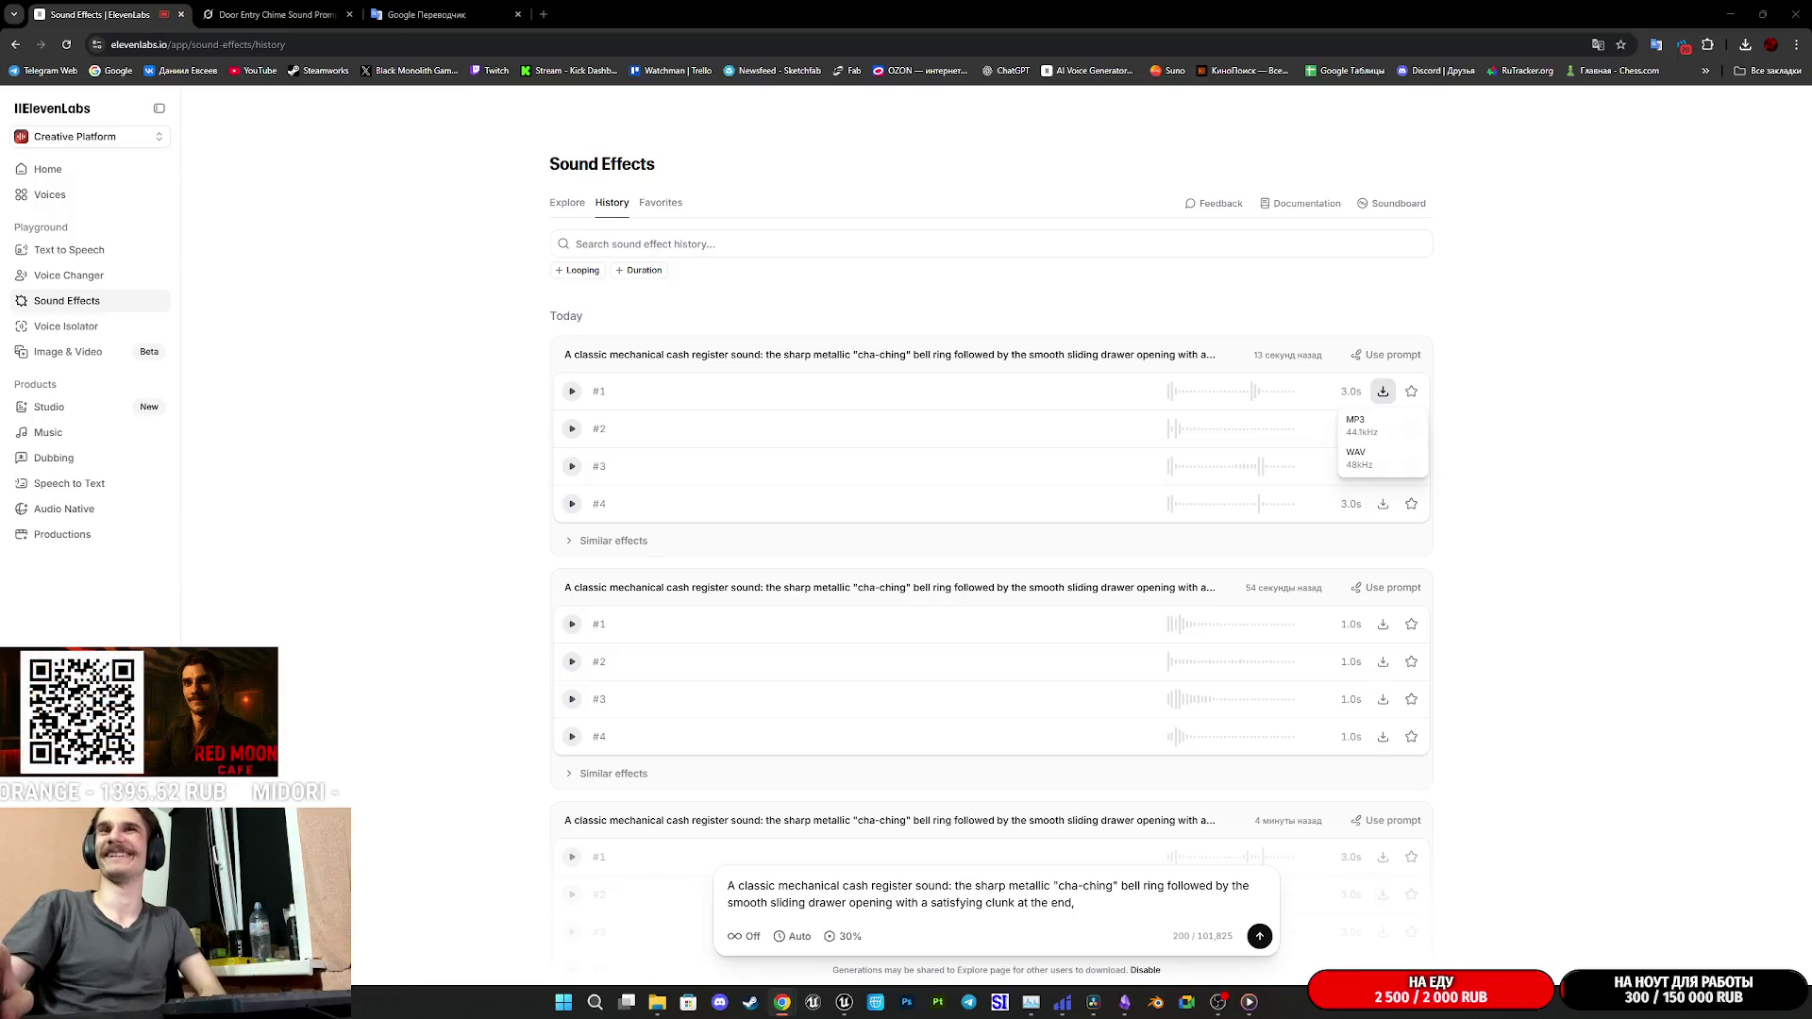
- Dismiss the download menu and minimize the browser to reveal the to-do notes
left_click(1626, 538)
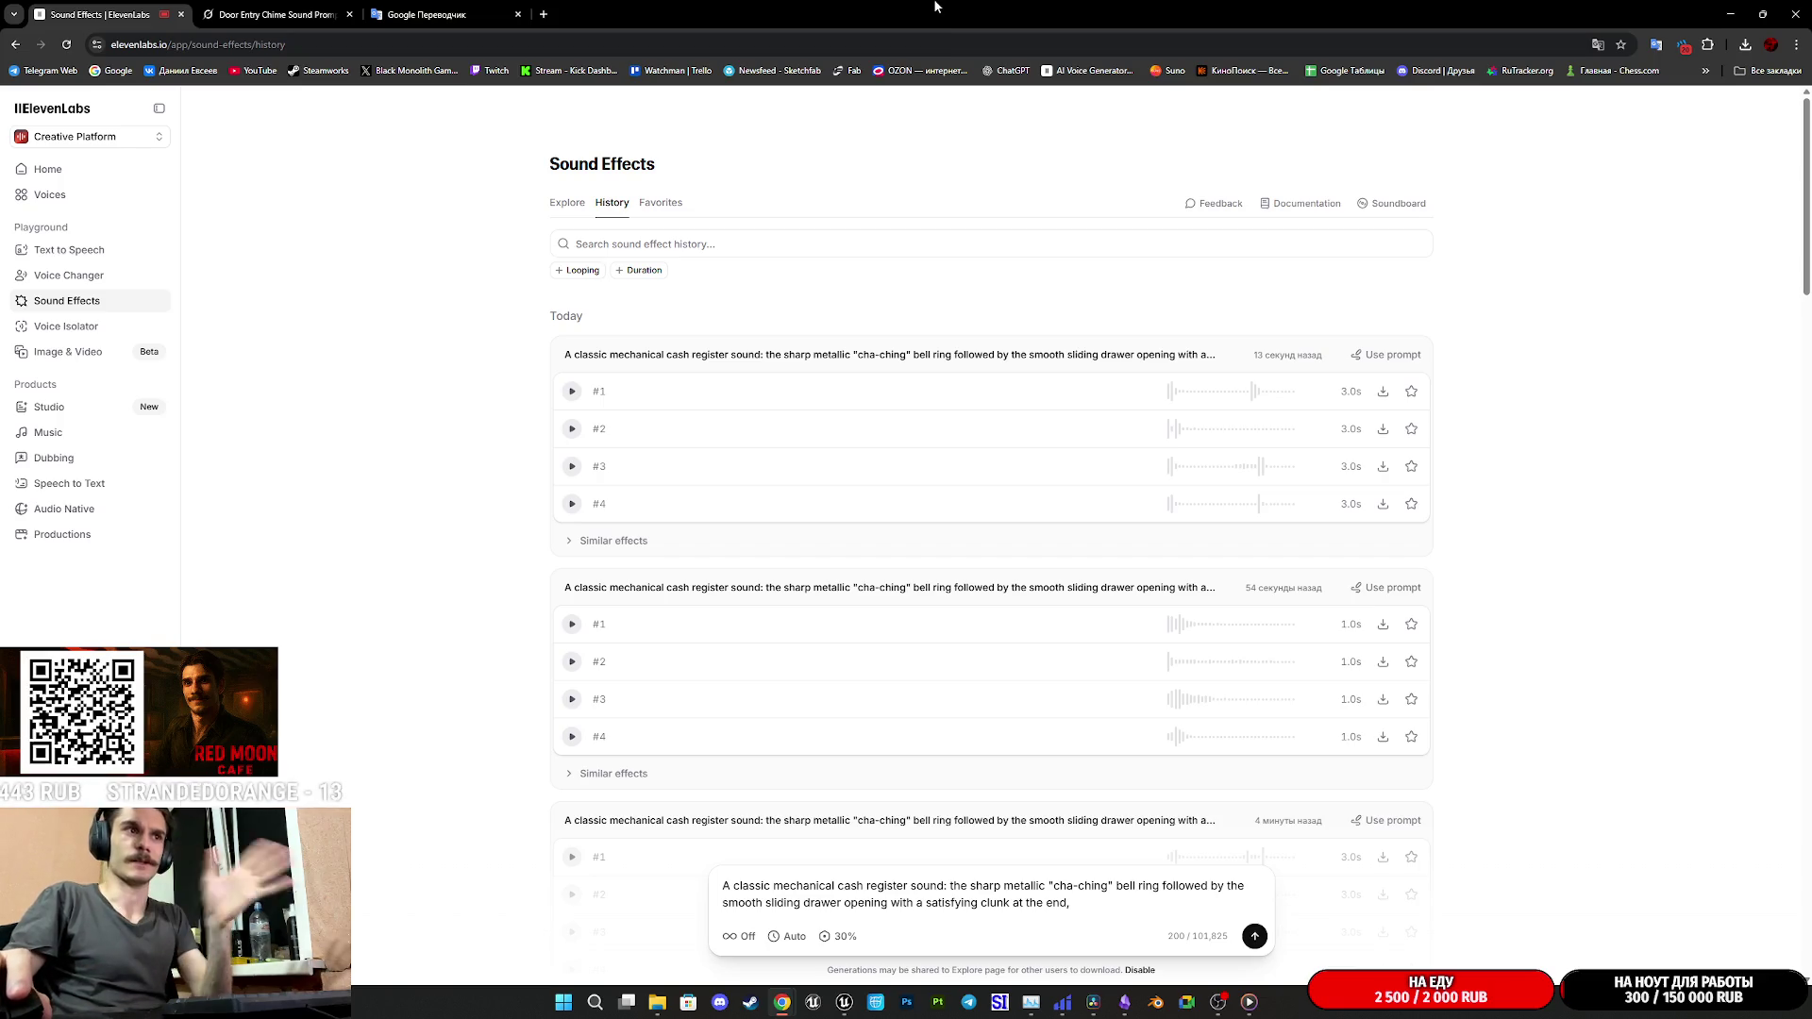
left_click(262, 11)
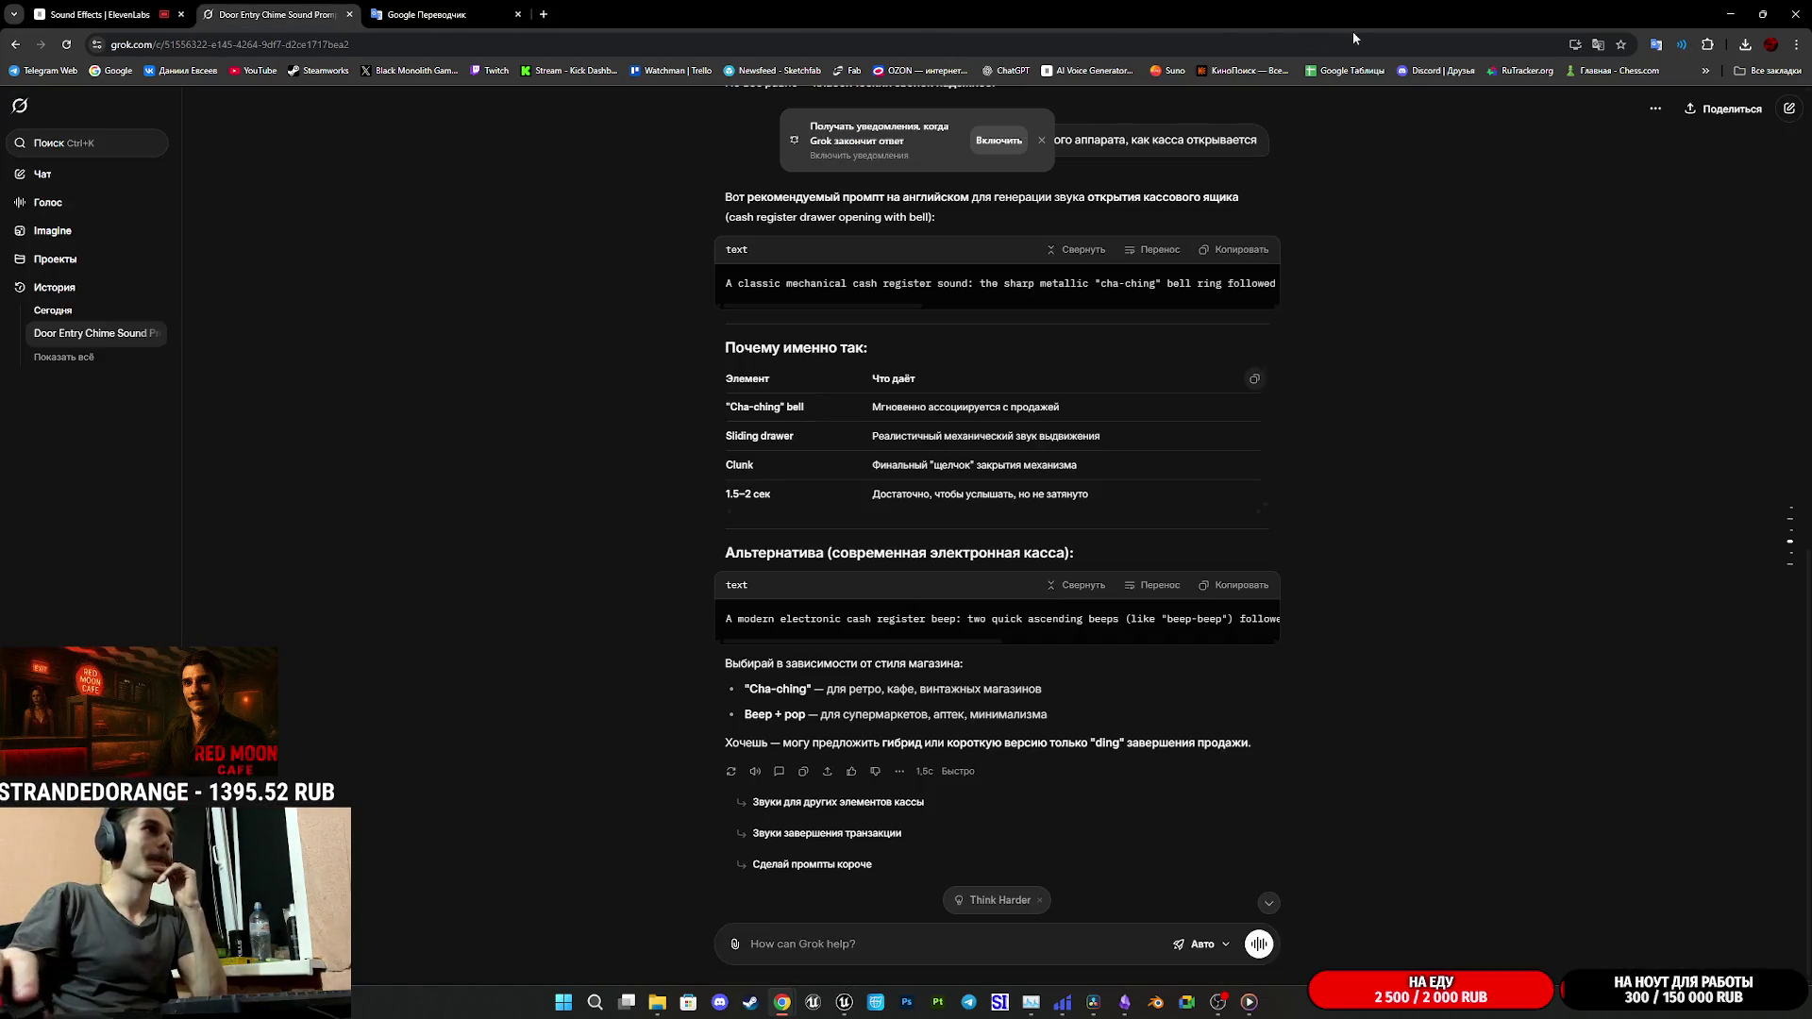
left_click(1729, 5)
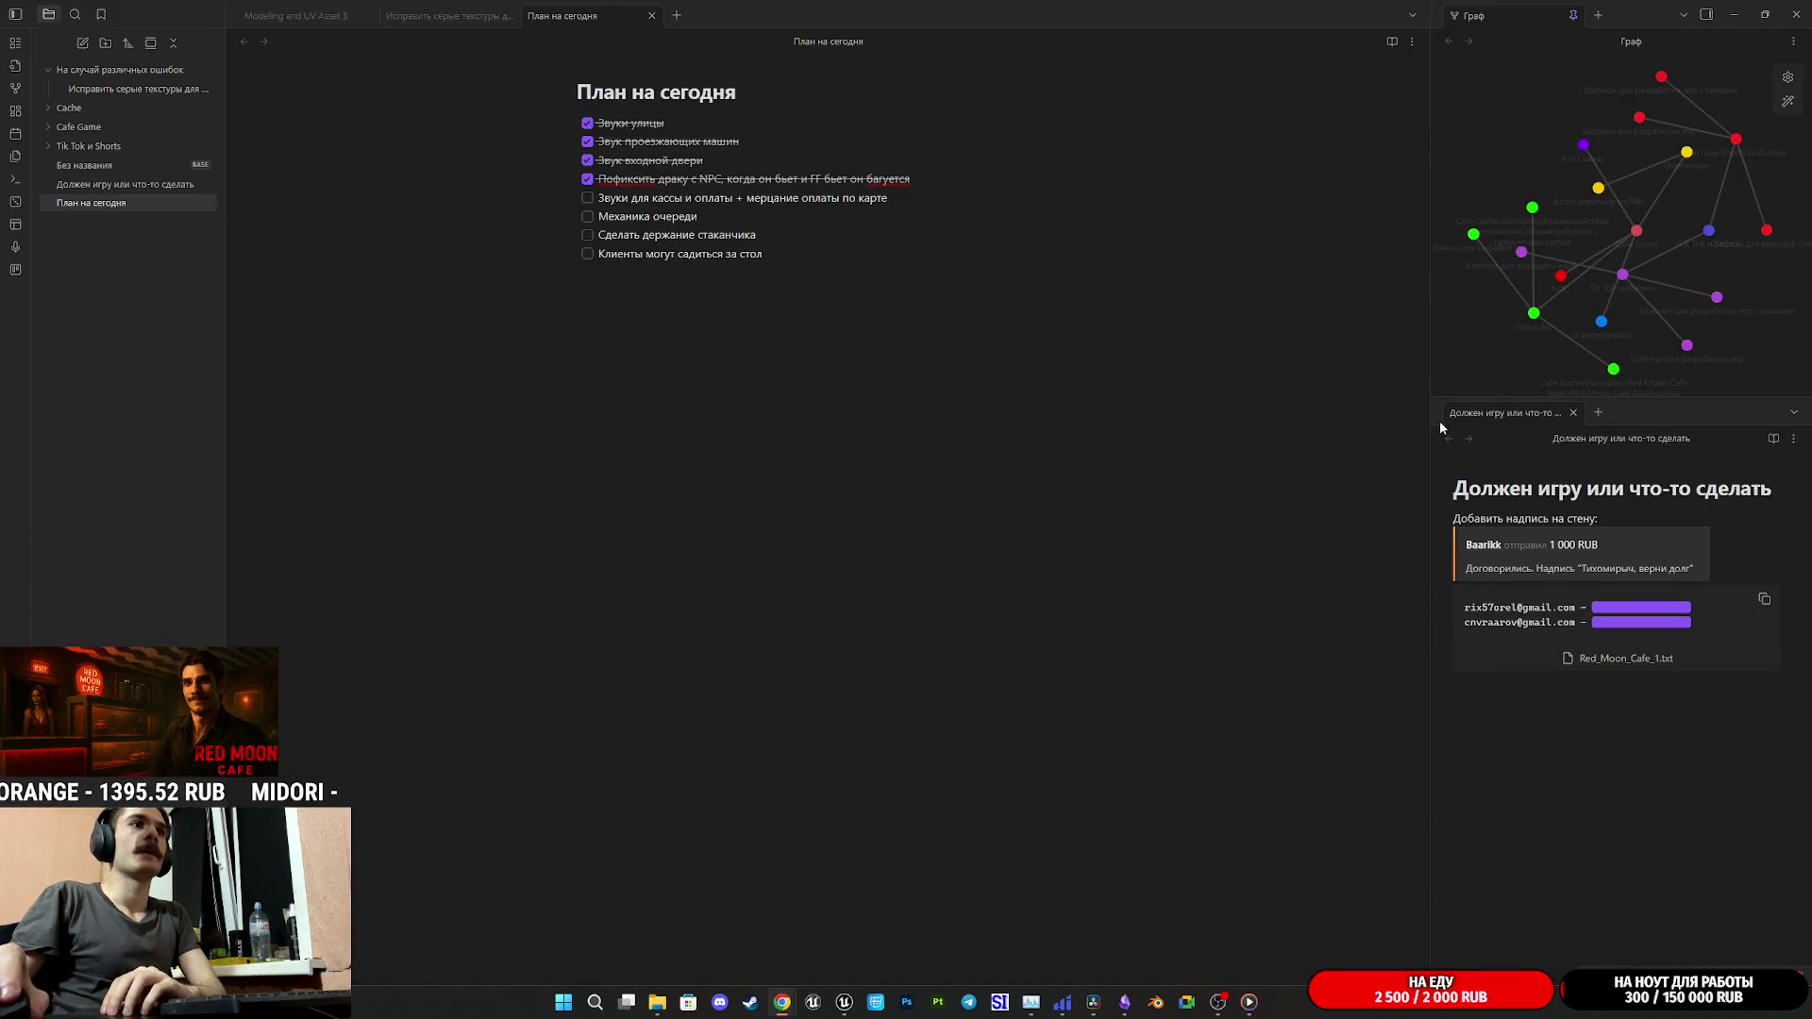
- Jump from the infinite-loop error to the offending Branch node in NPC_Street_BP
left_click(1735, 12)
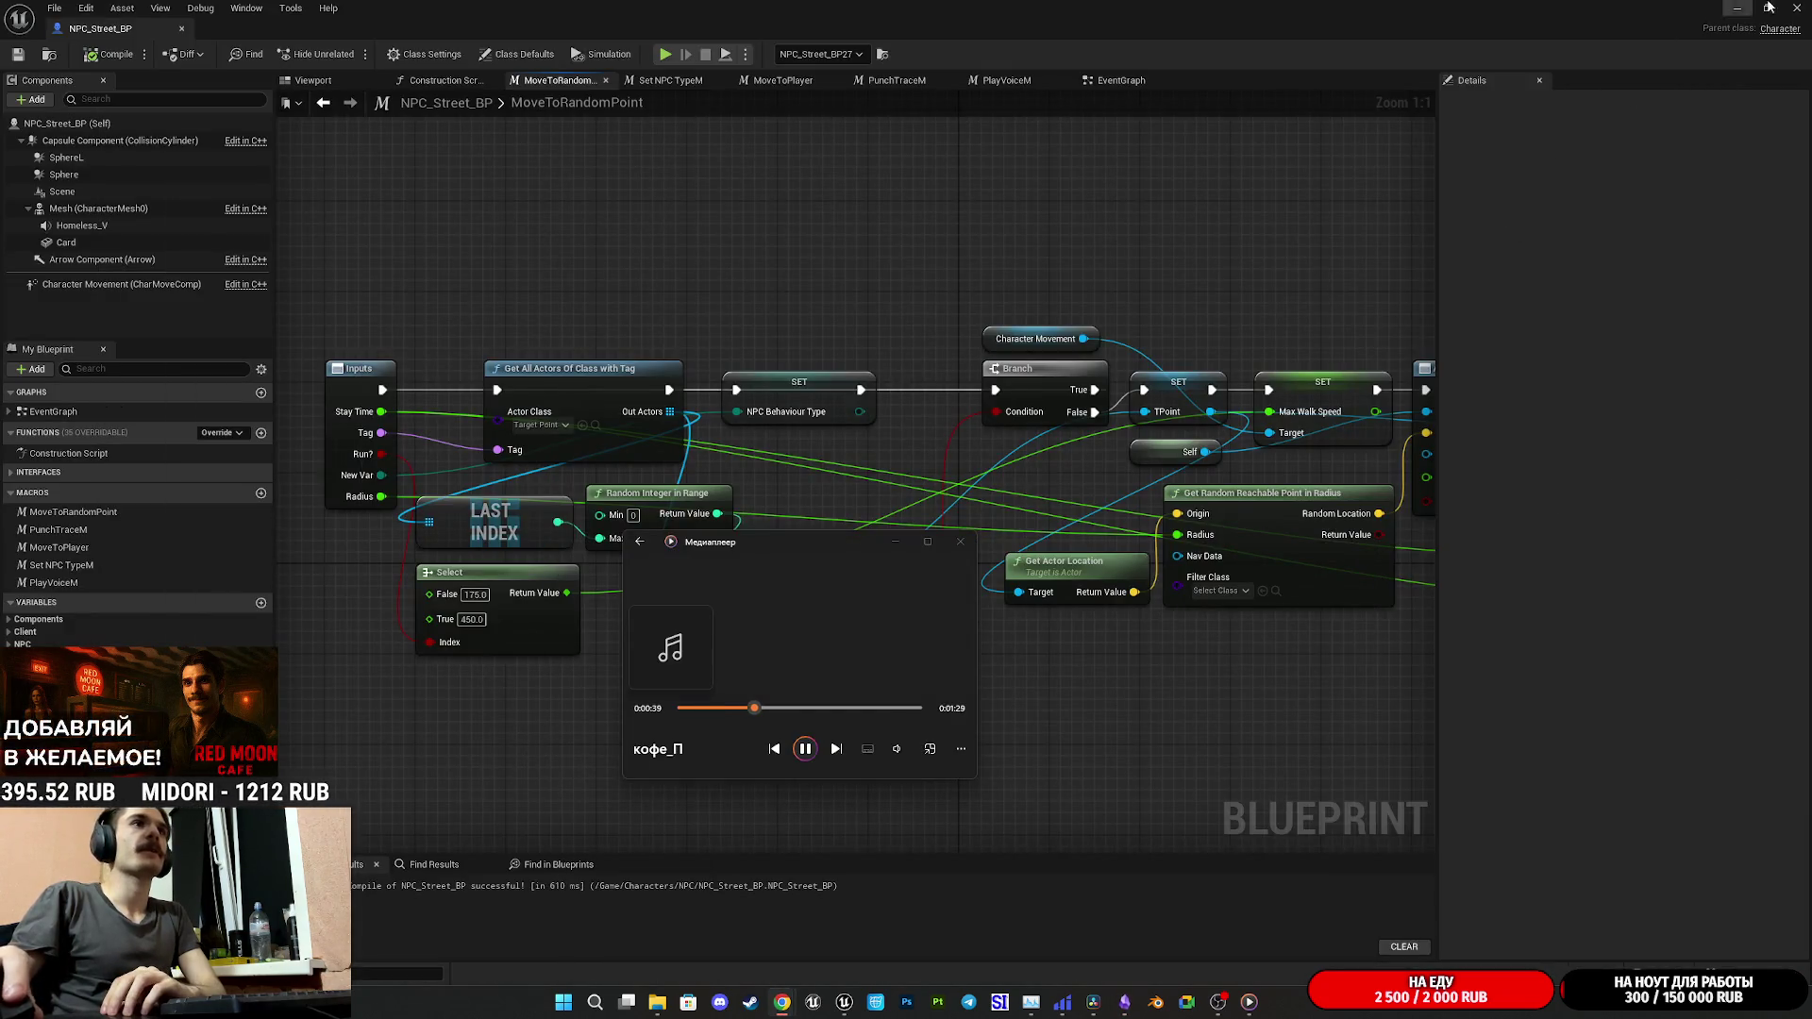
left_click(1736, 8)
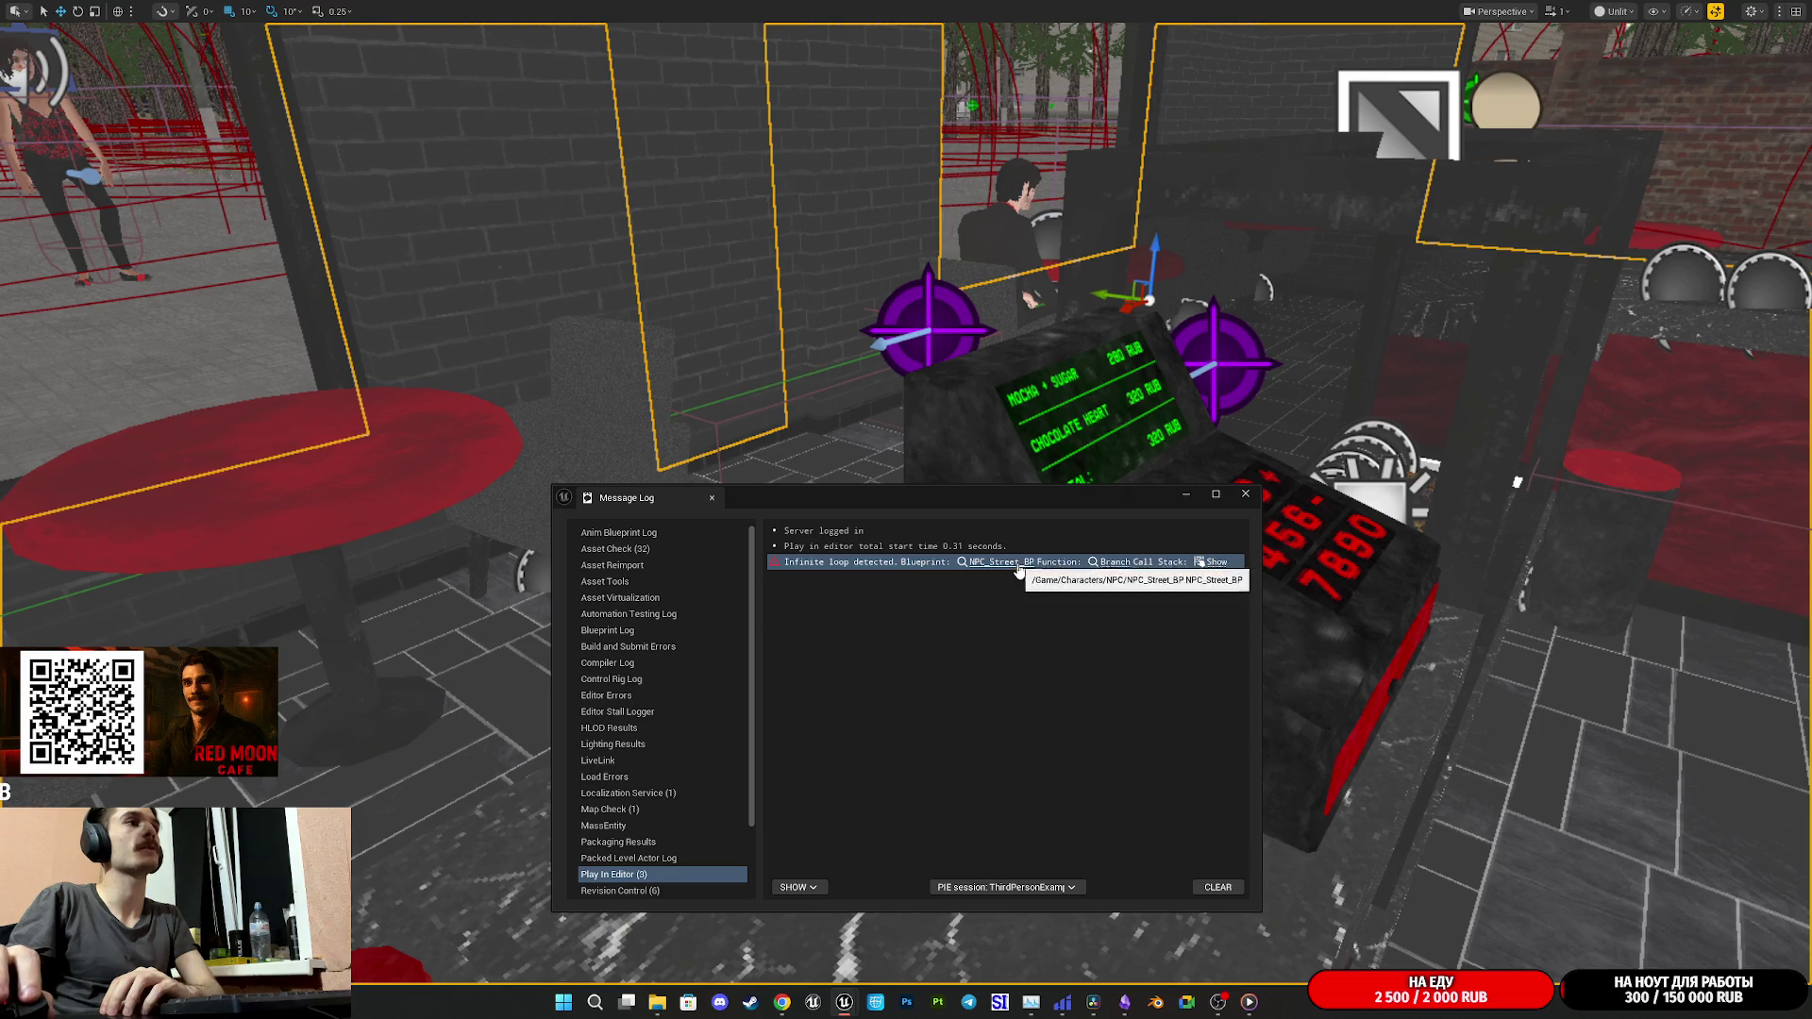
left_click(1113, 562)
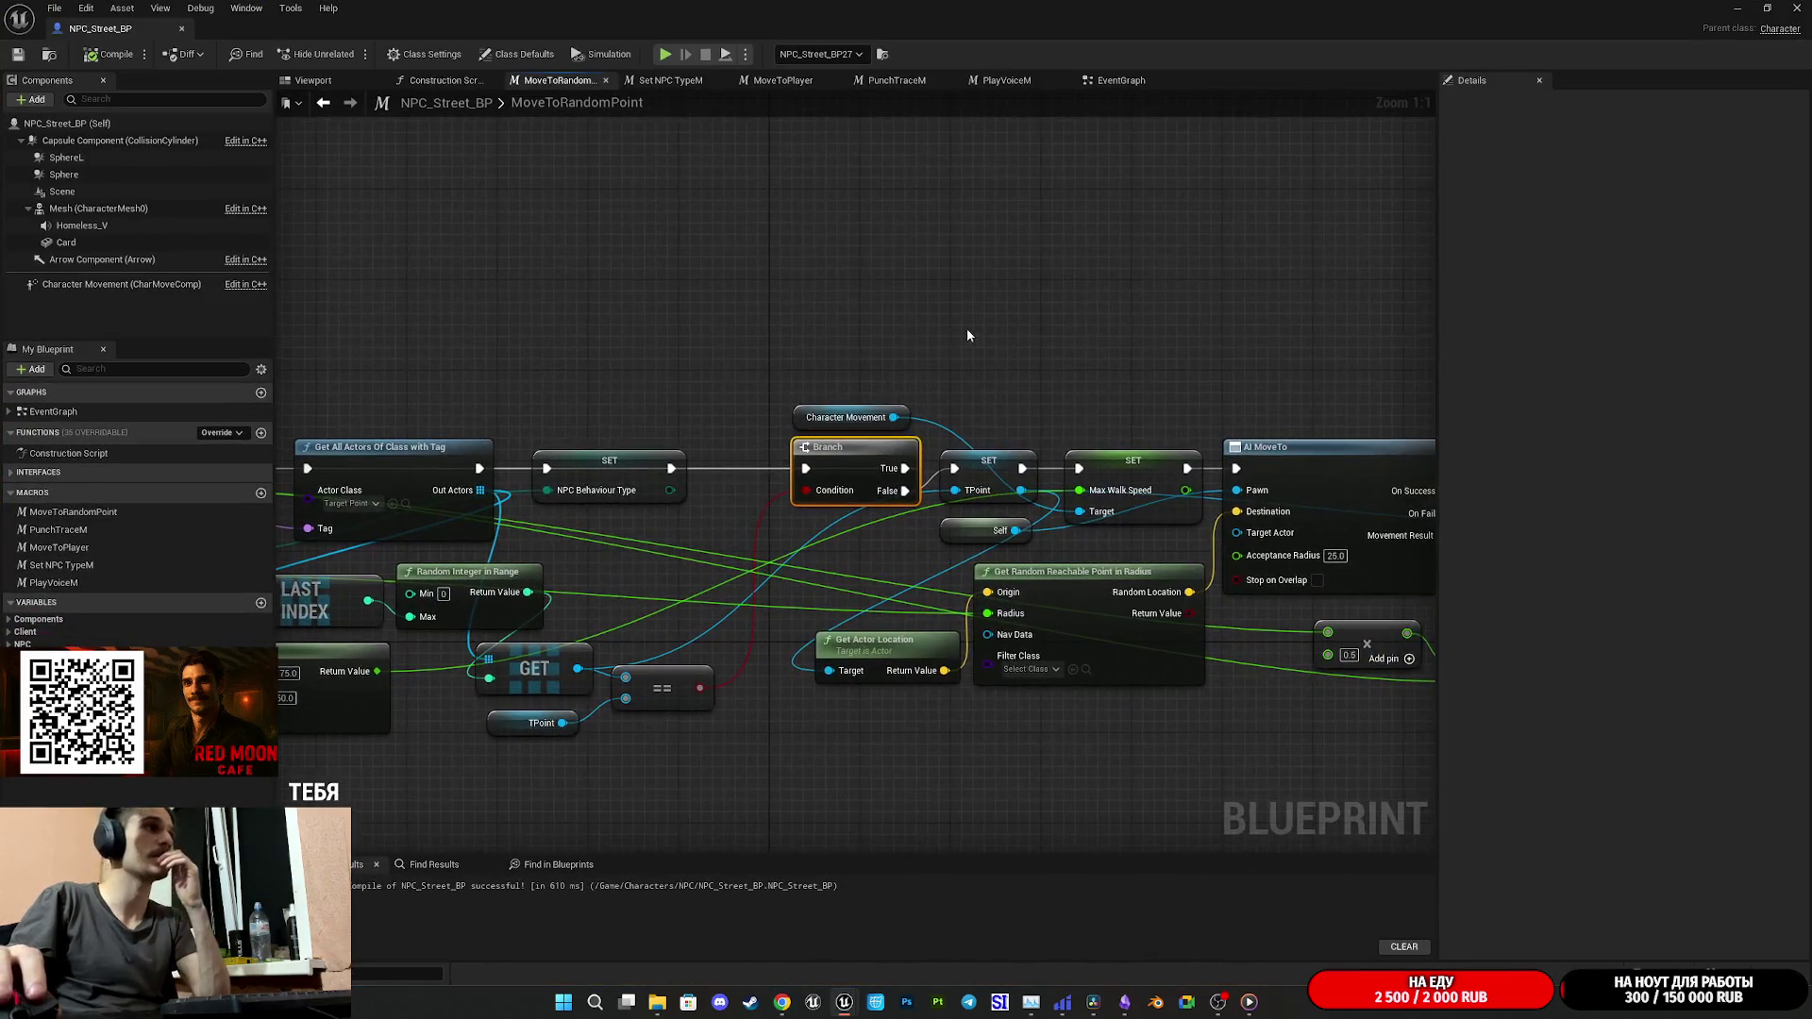
- Reposition the Branch and Character Movement nodes, then minimize the Blueprint editor
mouse_move(1038, 328)
left_mouse_down()
mouse_move(1052, 364)
mouse_move(354, 358)
mouse_move(1076, 349)
mouse_move(1044, 382)
left_mouse_up()
mouse_move(933, 416)
left_mouse_down()
mouse_move(896, 428)
mouse_move(911, 421)
mouse_move(846, 264)
mouse_move(876, 274)
left_mouse_up()
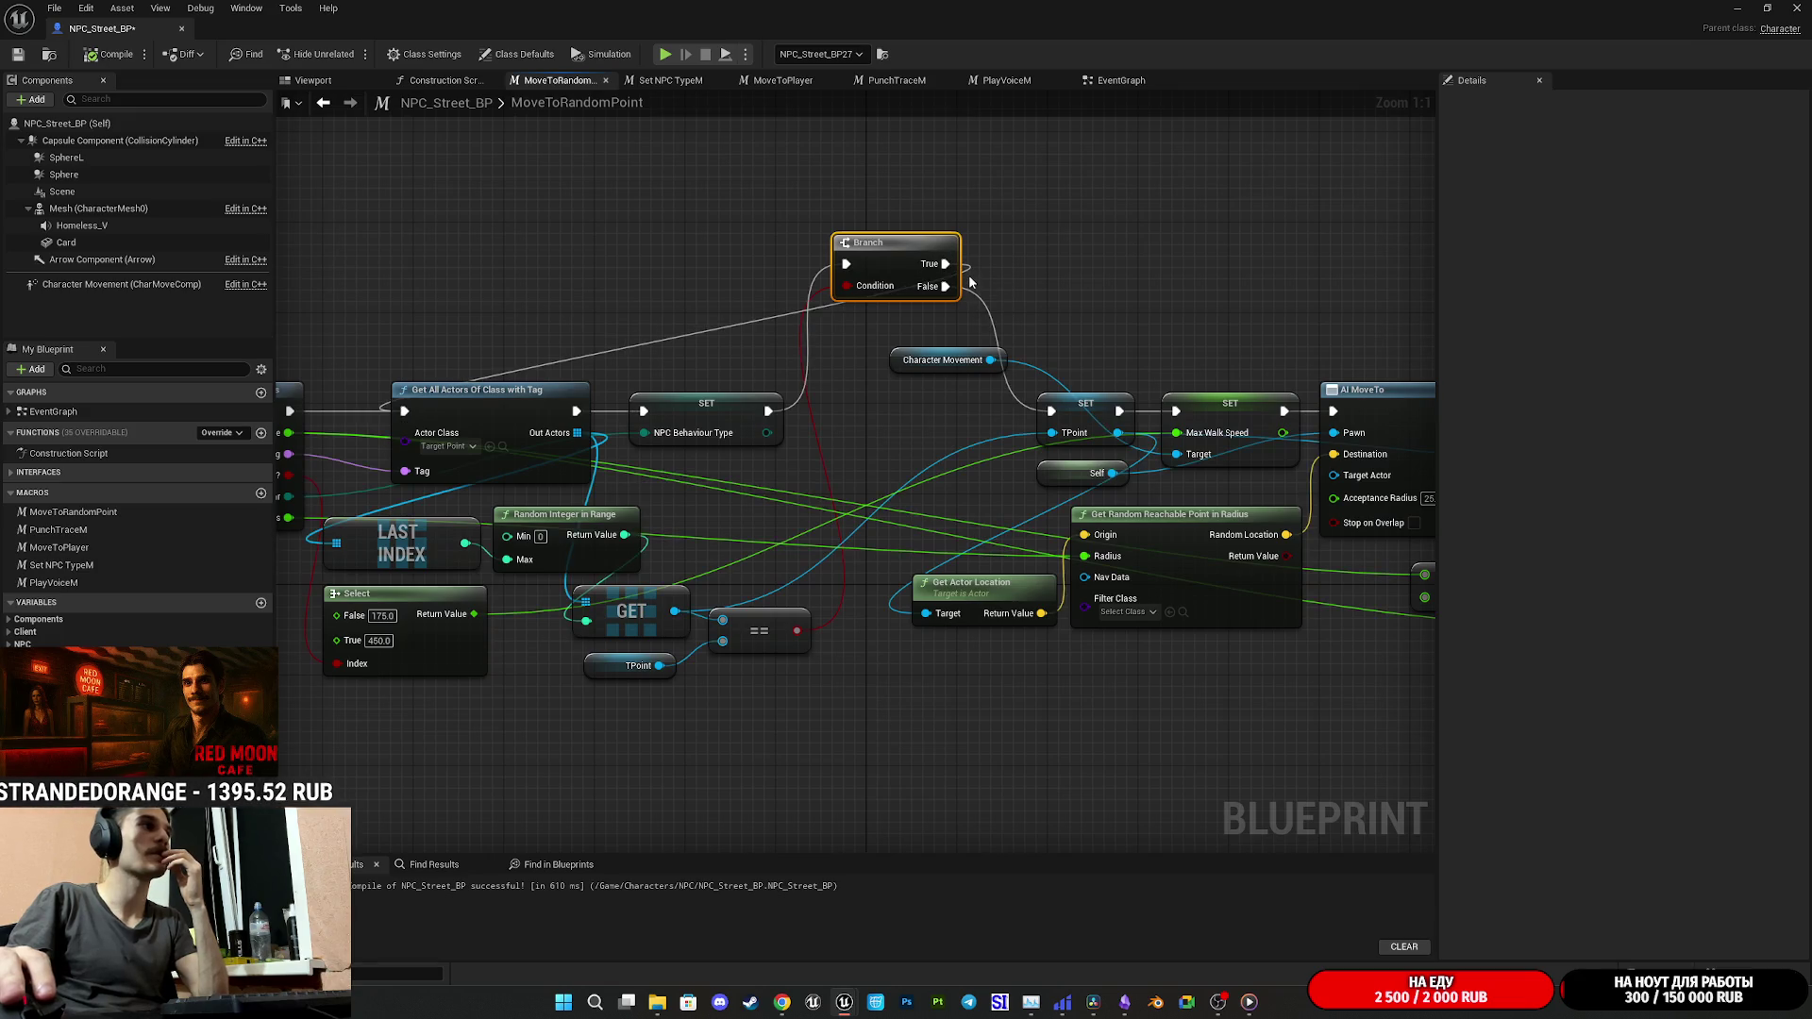
mouse_move(900, 266)
left_mouse_down()
mouse_move(975, 289)
mouse_move(998, 431)
left_mouse_up()
left_click(982, 400)
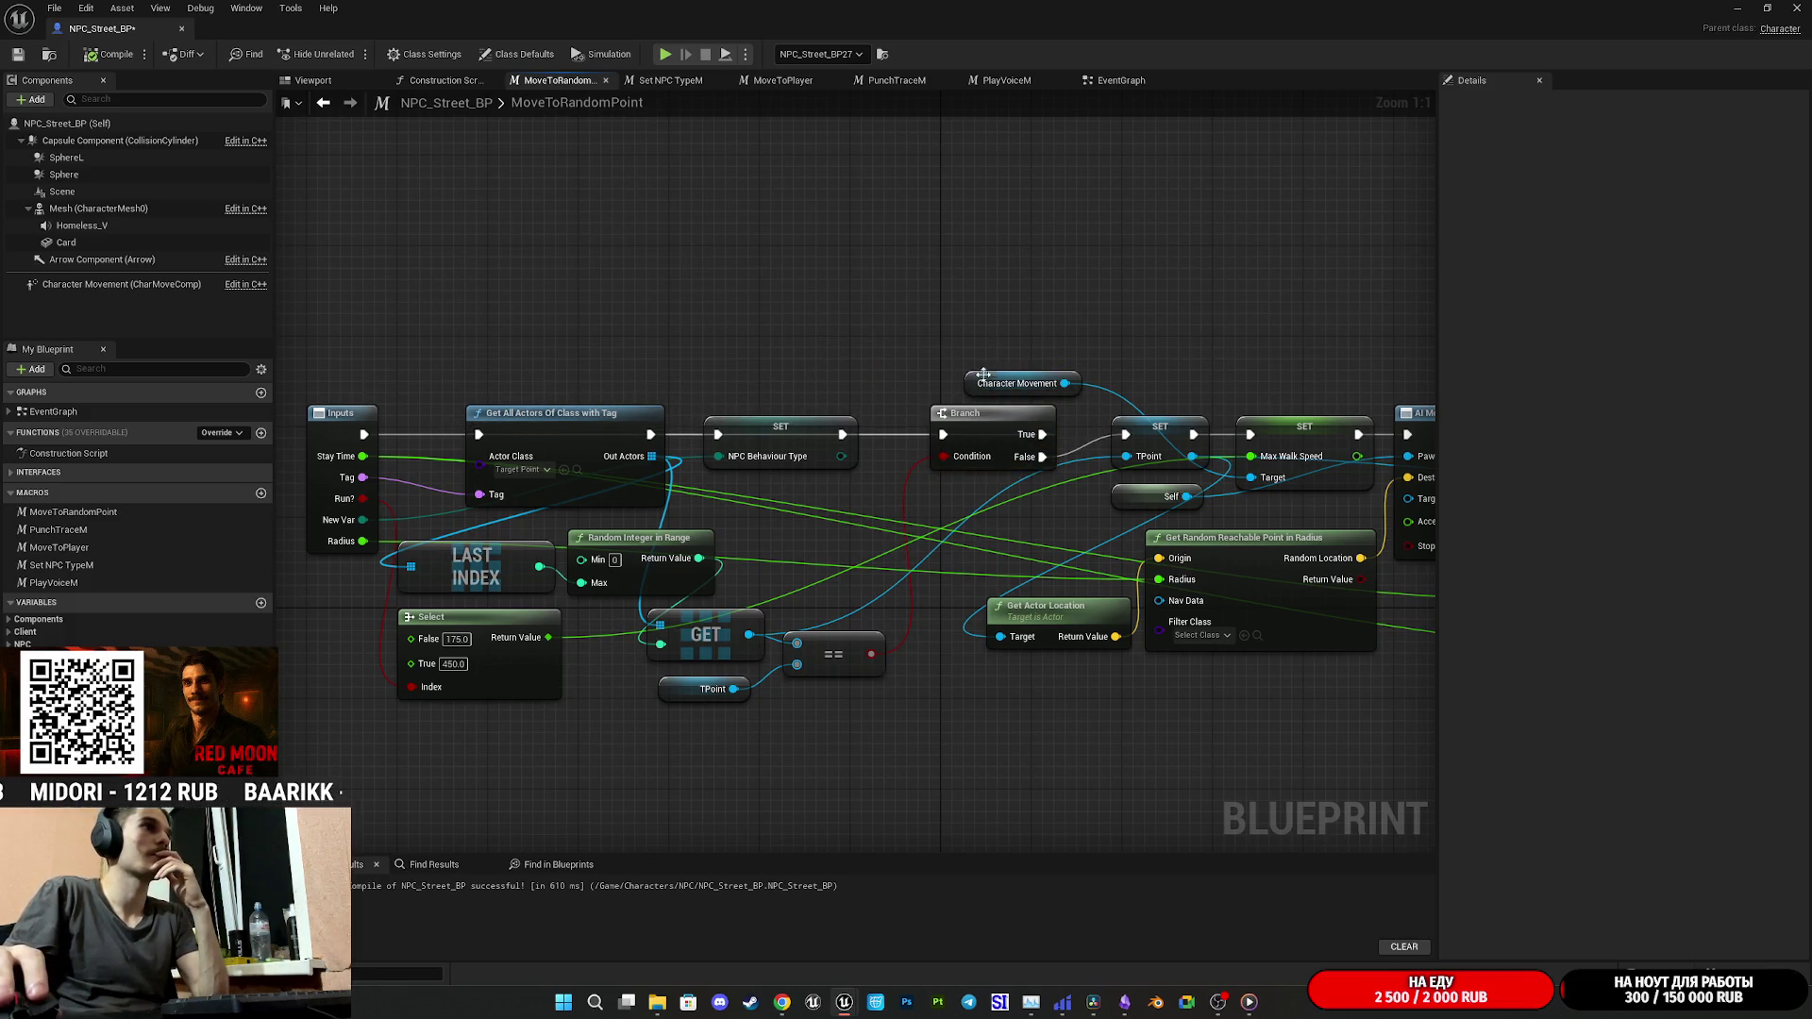
left_click_drag(965, 383, 942, 383)
left_click(1090, 287)
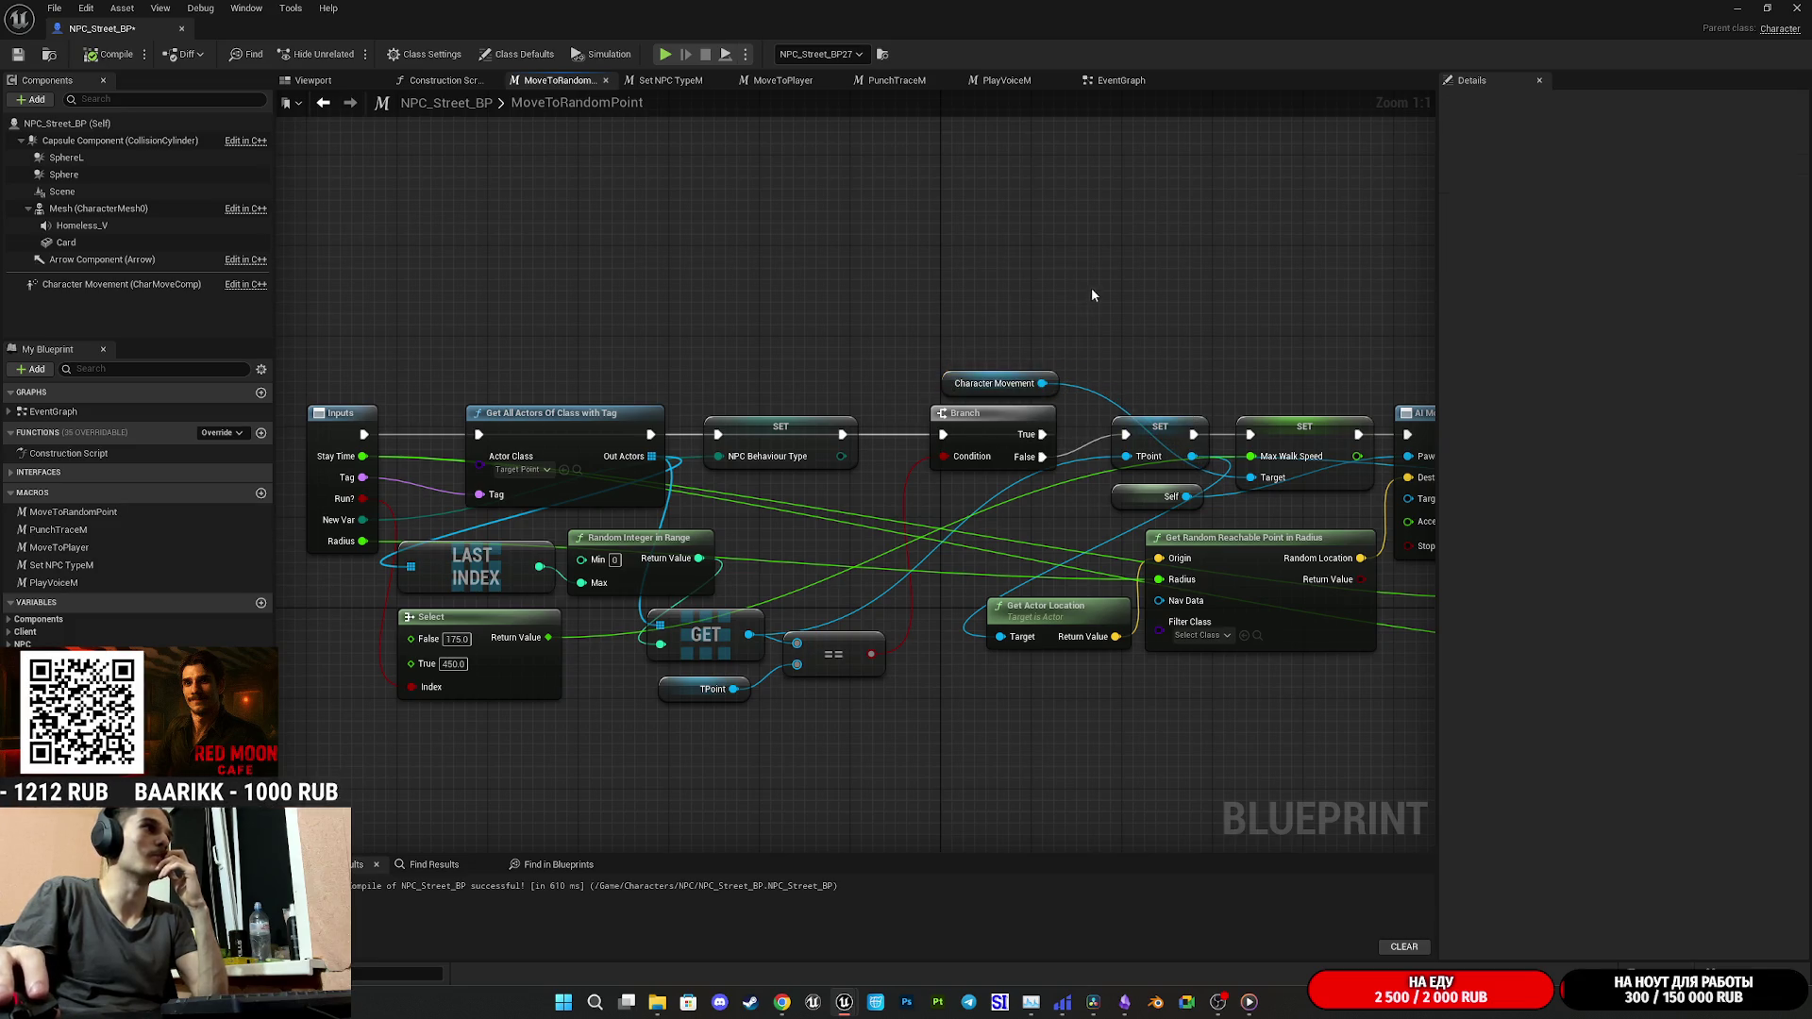
left_click_drag(1090, 287, 1103, 280)
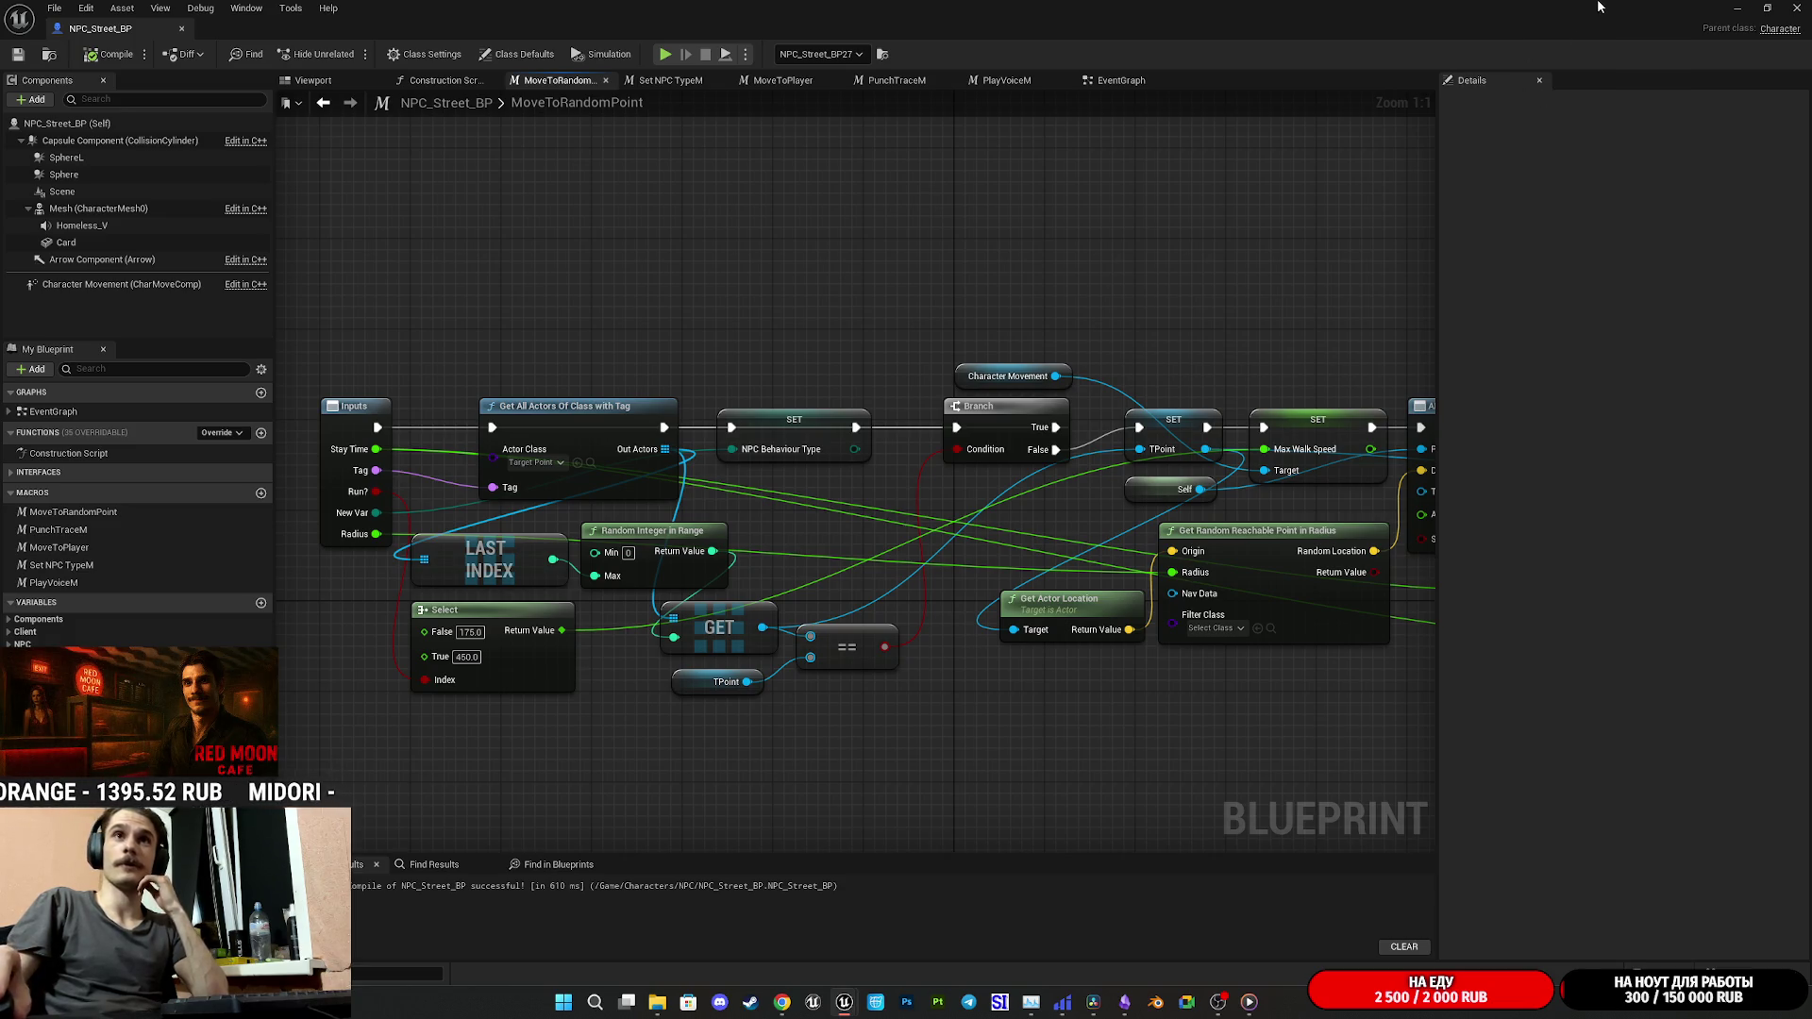
left_click(1737, 8)
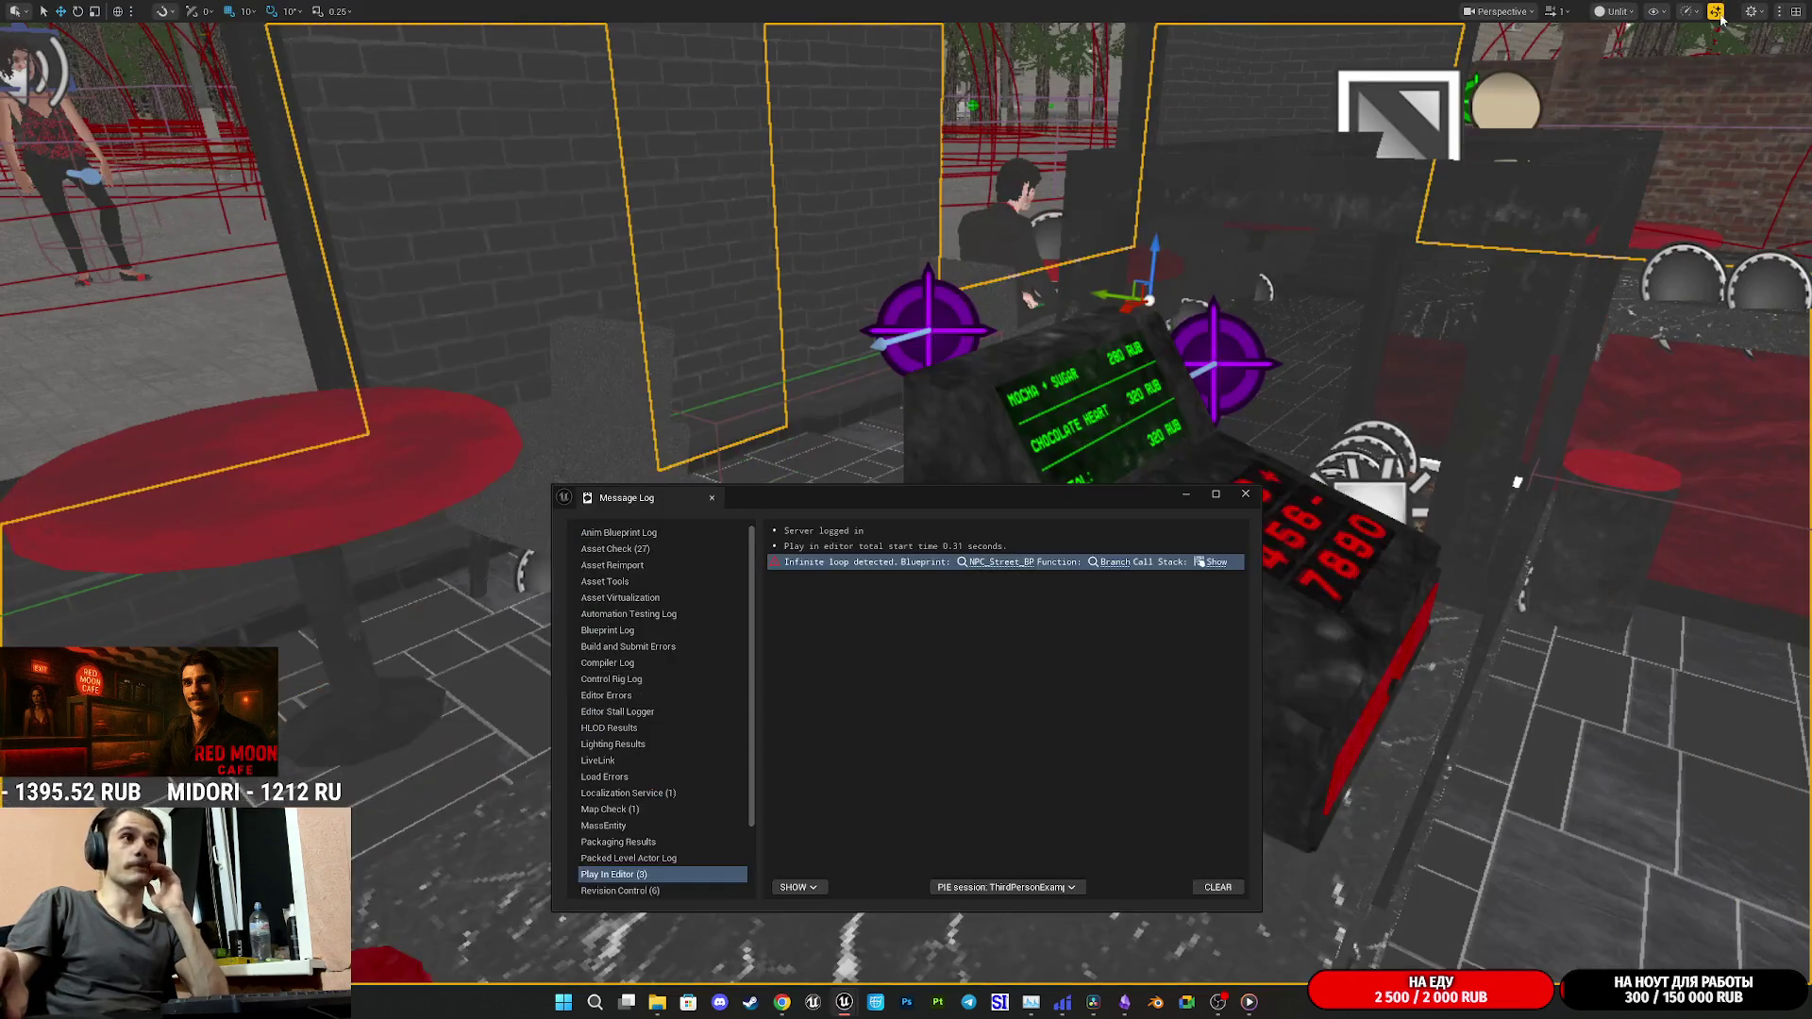
- Close the Message Log and exit immersive viewport mode with F11
left_click(1245, 493)
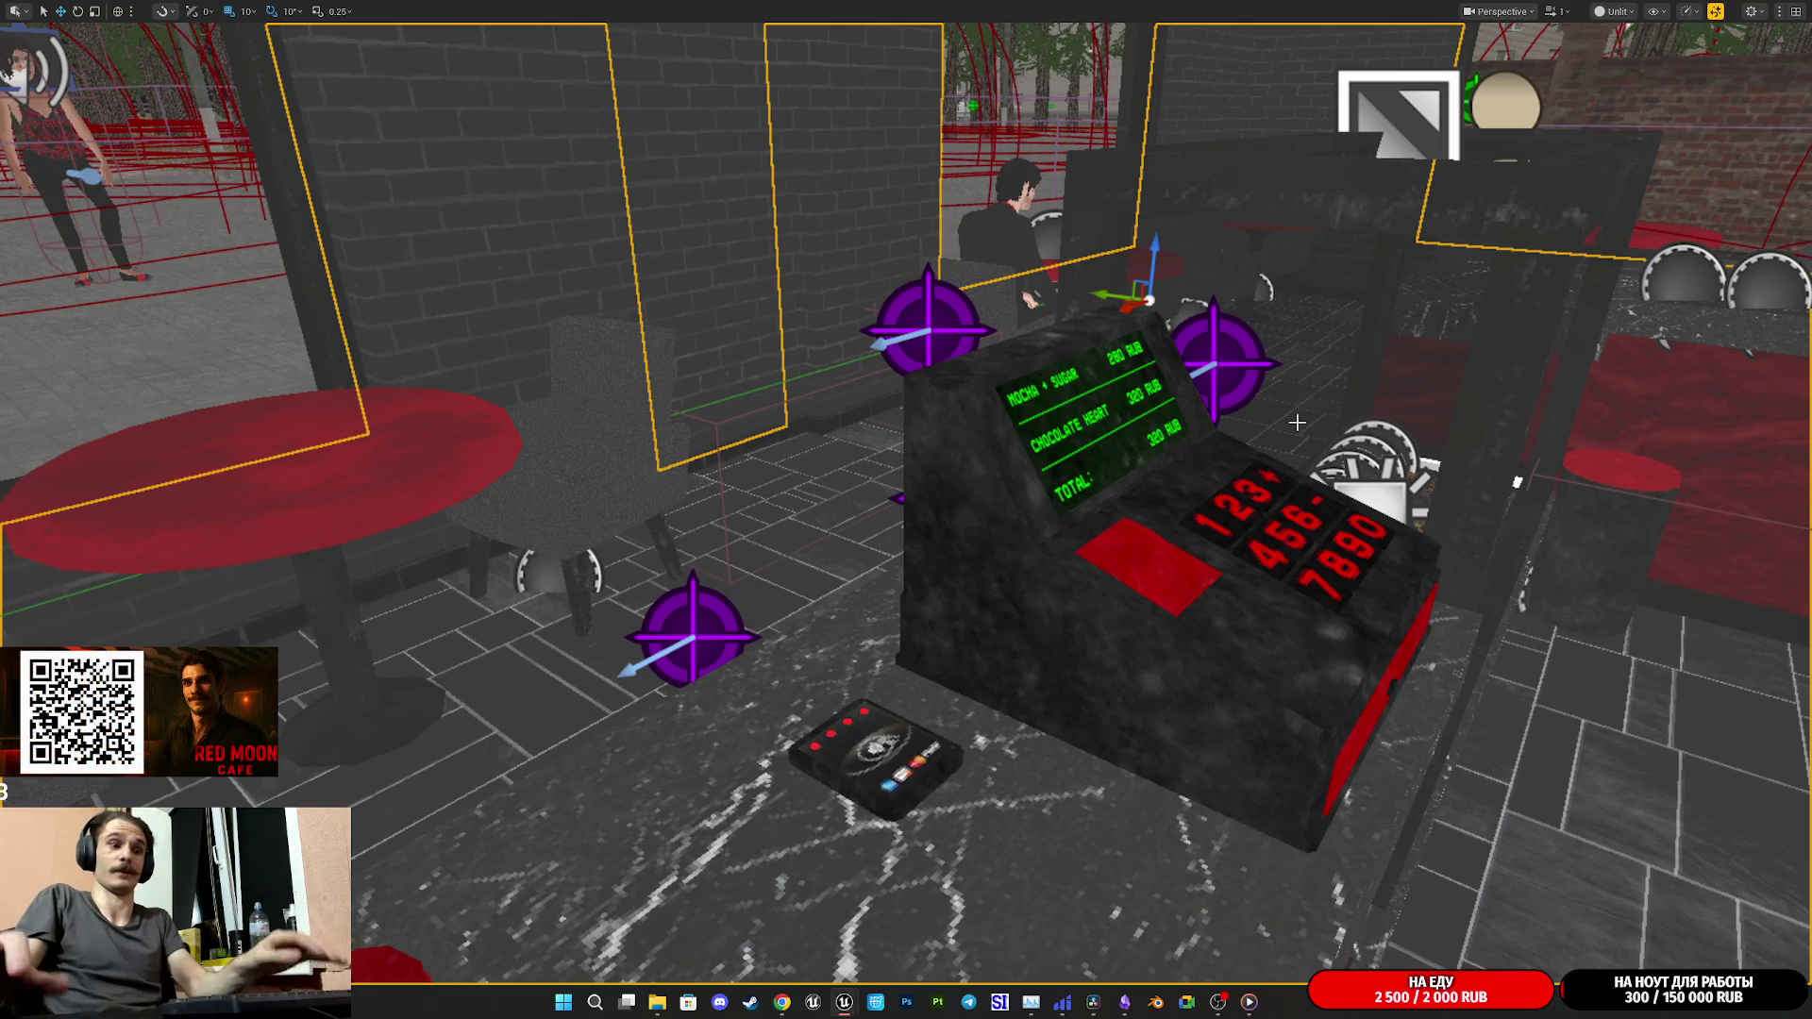
key("F11")
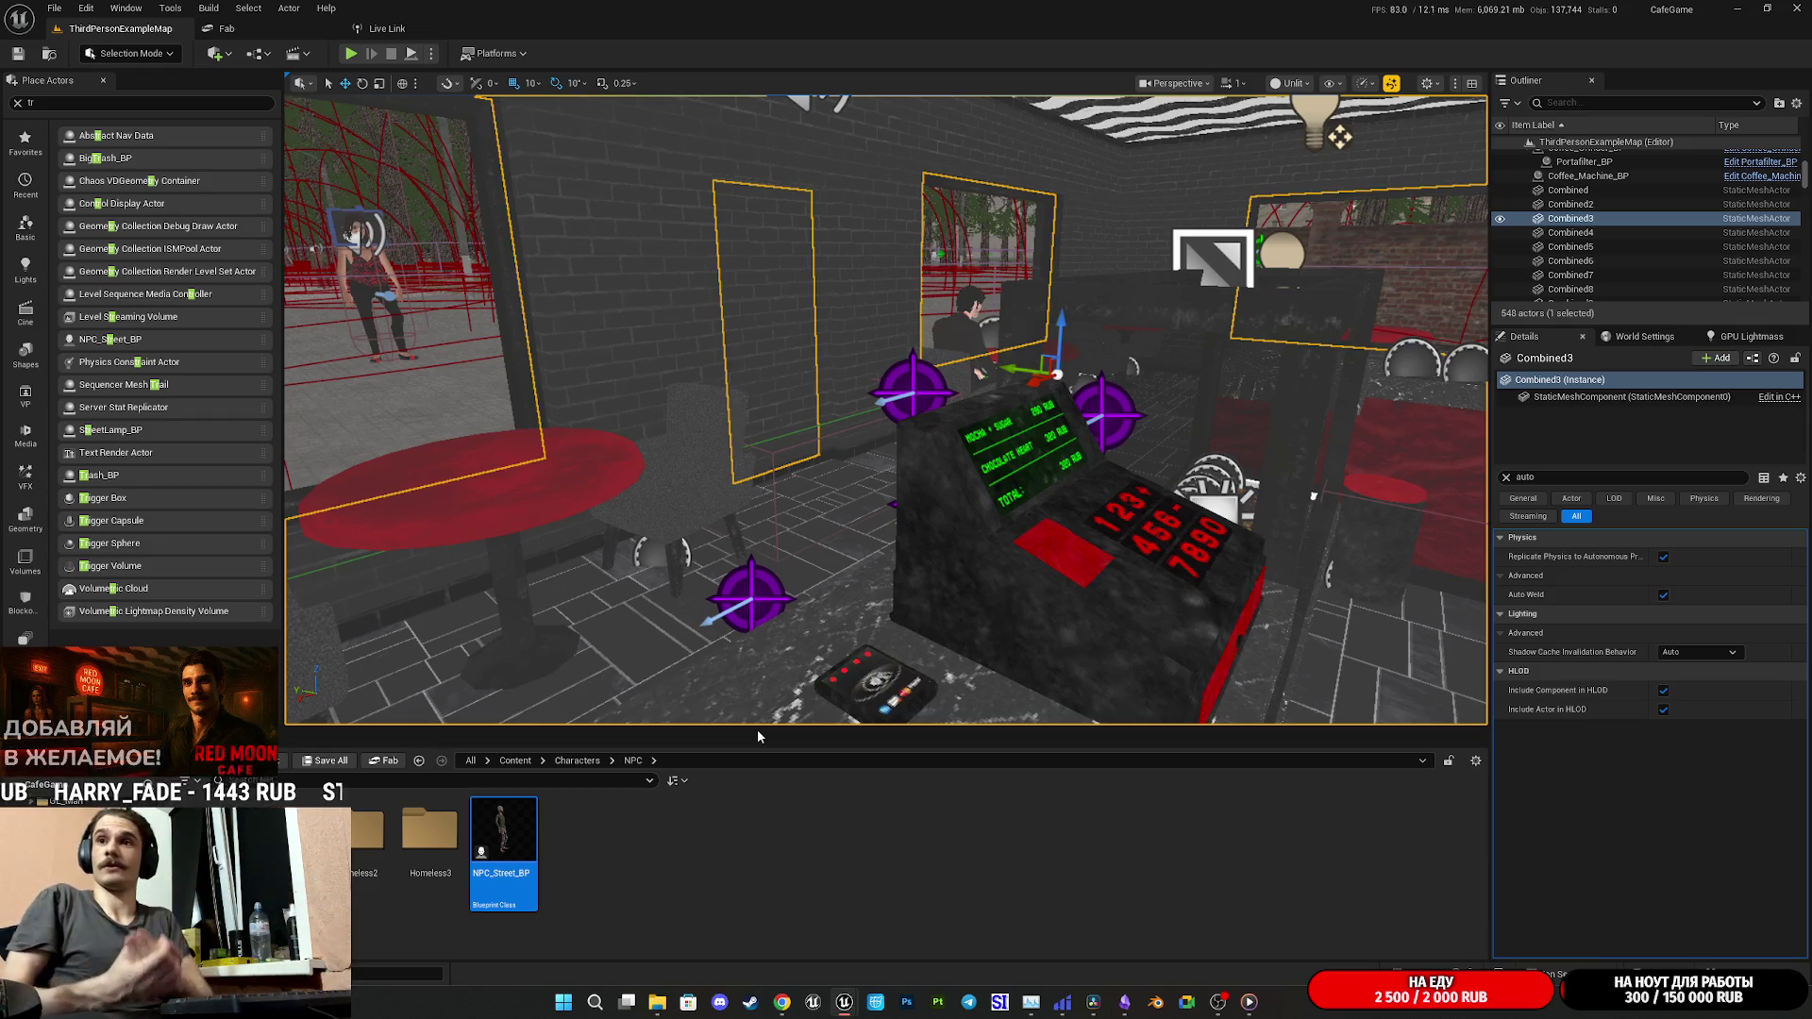
left_click(676, 819)
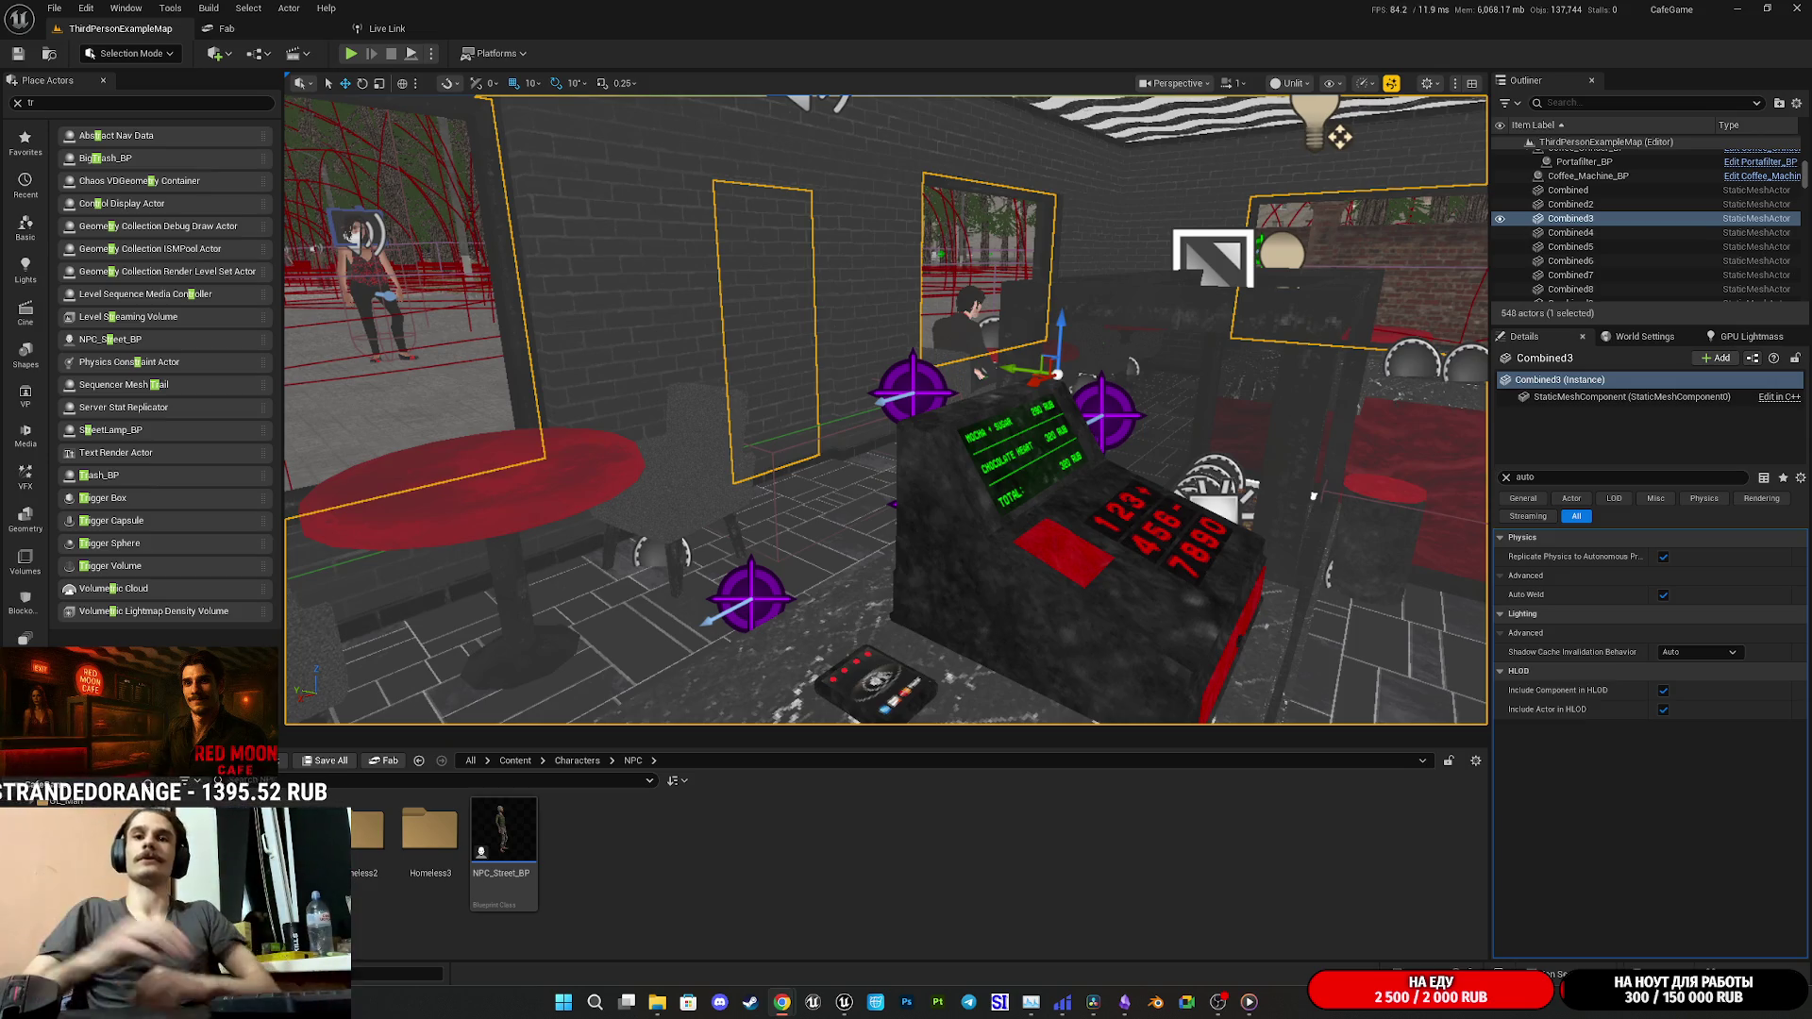
left_click(750, 1004)
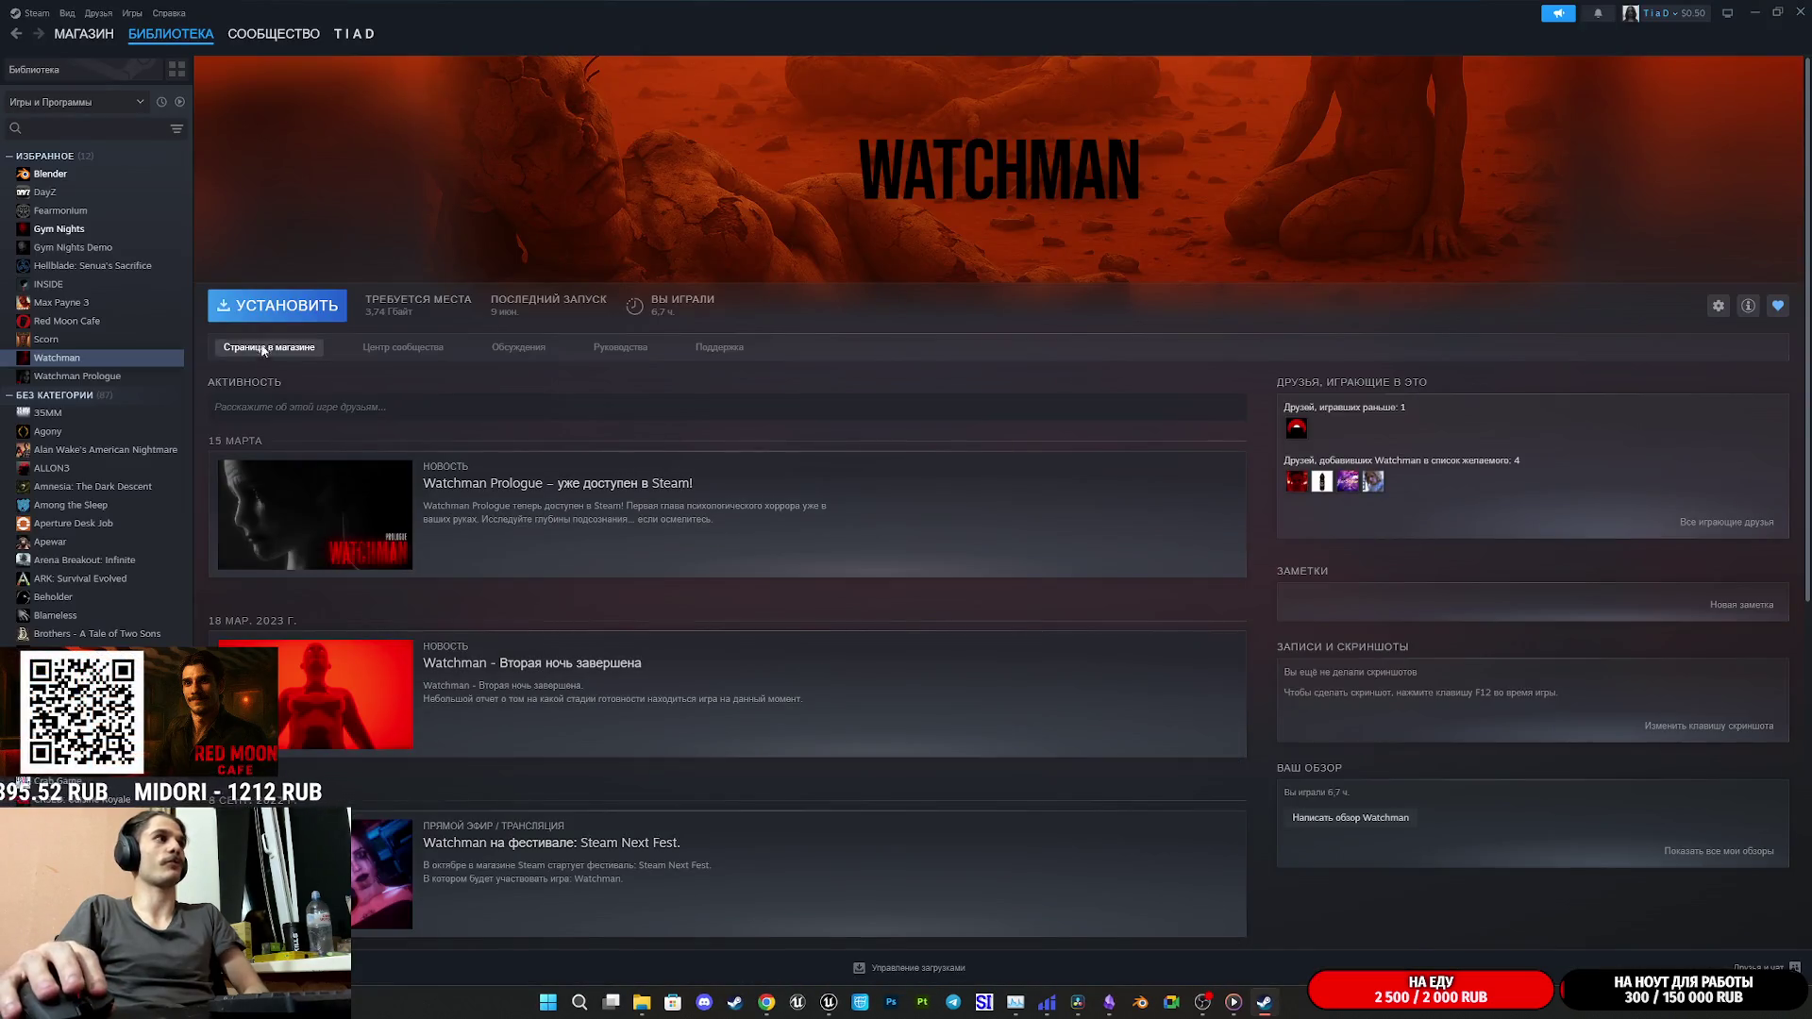
- Browse the Watchman store screenshots full-size through to the trailer, then close the viewer
left_click(263, 347)
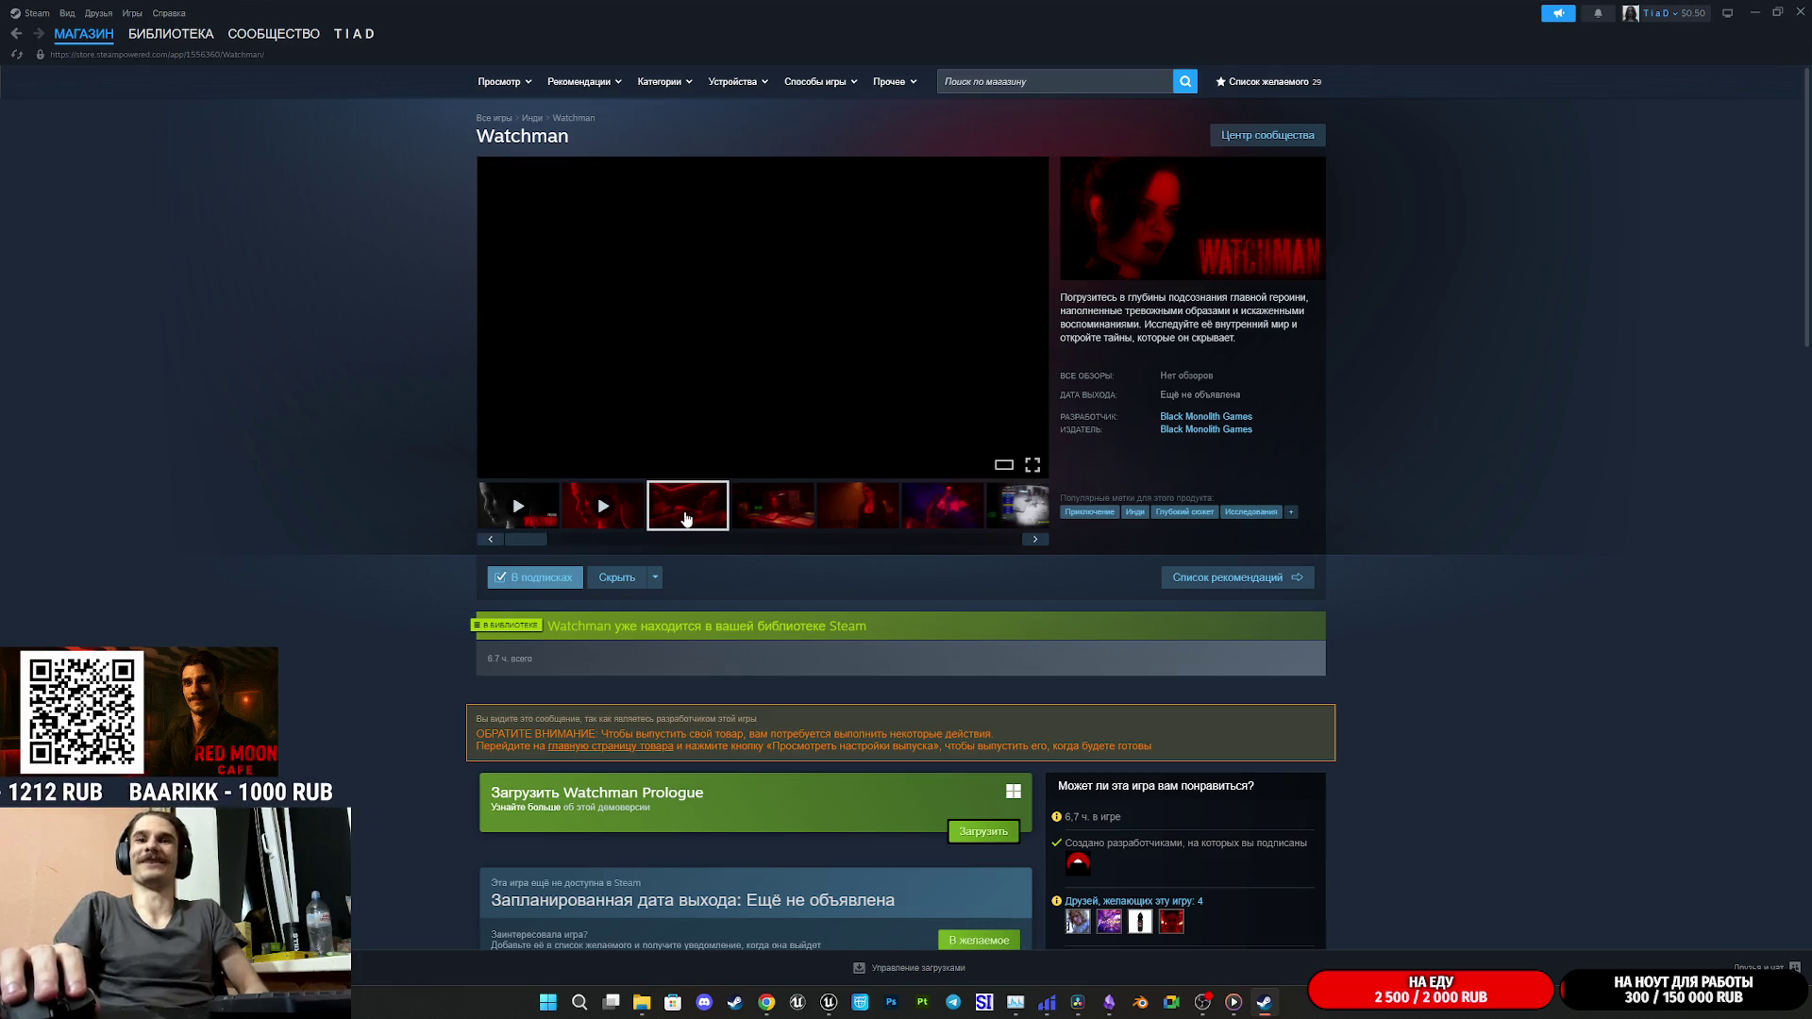
left_click(686, 518)
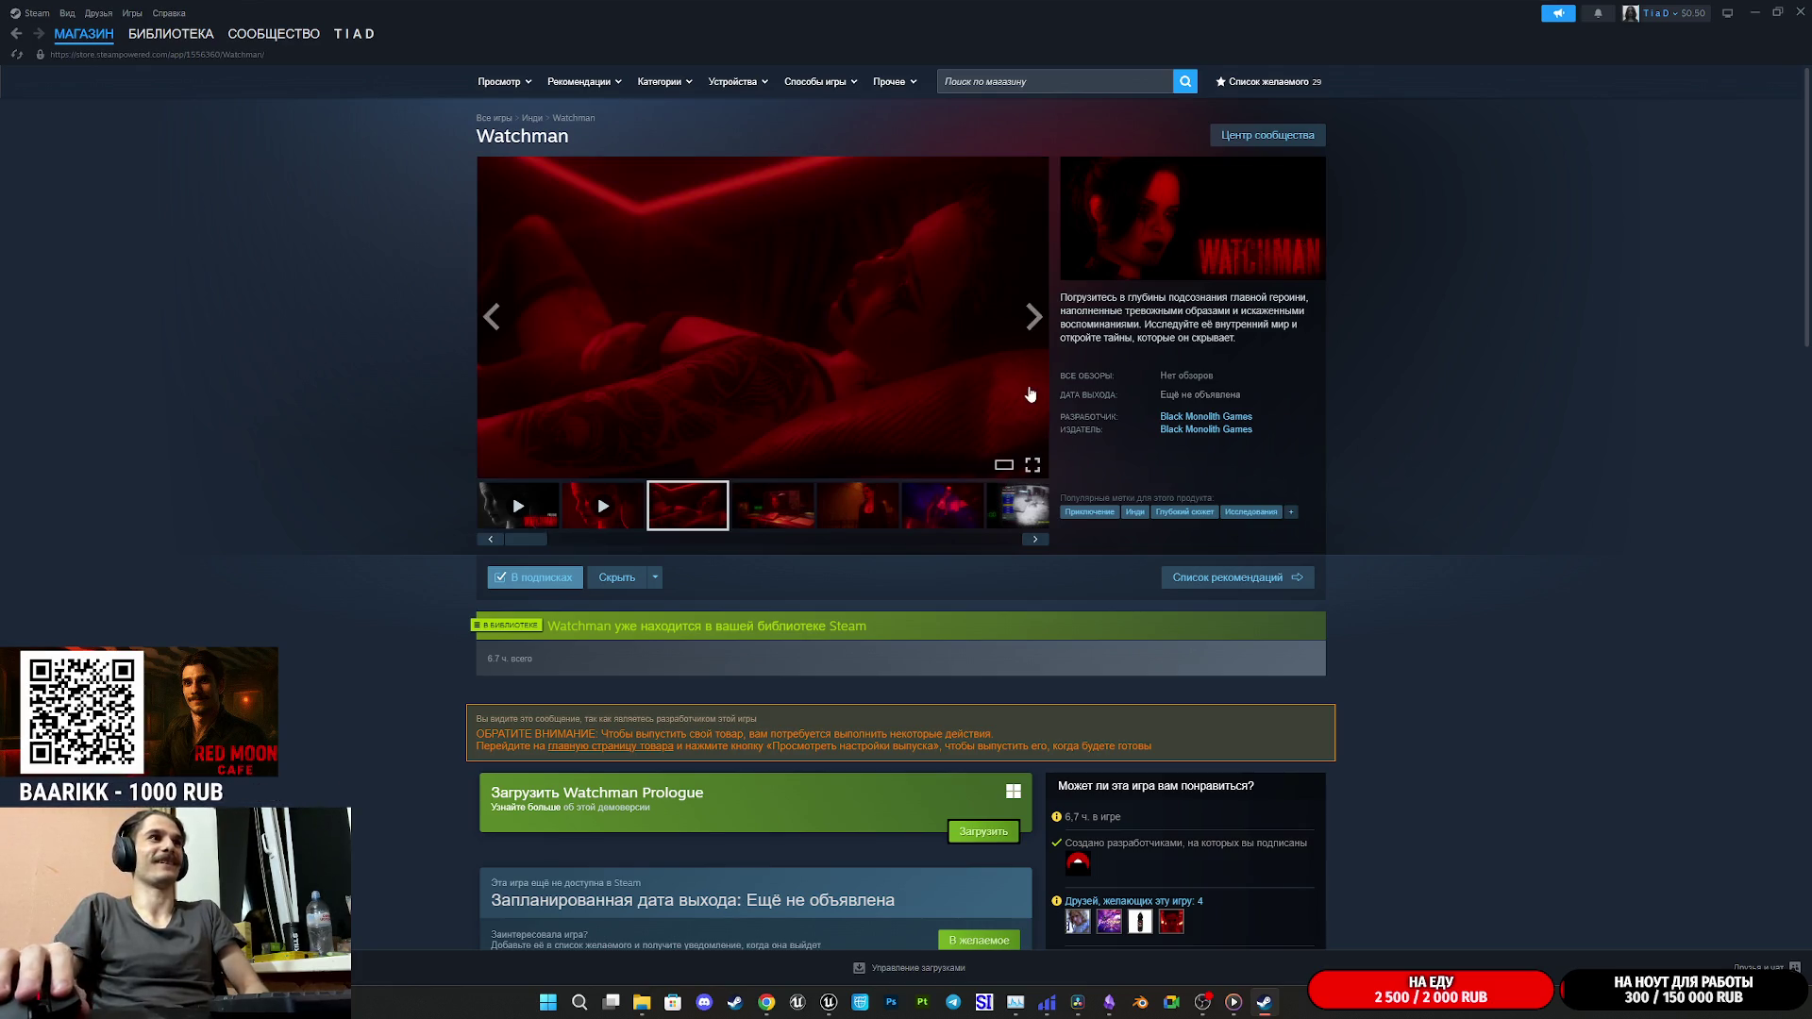
left_click(1002, 472)
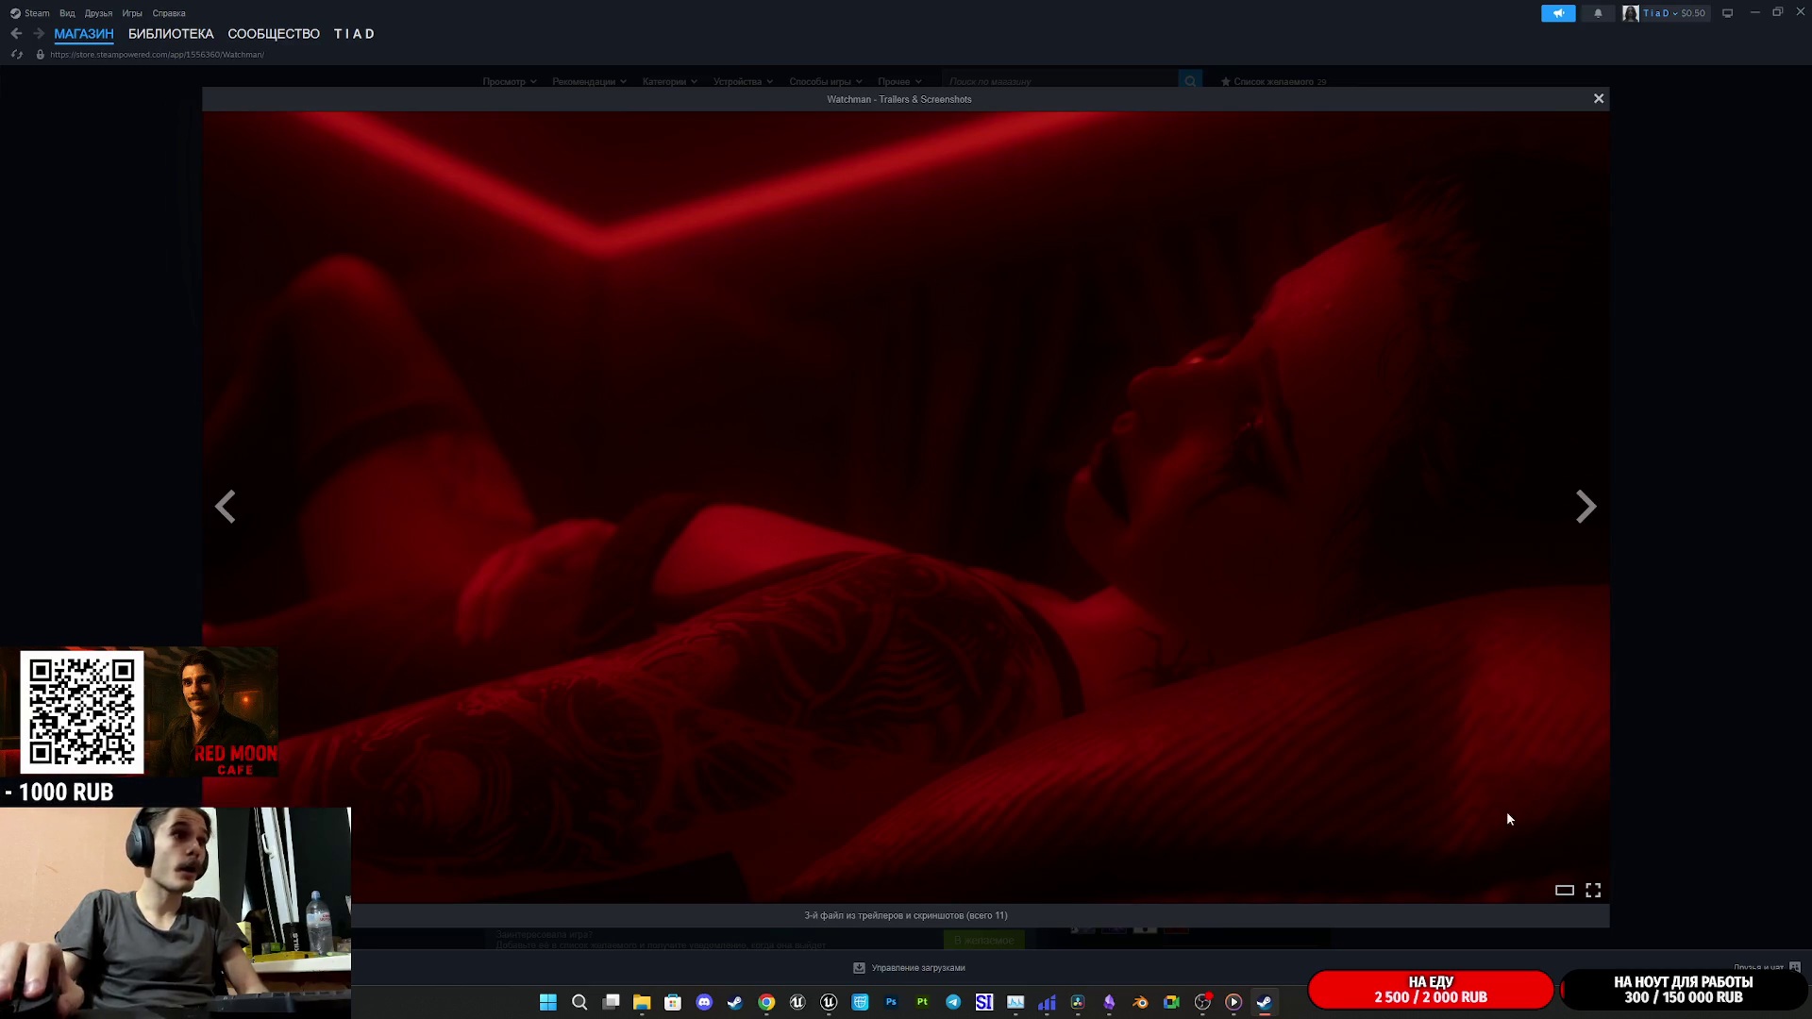
left_click(1591, 511)
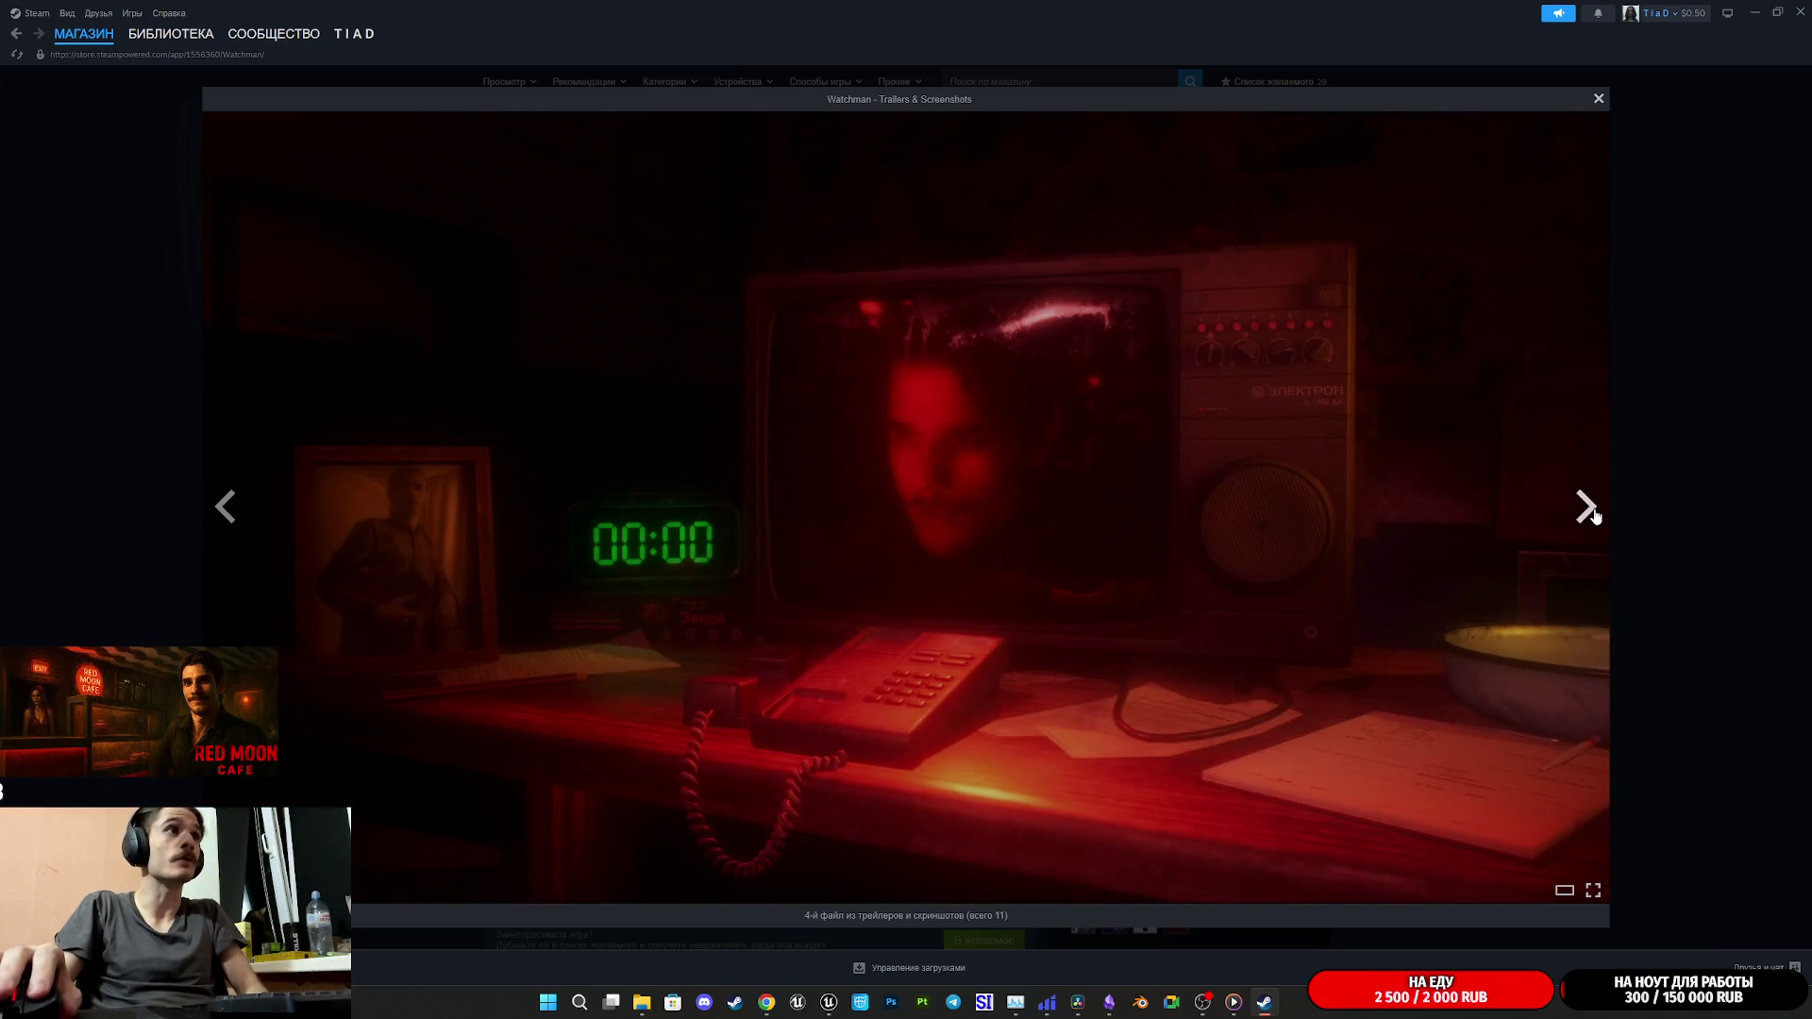
left_click(1591, 511)
left_click(1590, 512)
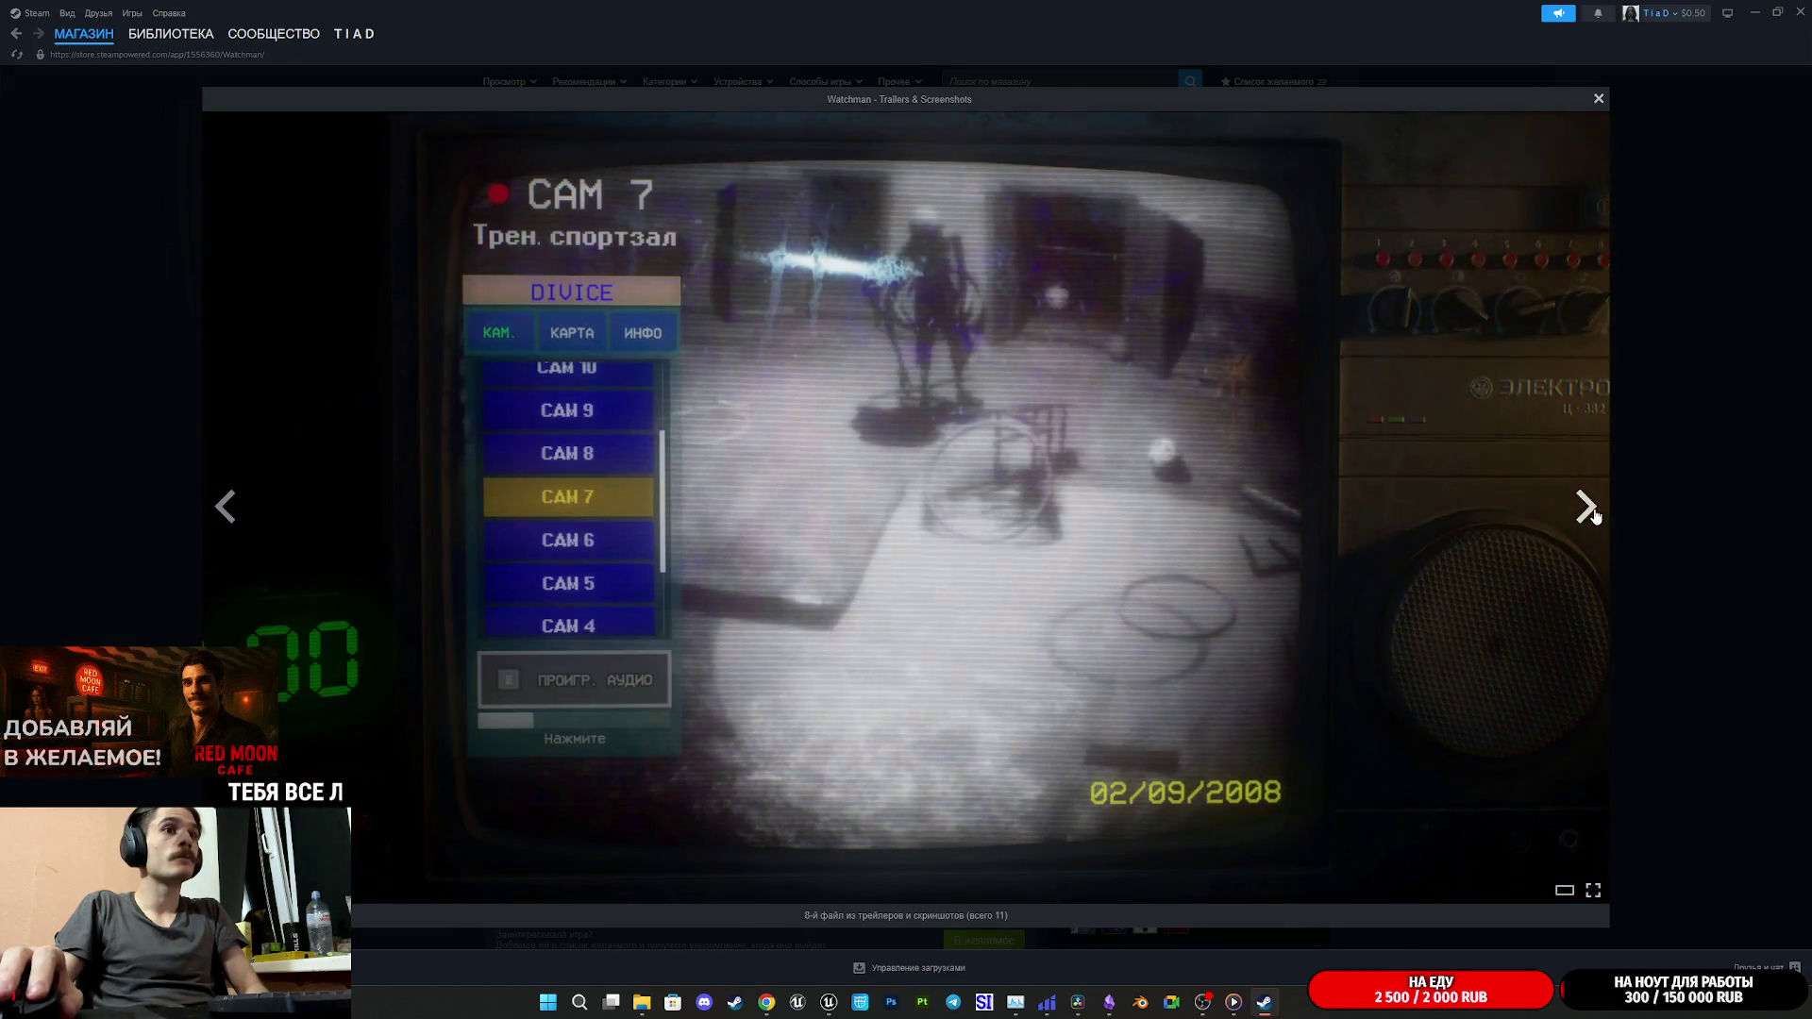
left_click(1591, 511)
left_click(1591, 512)
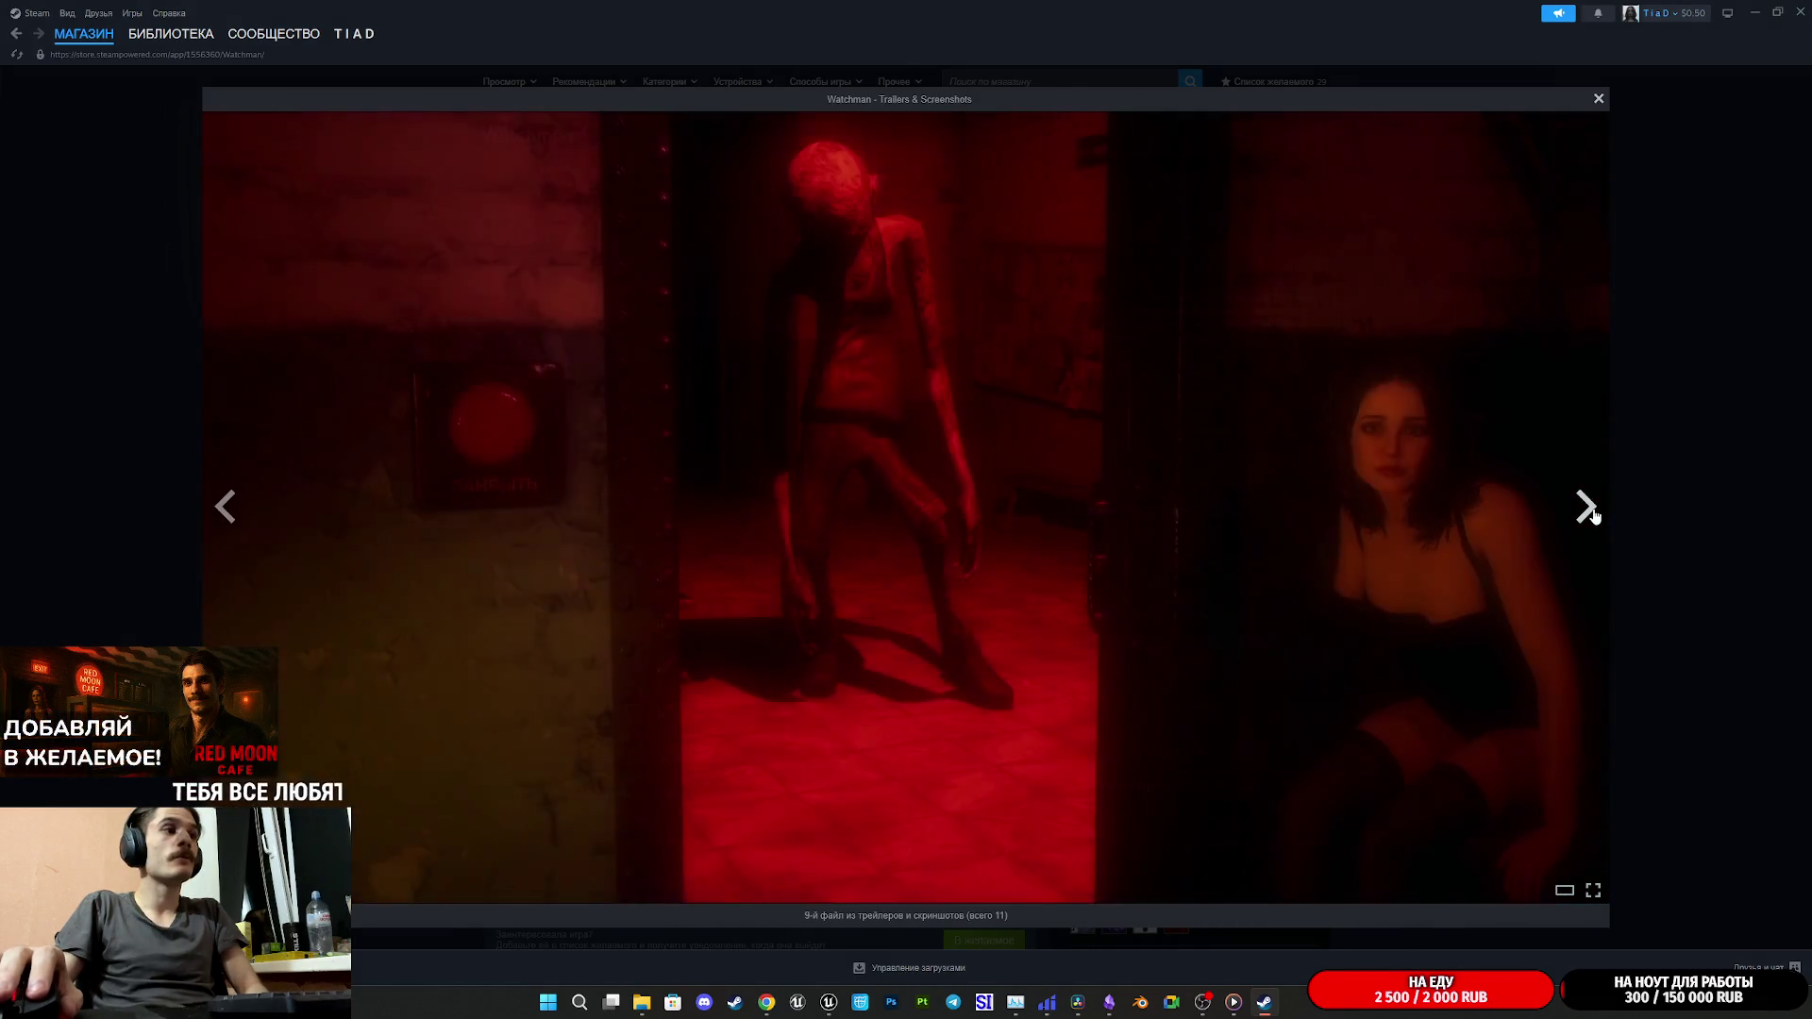
left_click(1591, 512)
left_click(1591, 511)
left_click(1591, 512)
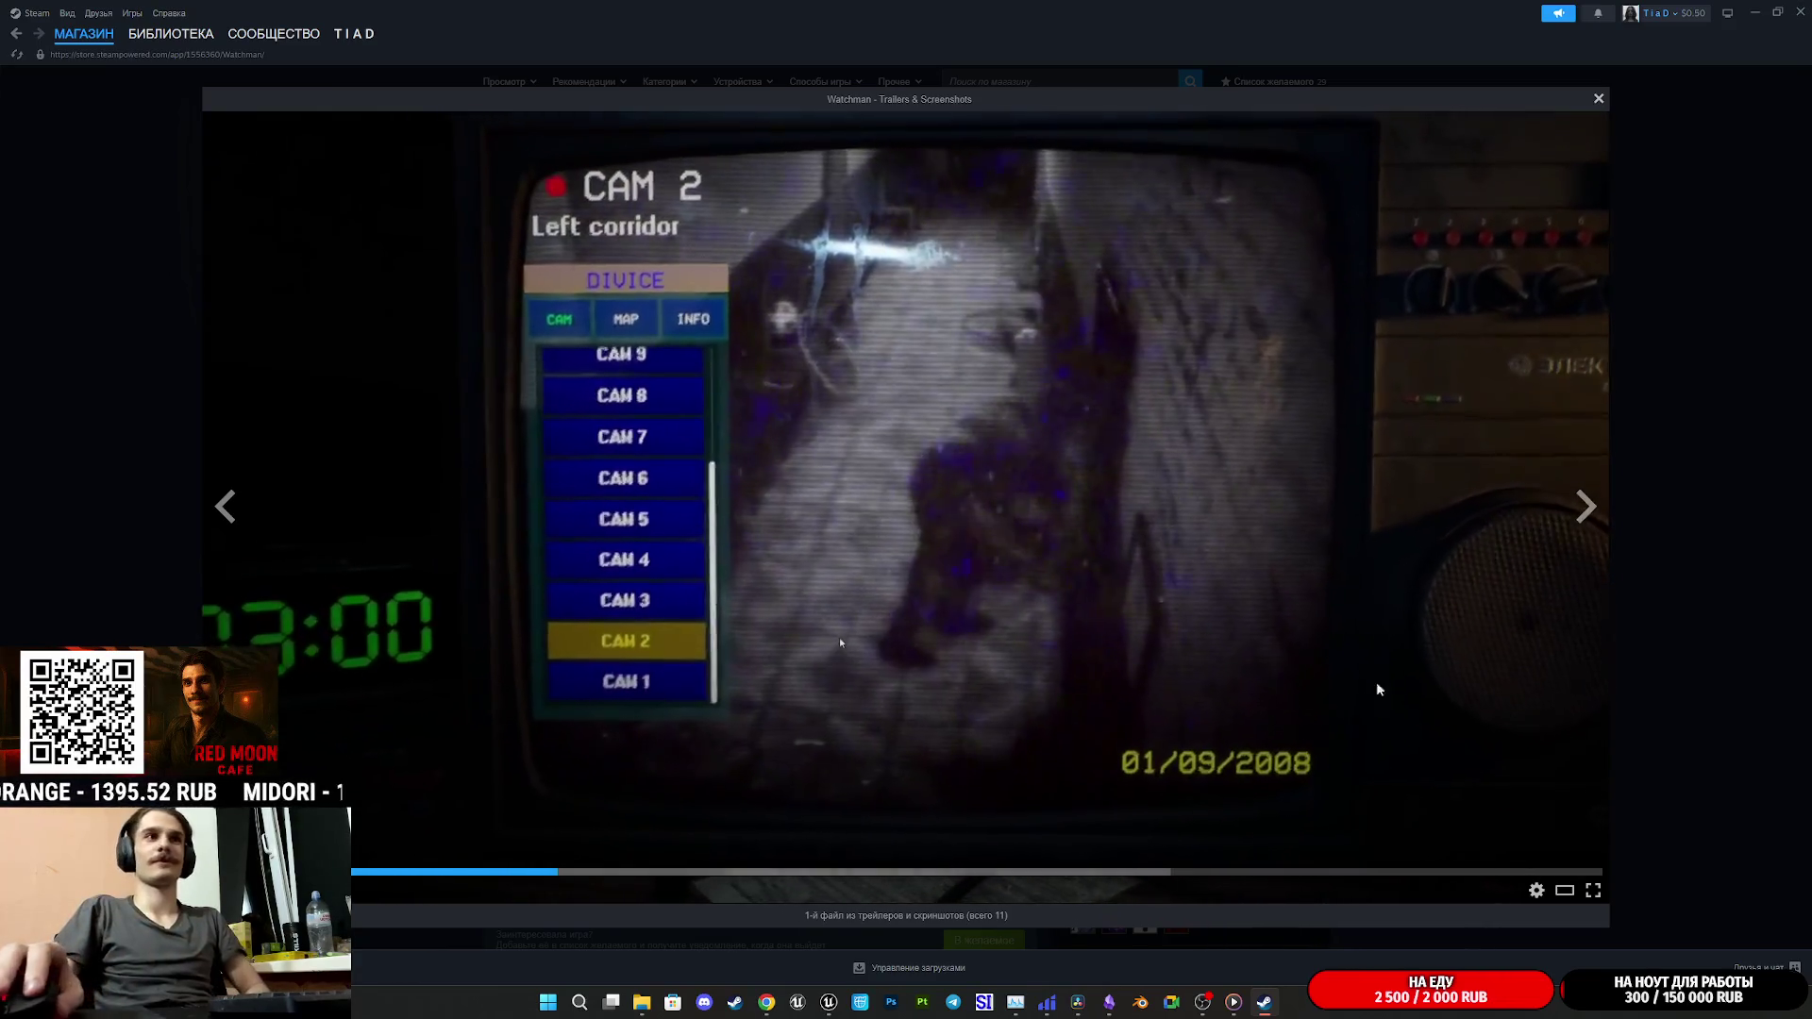
left_click(1670, 522)
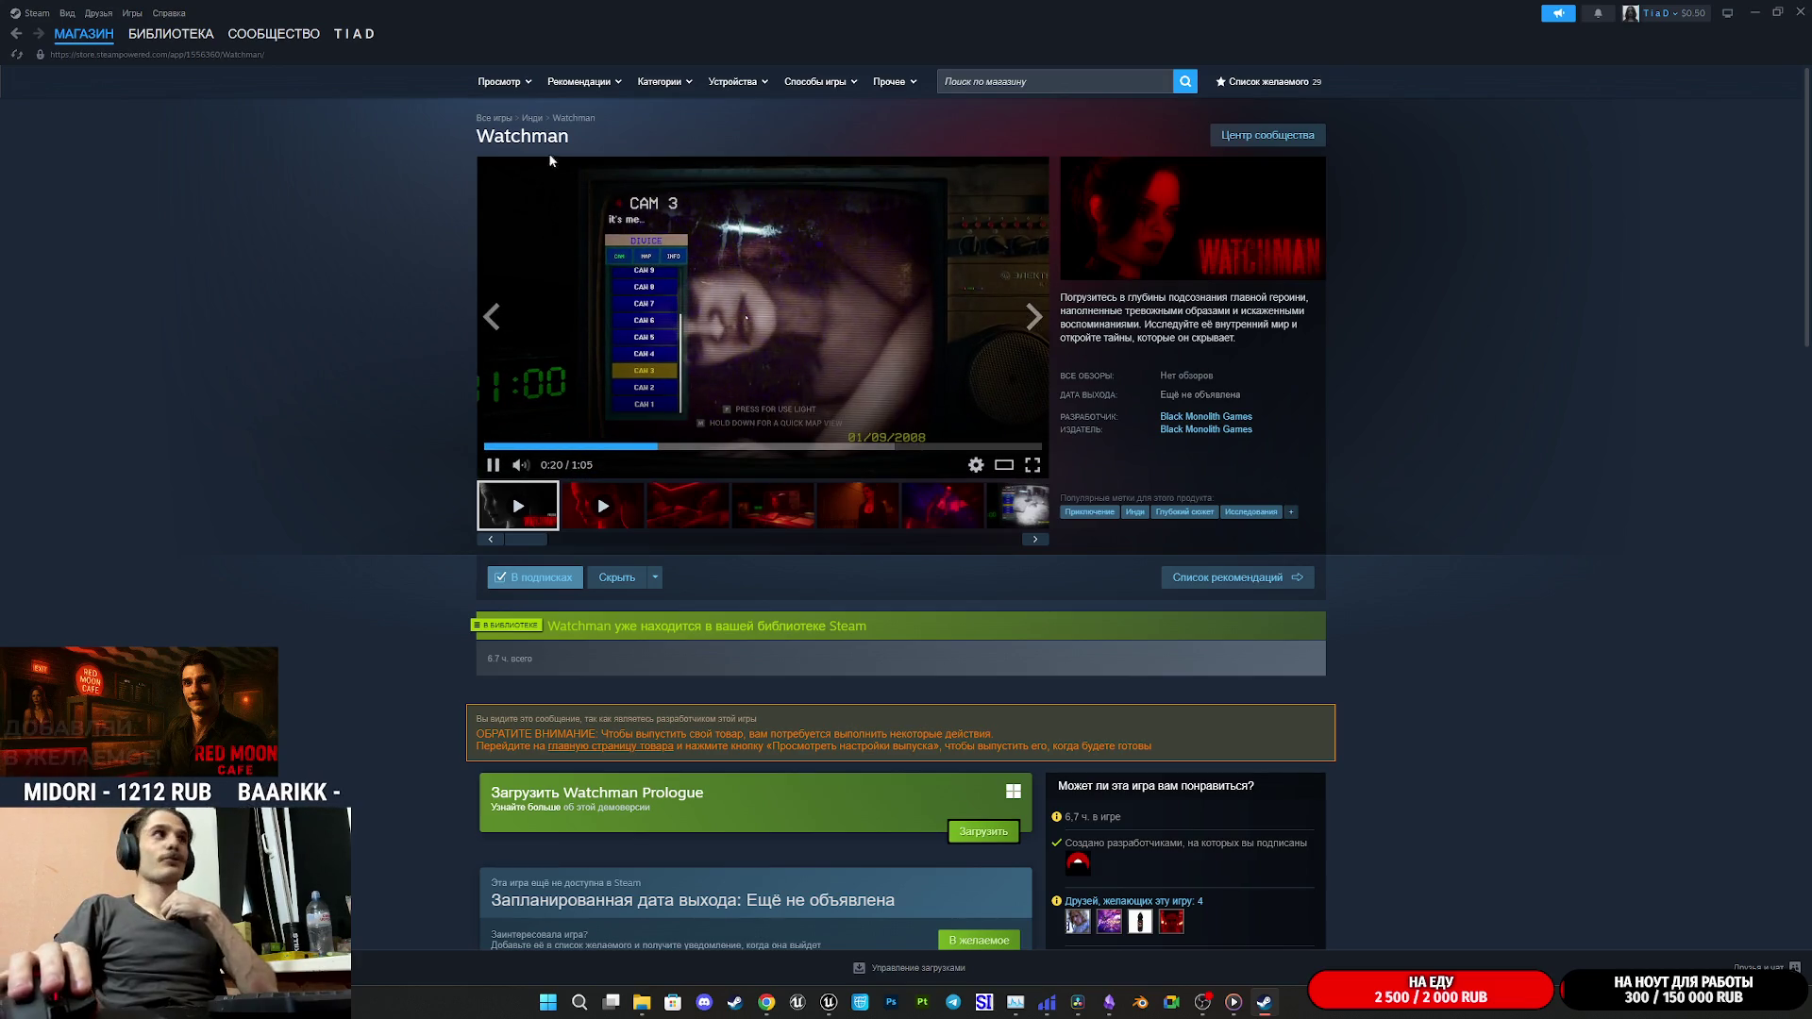
- Return to the Watchman library page and close Steam
left_click(160, 40)
mouse_move(321, 54)
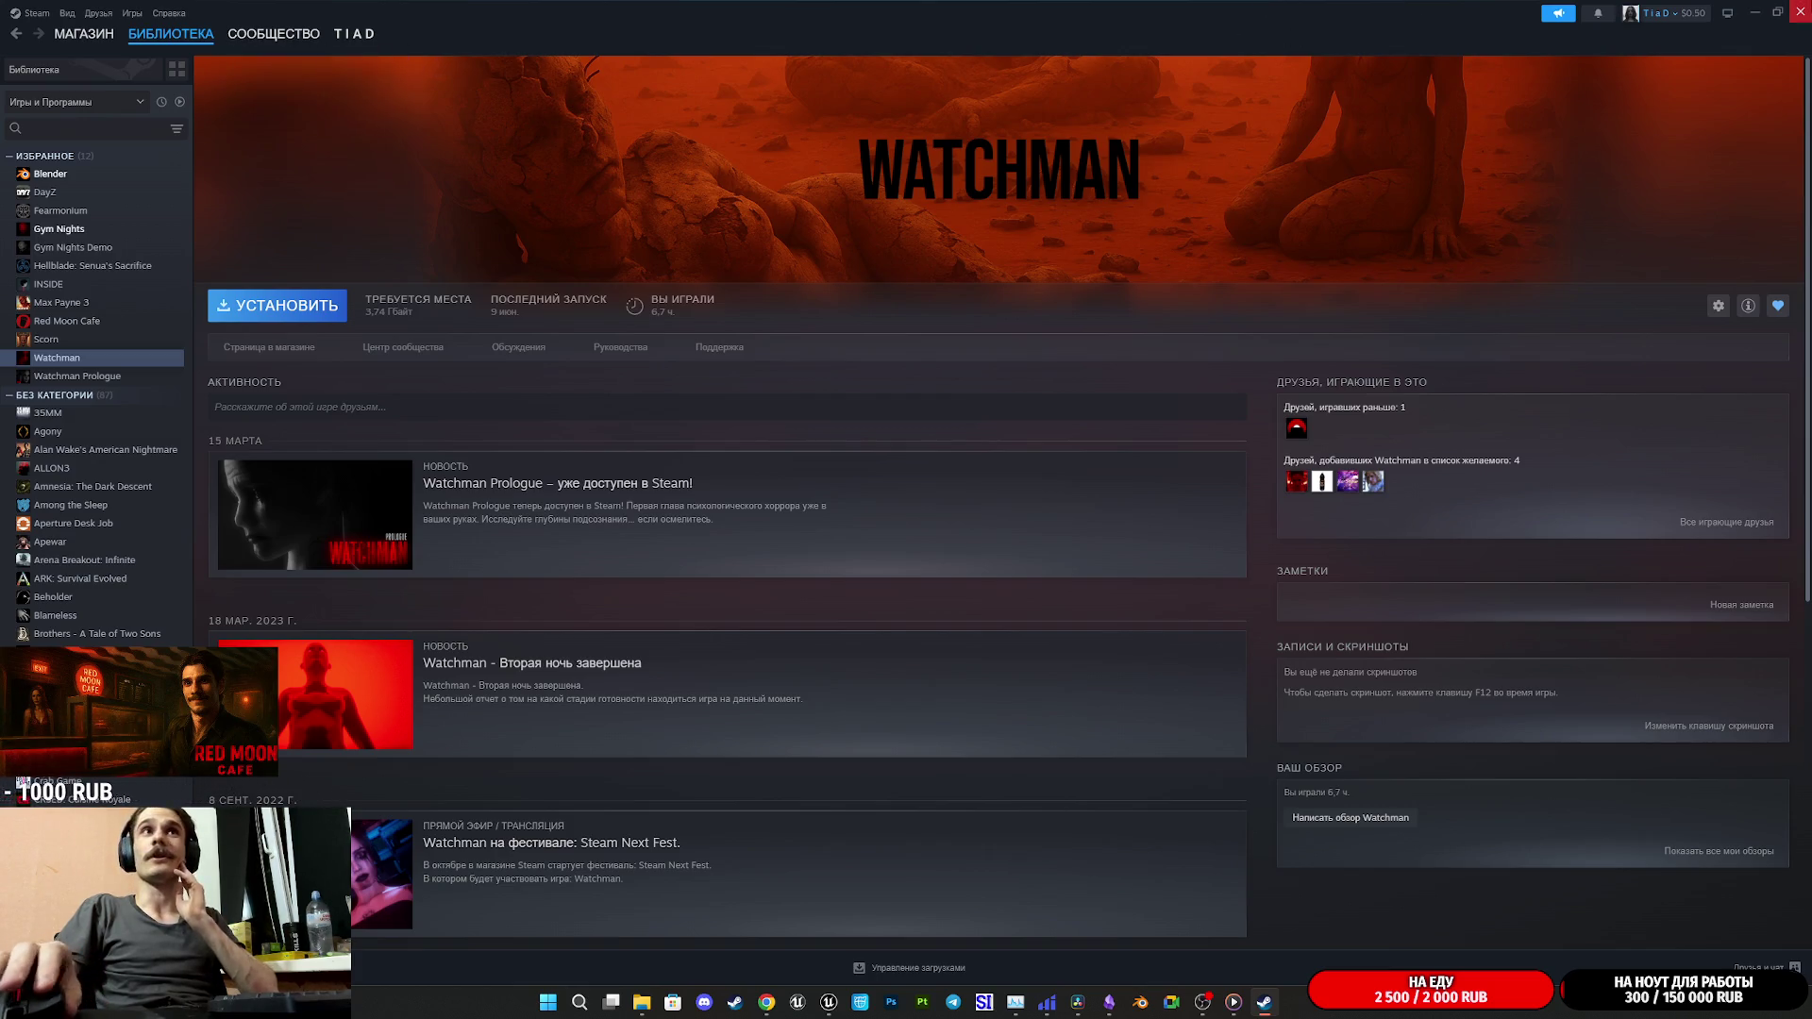
left_click(1799, 12)
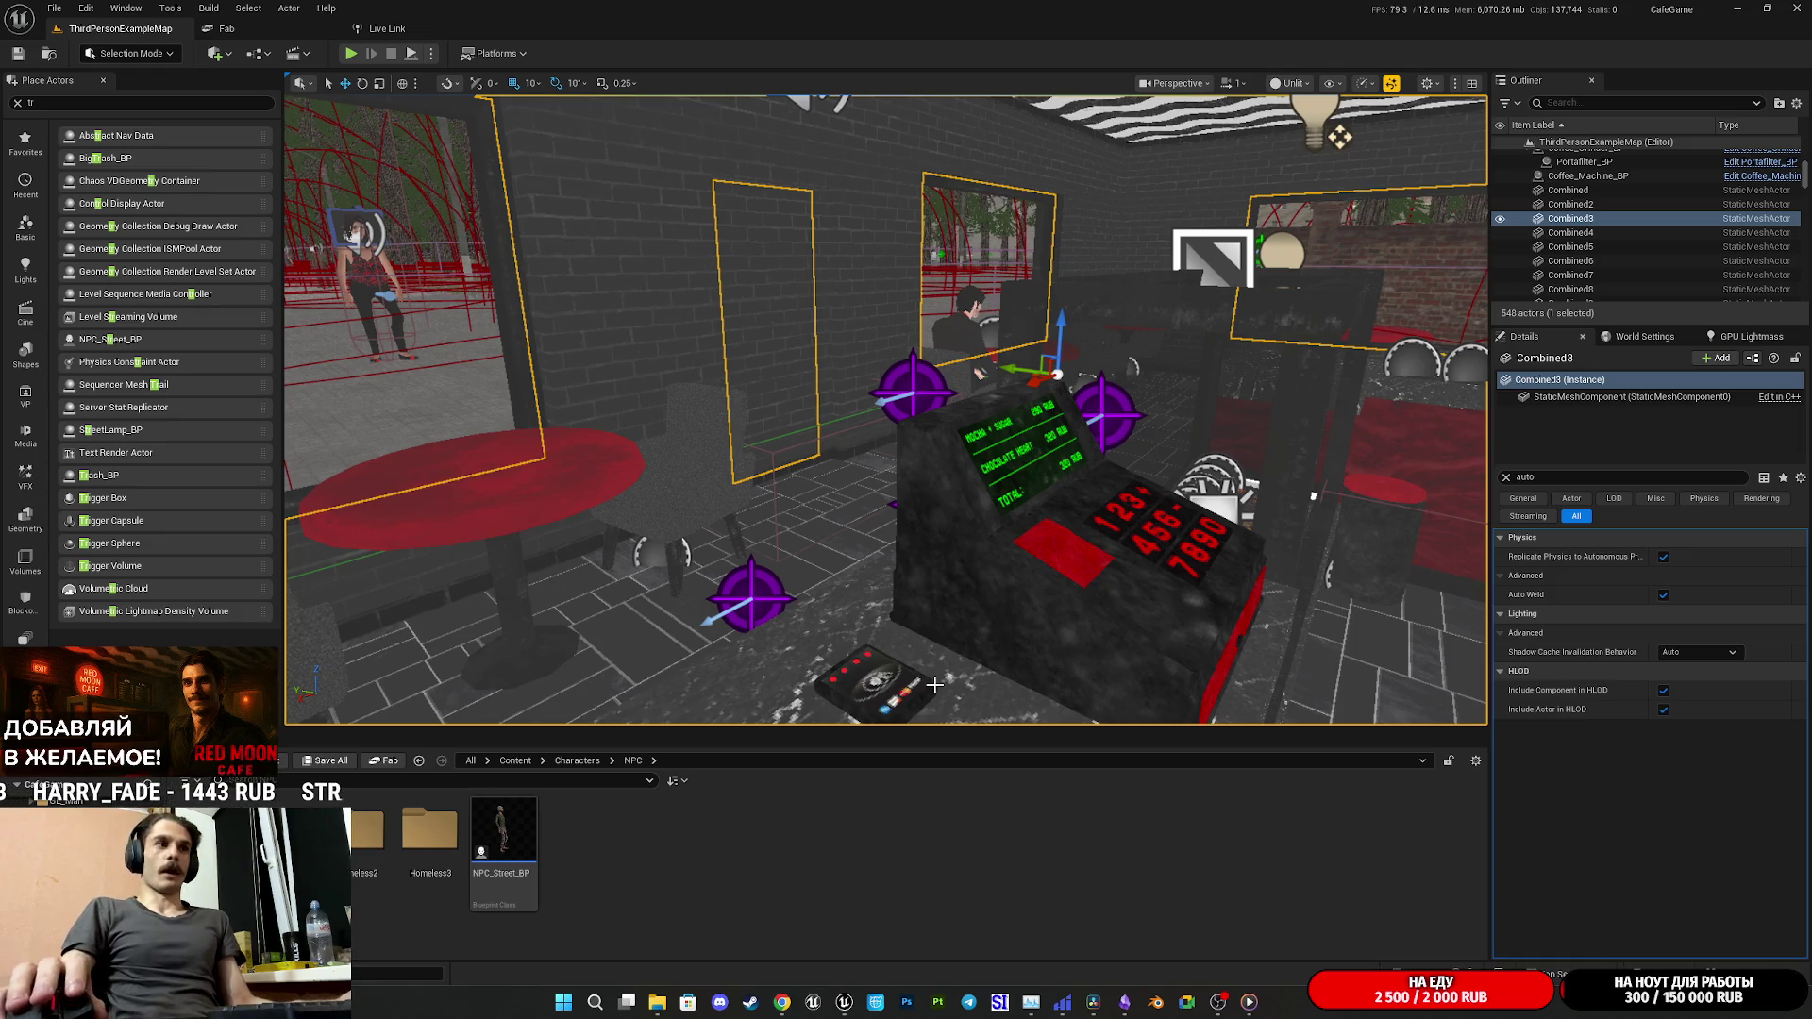
- Delete both car sound clips from A1 and place the classic mechanical cash-register WAV near 00:03:18
left_click(1111, 1011)
left_click(1130, 660)
key("space")
left_click_drag(1255, 904, 1120, 865)
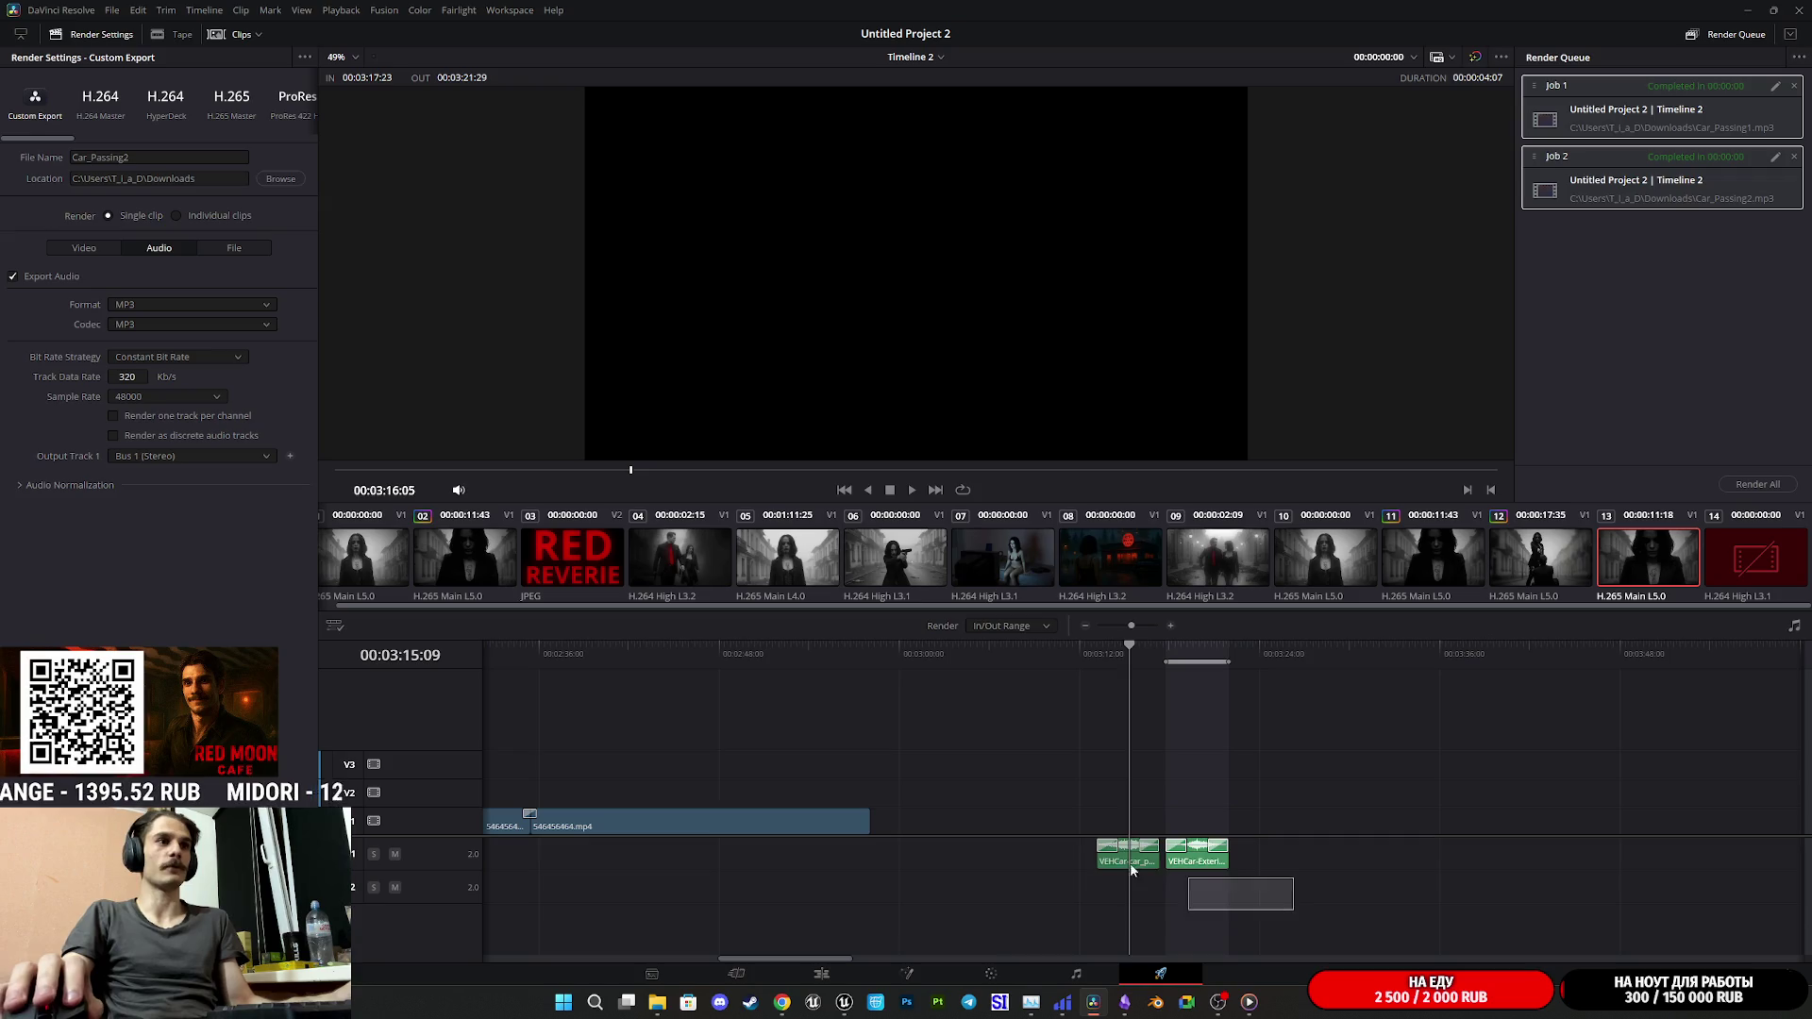
left_click(821, 975)
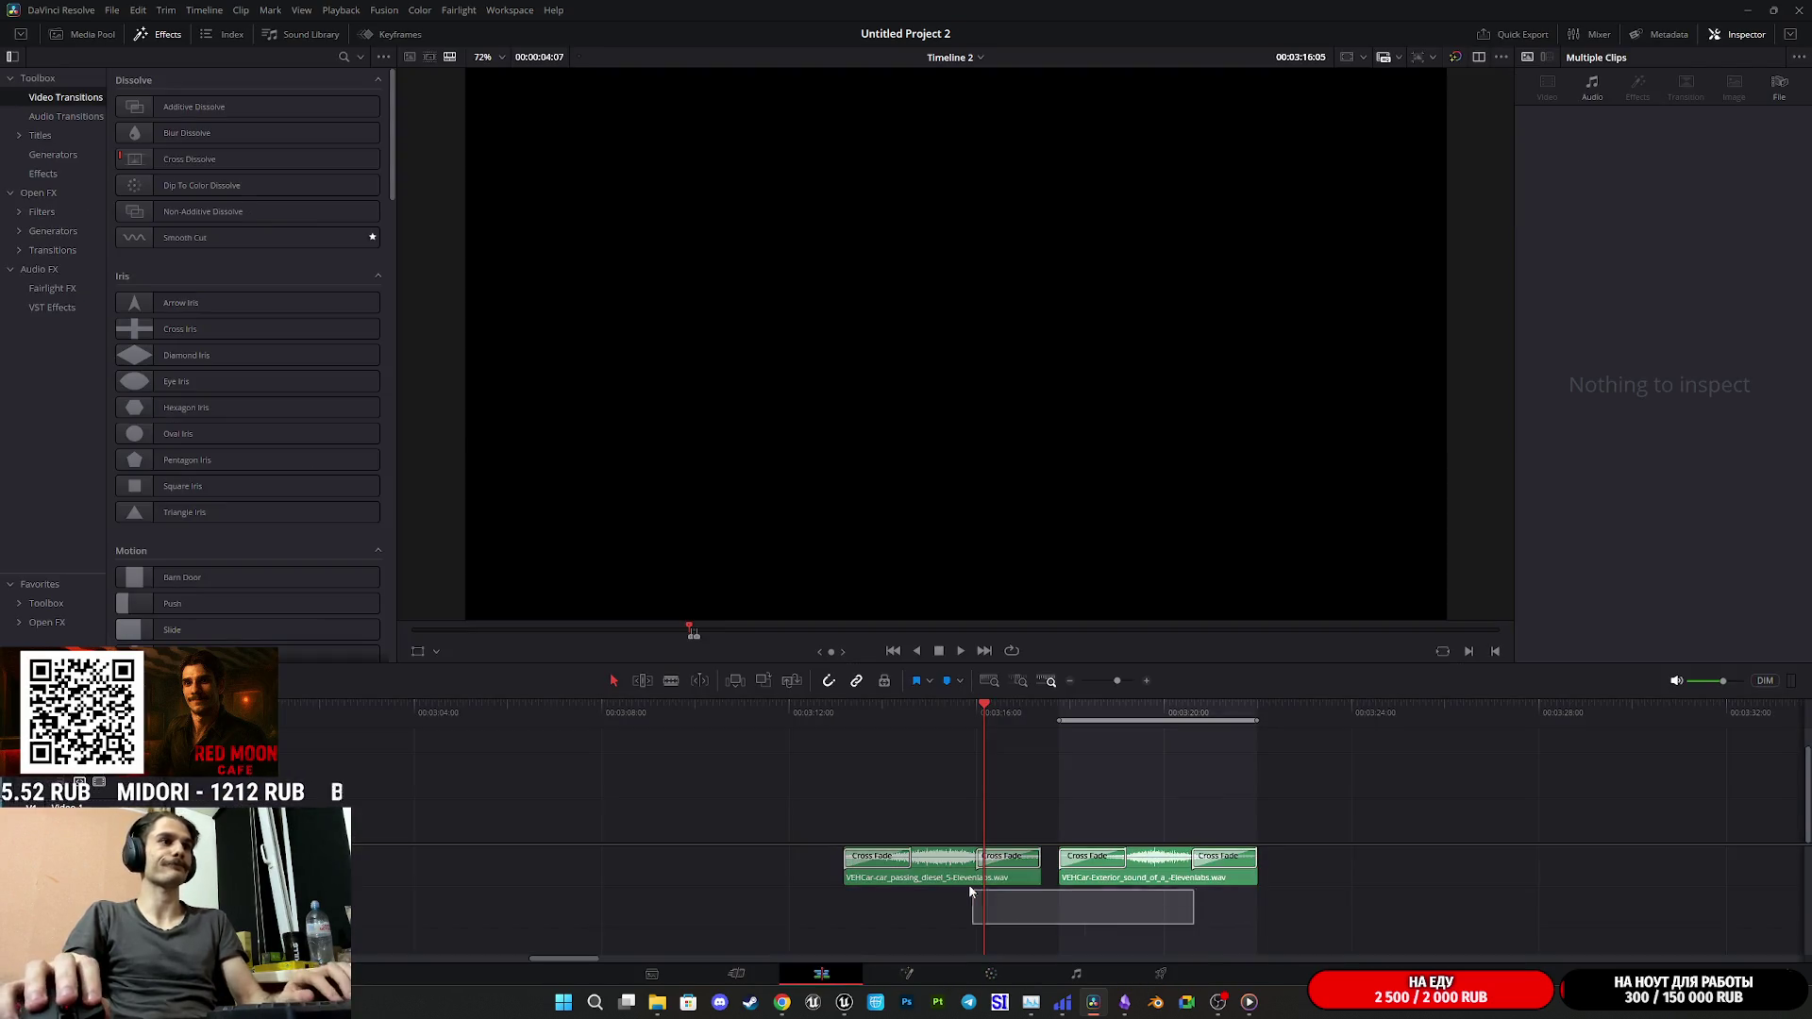
key("Delete")
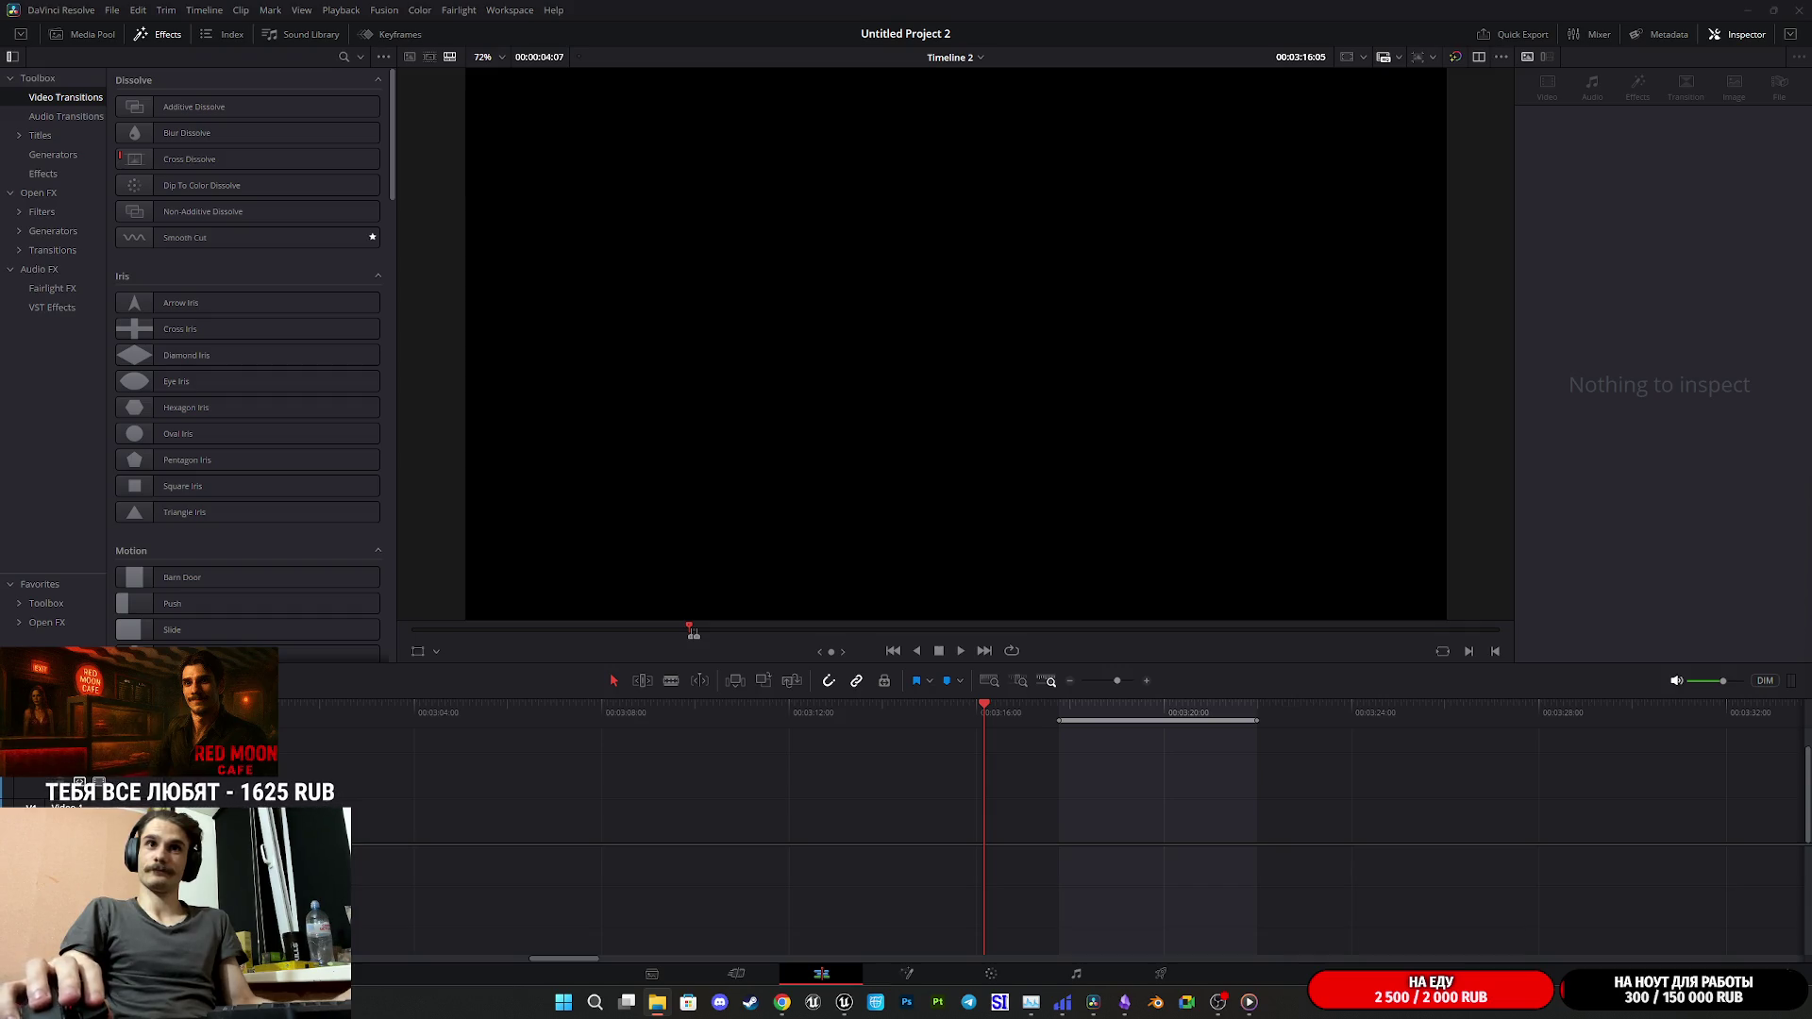
mouse_move(1684, 674)
left_mouse_down()
mouse_move(959, 761)
mouse_move(1051, 825)
mouse_move(1085, 825)
left_mouse_up()
- Play the mechanical sound clip and trim its end back to where the sound should stop
key("alt+Tab")
left_click(1060, 706)
key("space")
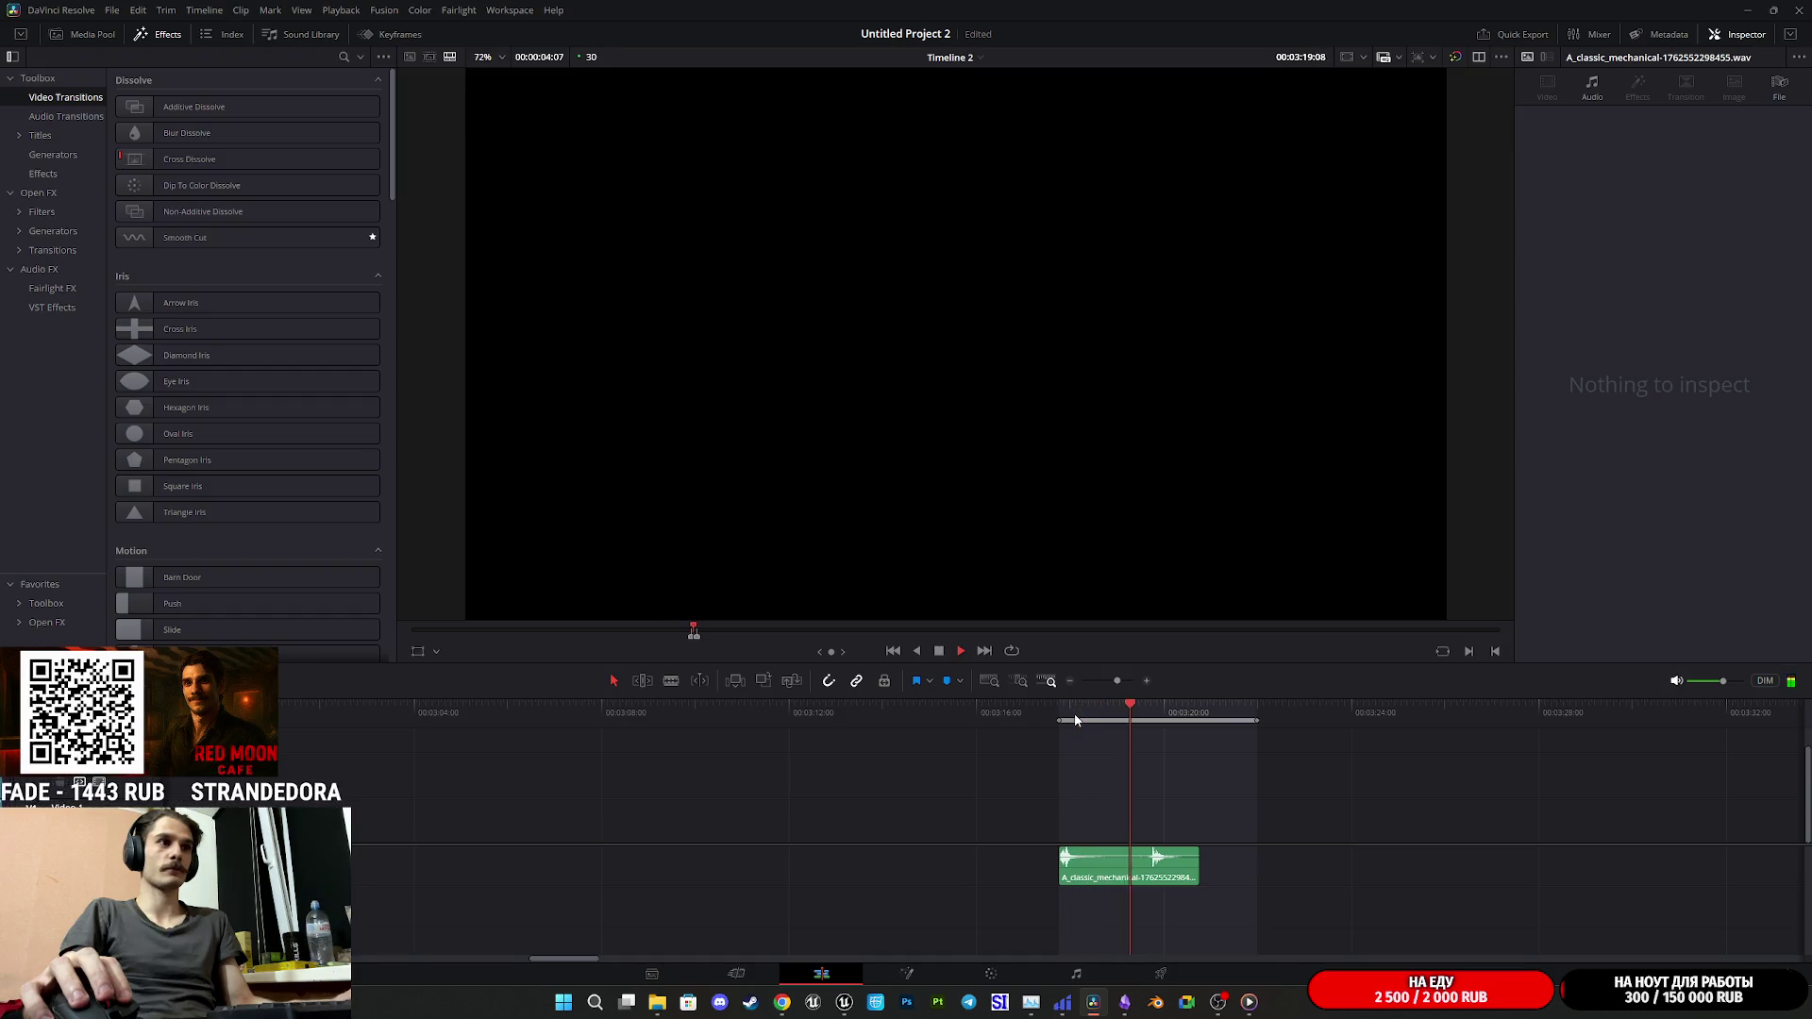
left_click(1063, 709)
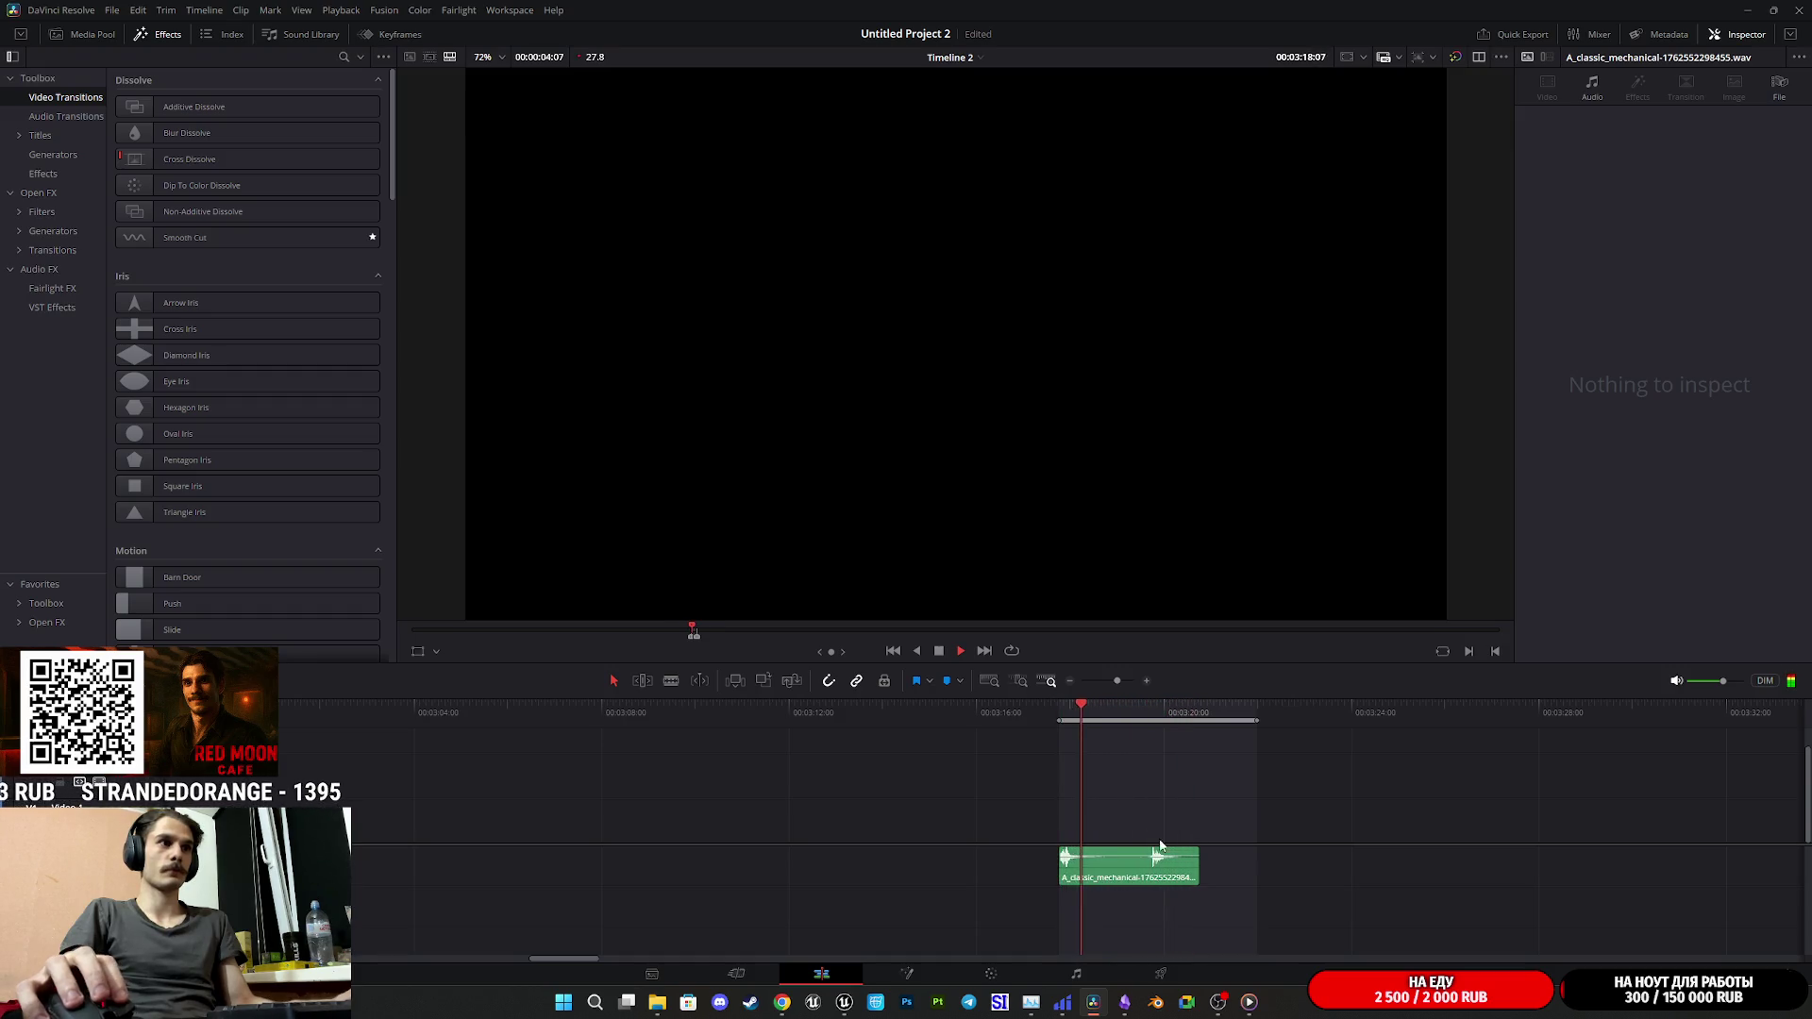
key("space")
left_click_drag(1198, 870, 1135, 865)
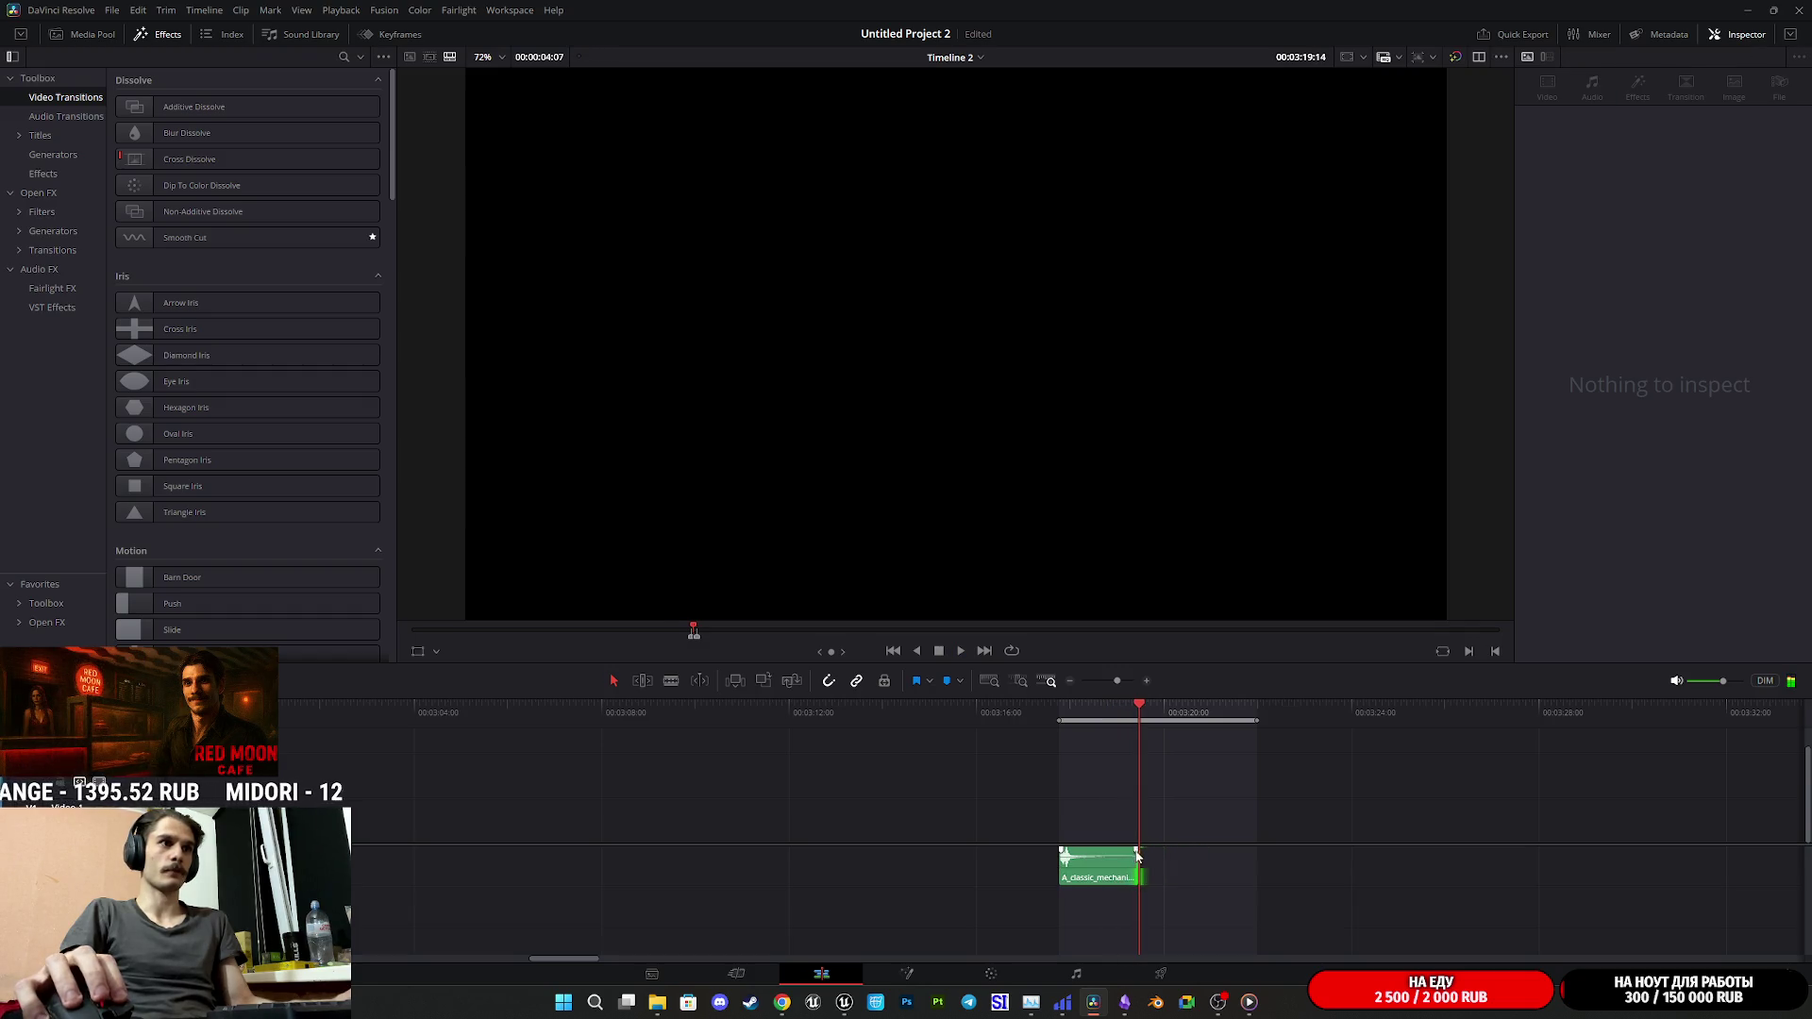
- Add a fade-out to the clip's end, preview it, and bring up the Twitch dashboard
left_click(1118, 854)
left_click(1117, 849)
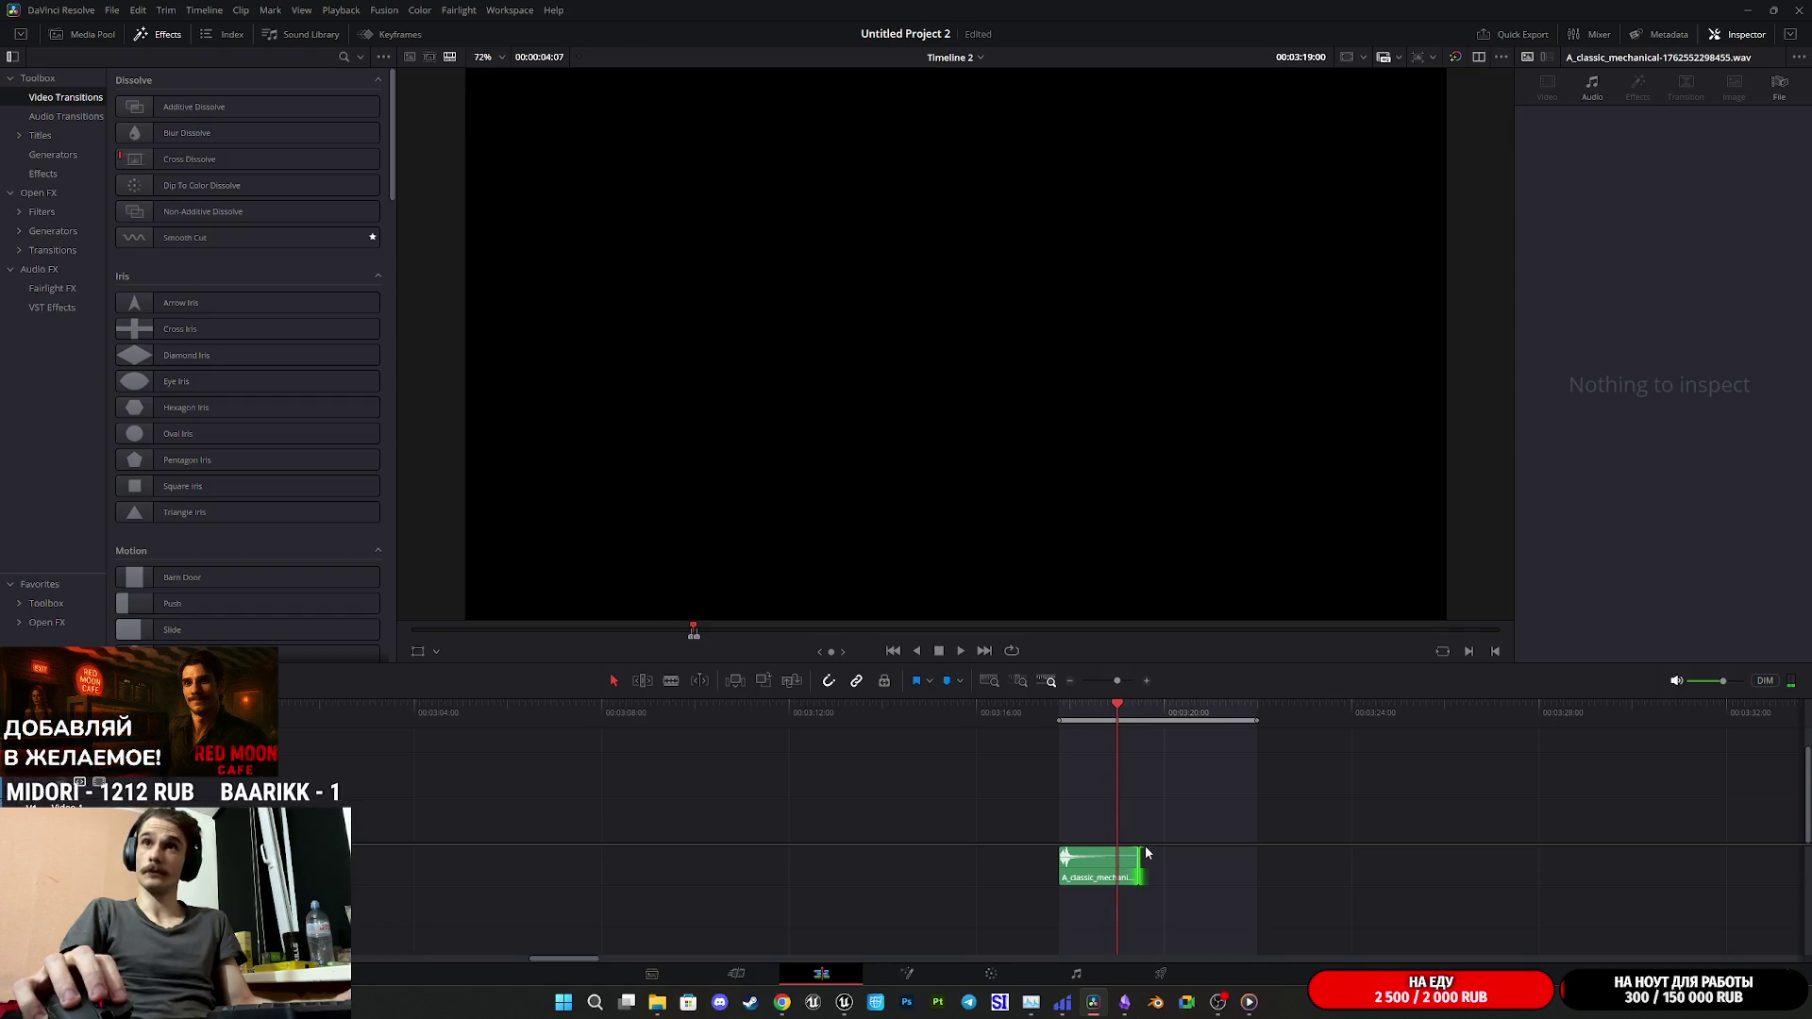
left_click_drag(1140, 850, 1085, 855)
left_click(1064, 714)
key("space")
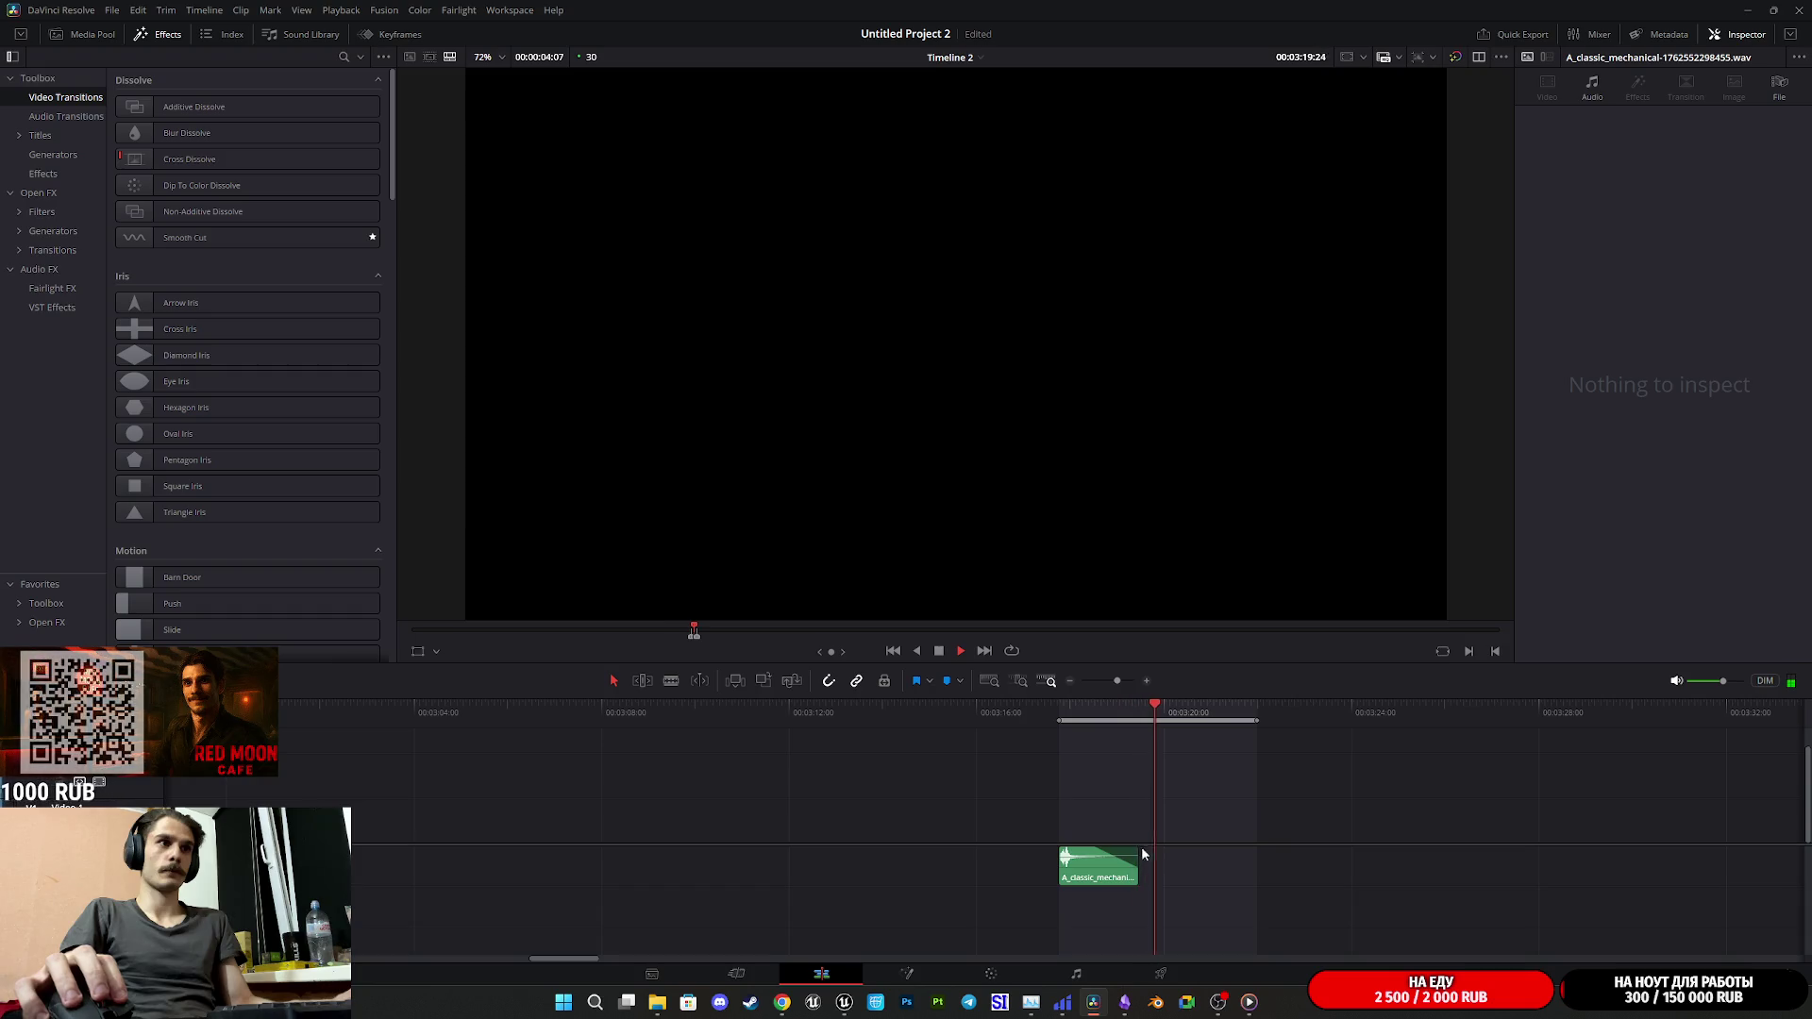
key("space")
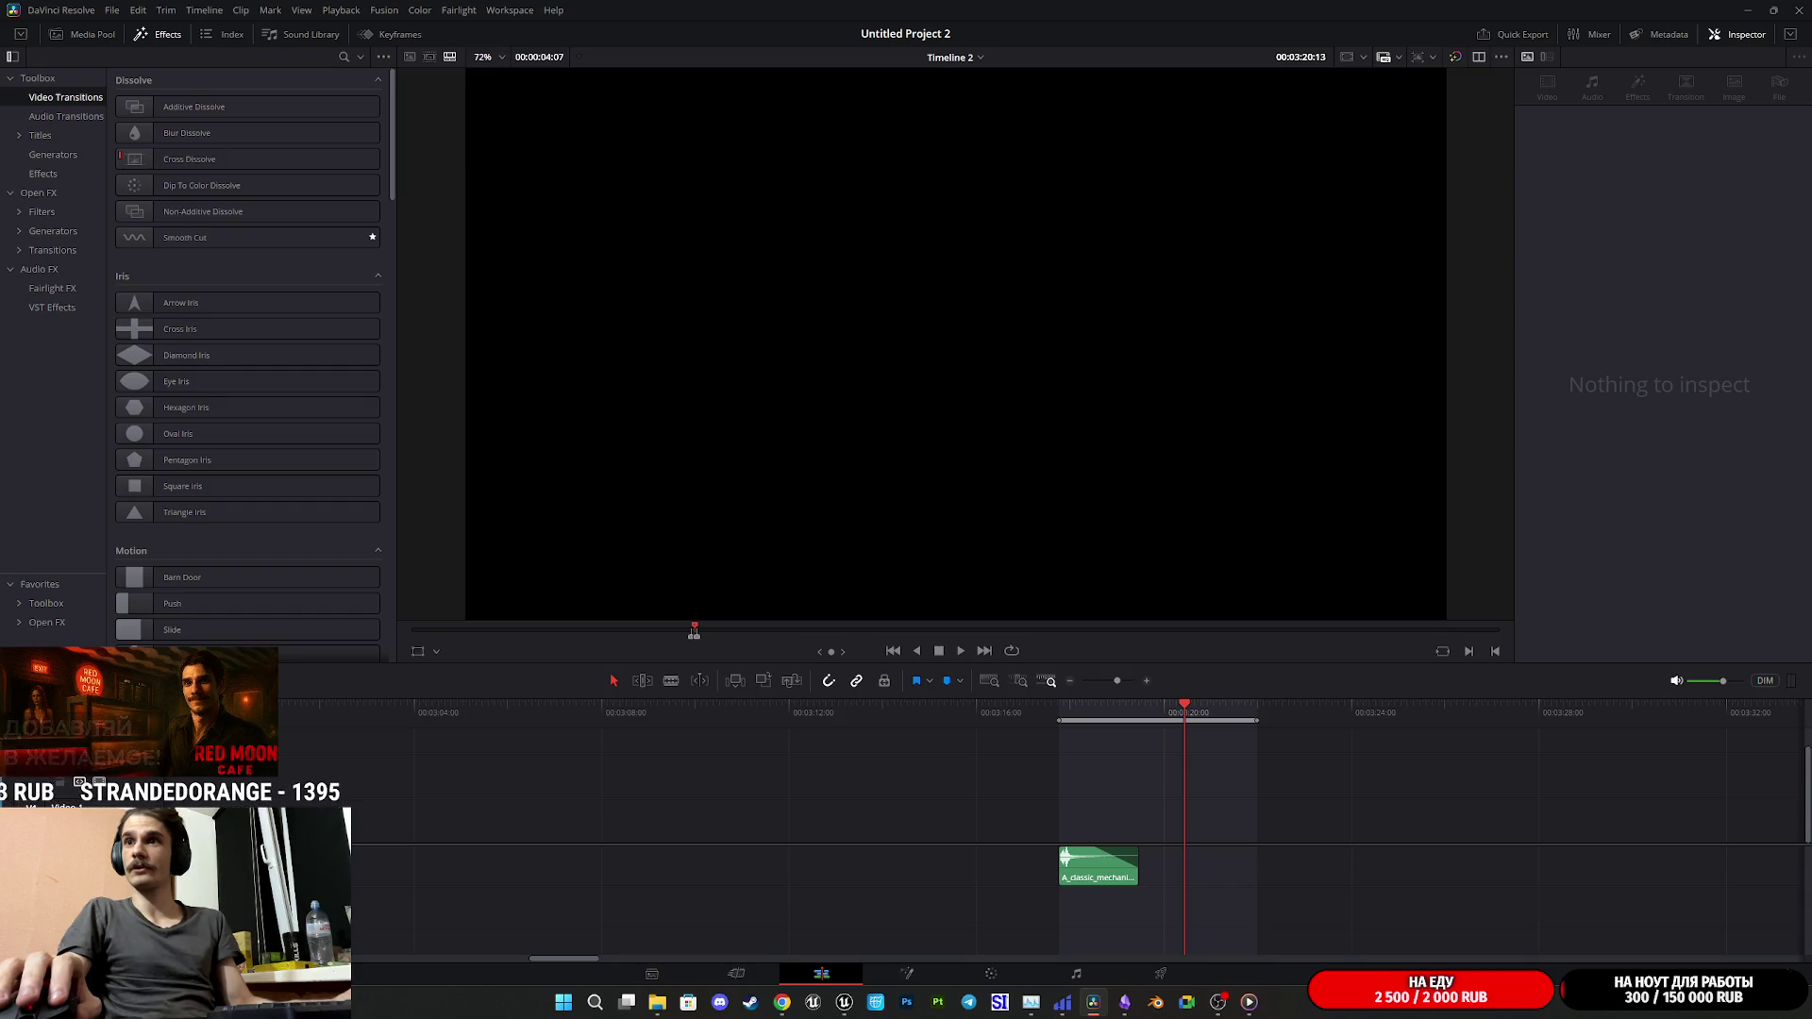
key("alt+Tab")
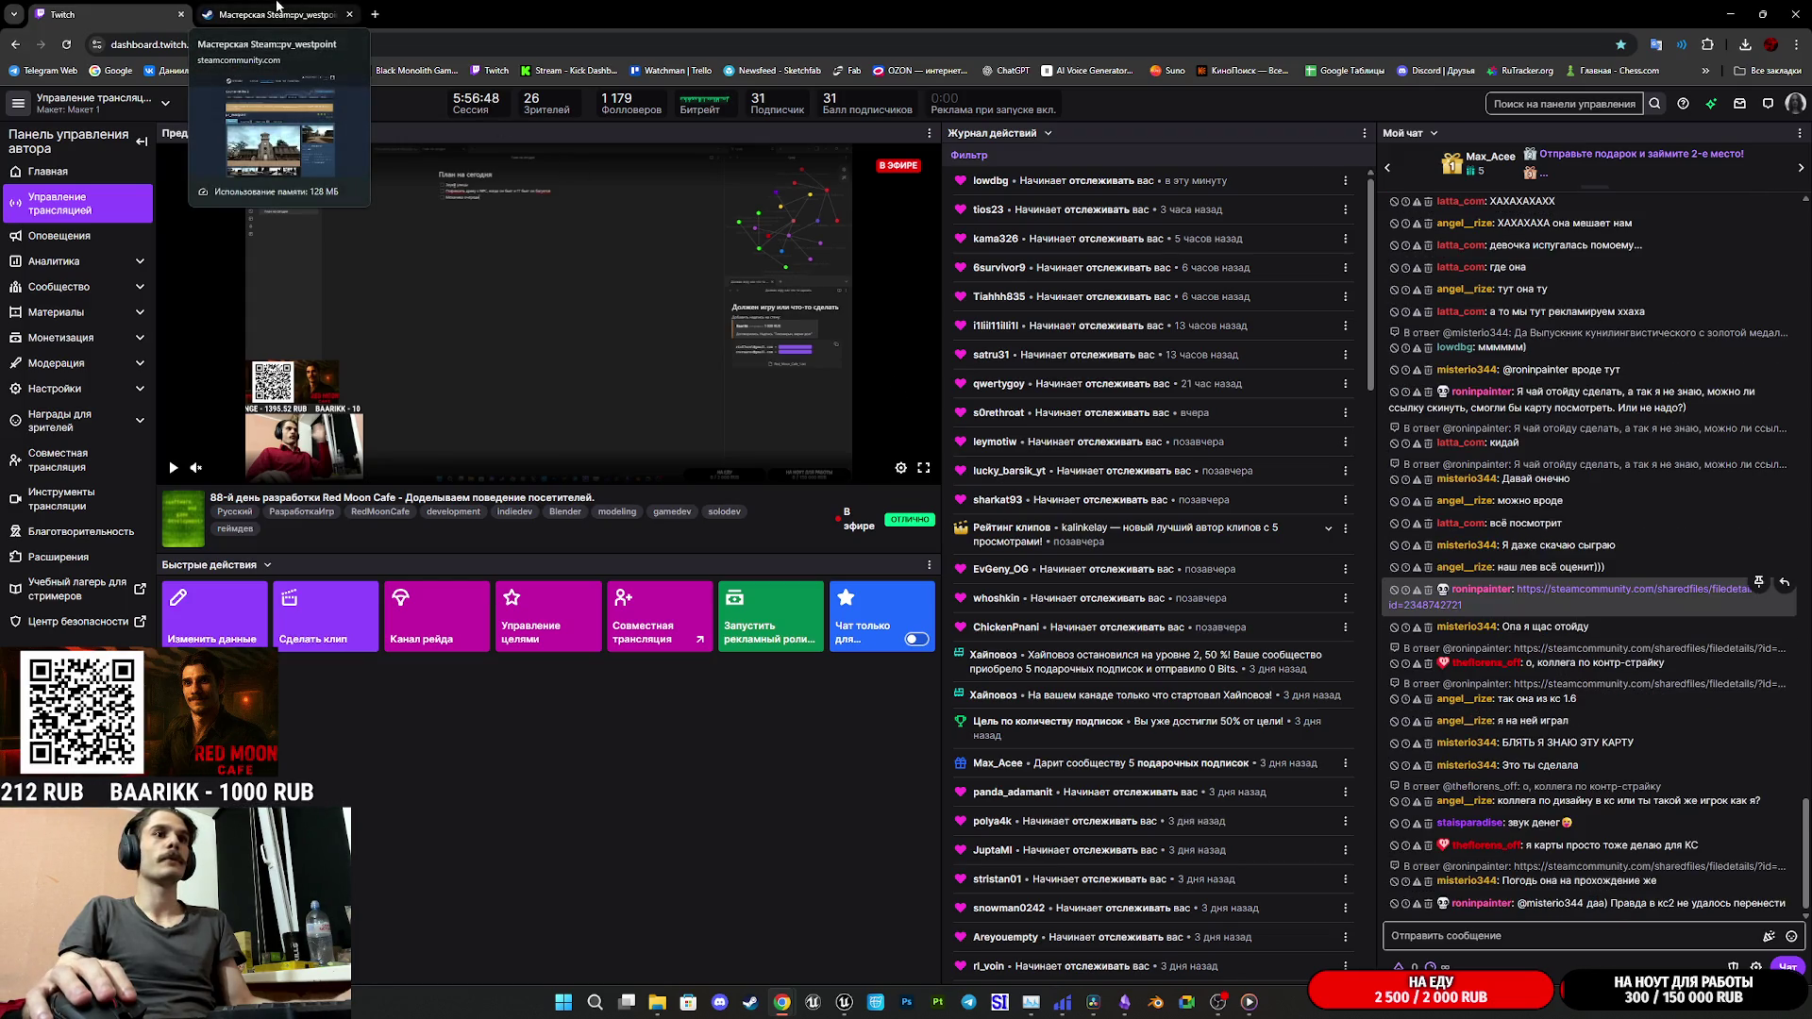
- Cycle through the pv_westpoint Workshop screenshots enlarged, then close the screenshot viewer
left_click(280, 14)
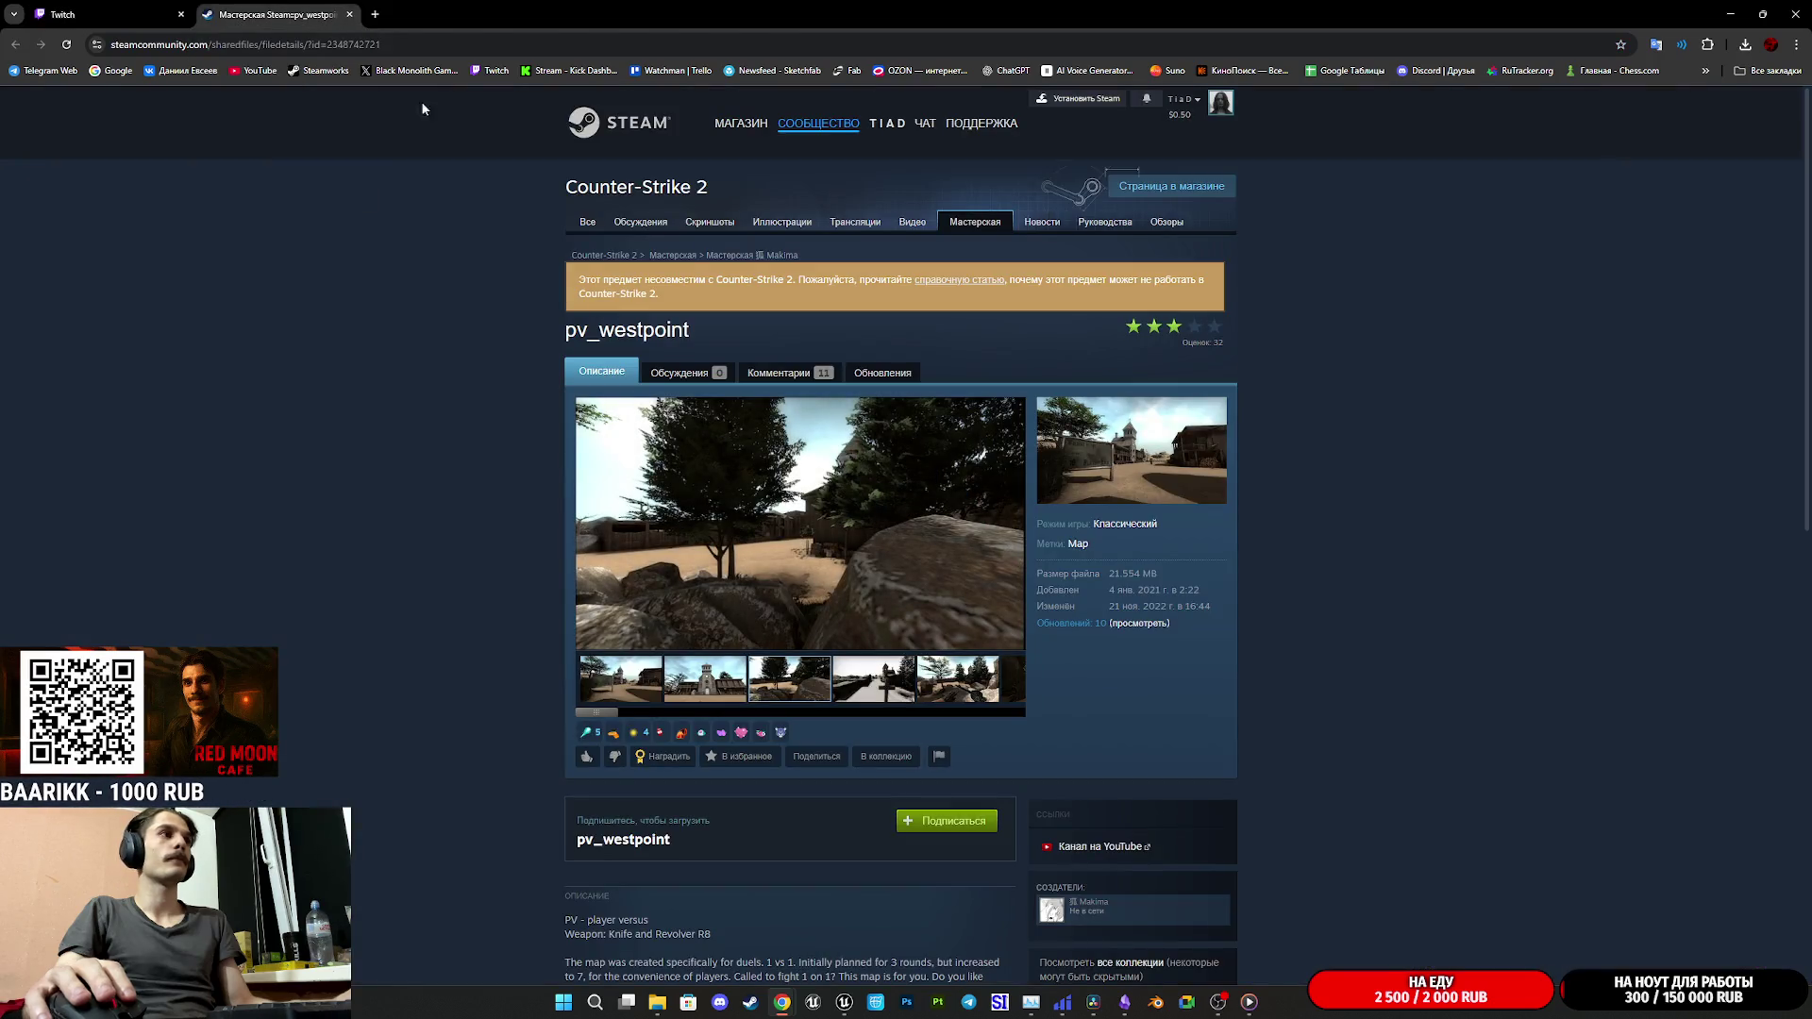
left_click(817, 522)
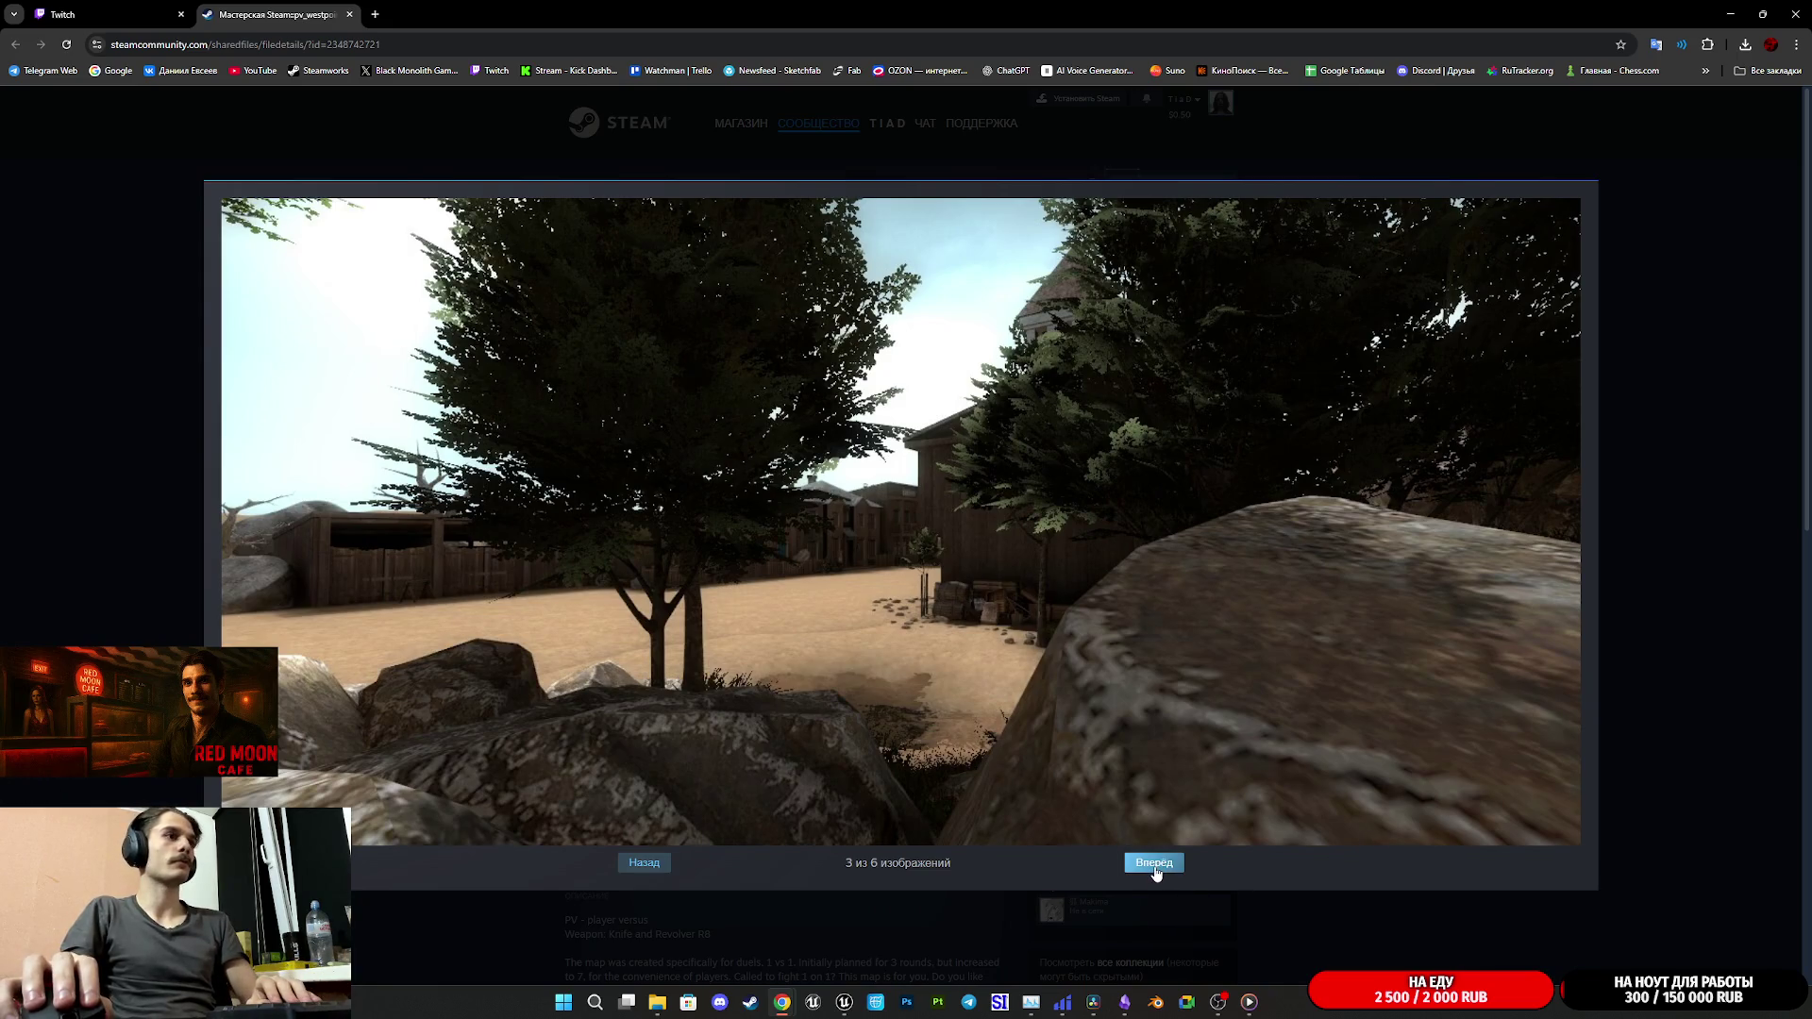
left_click(1154, 863)
left_click(1154, 863)
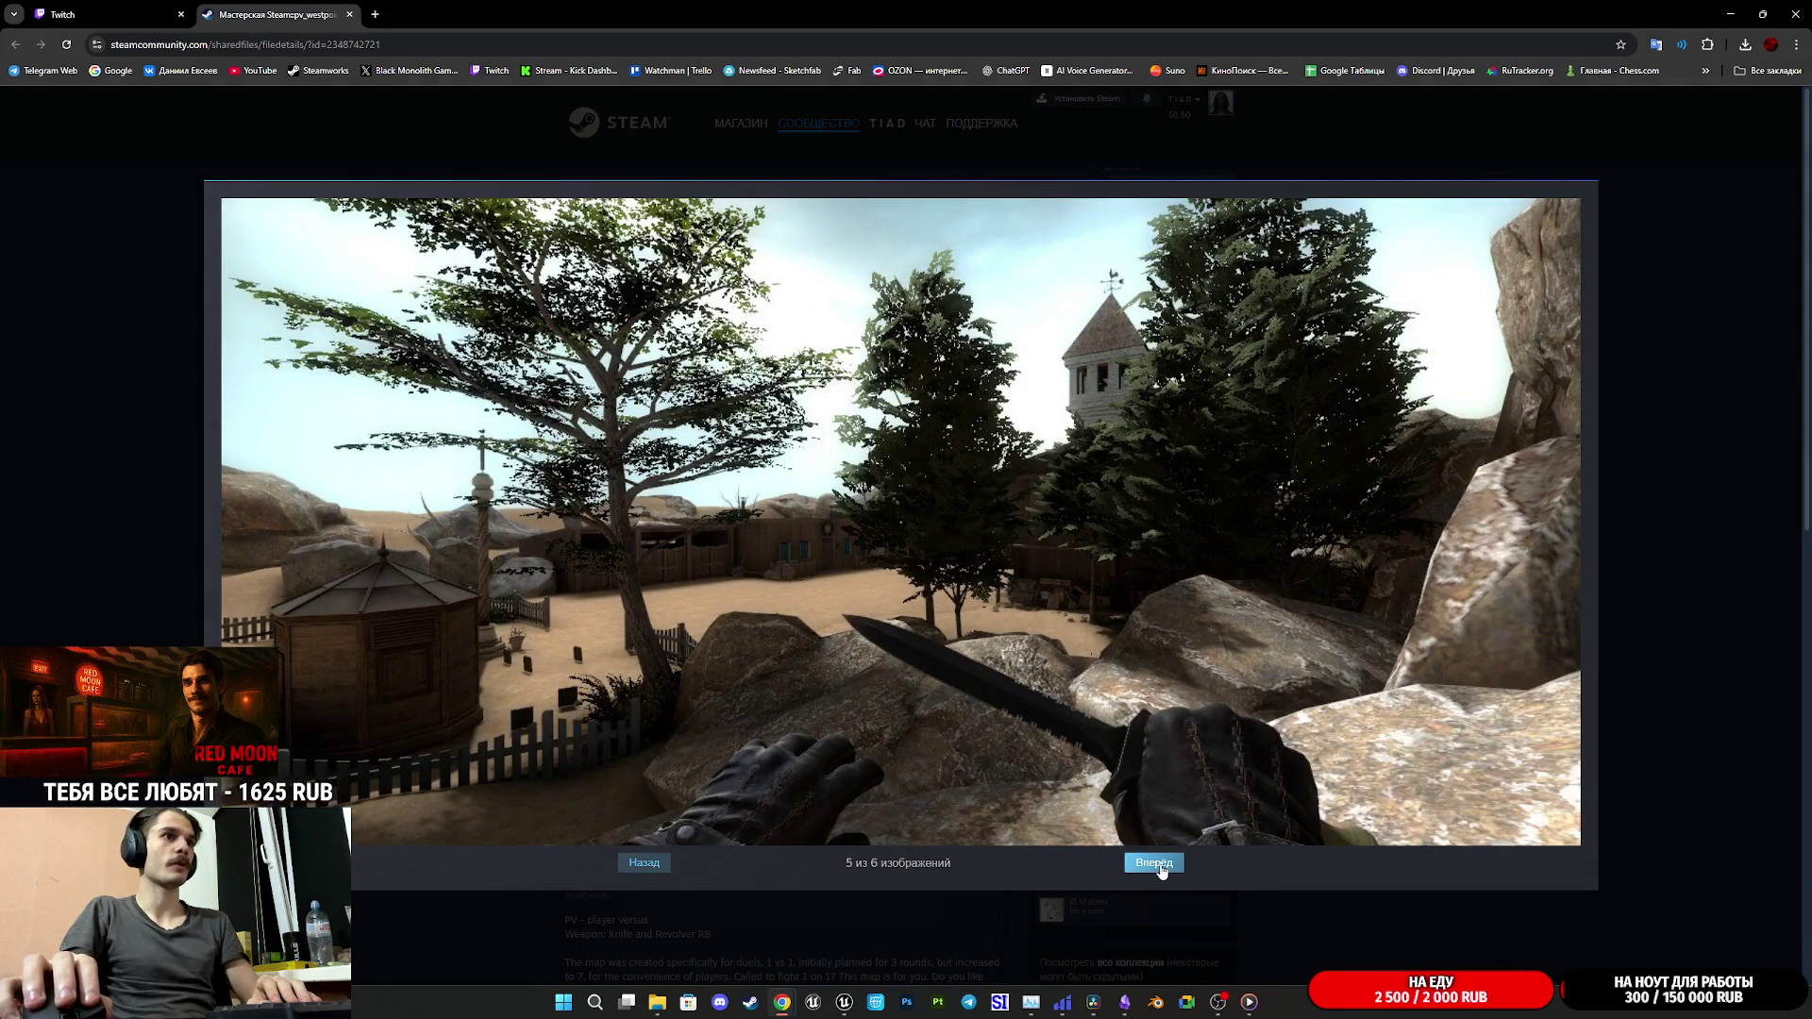
left_click(1161, 870)
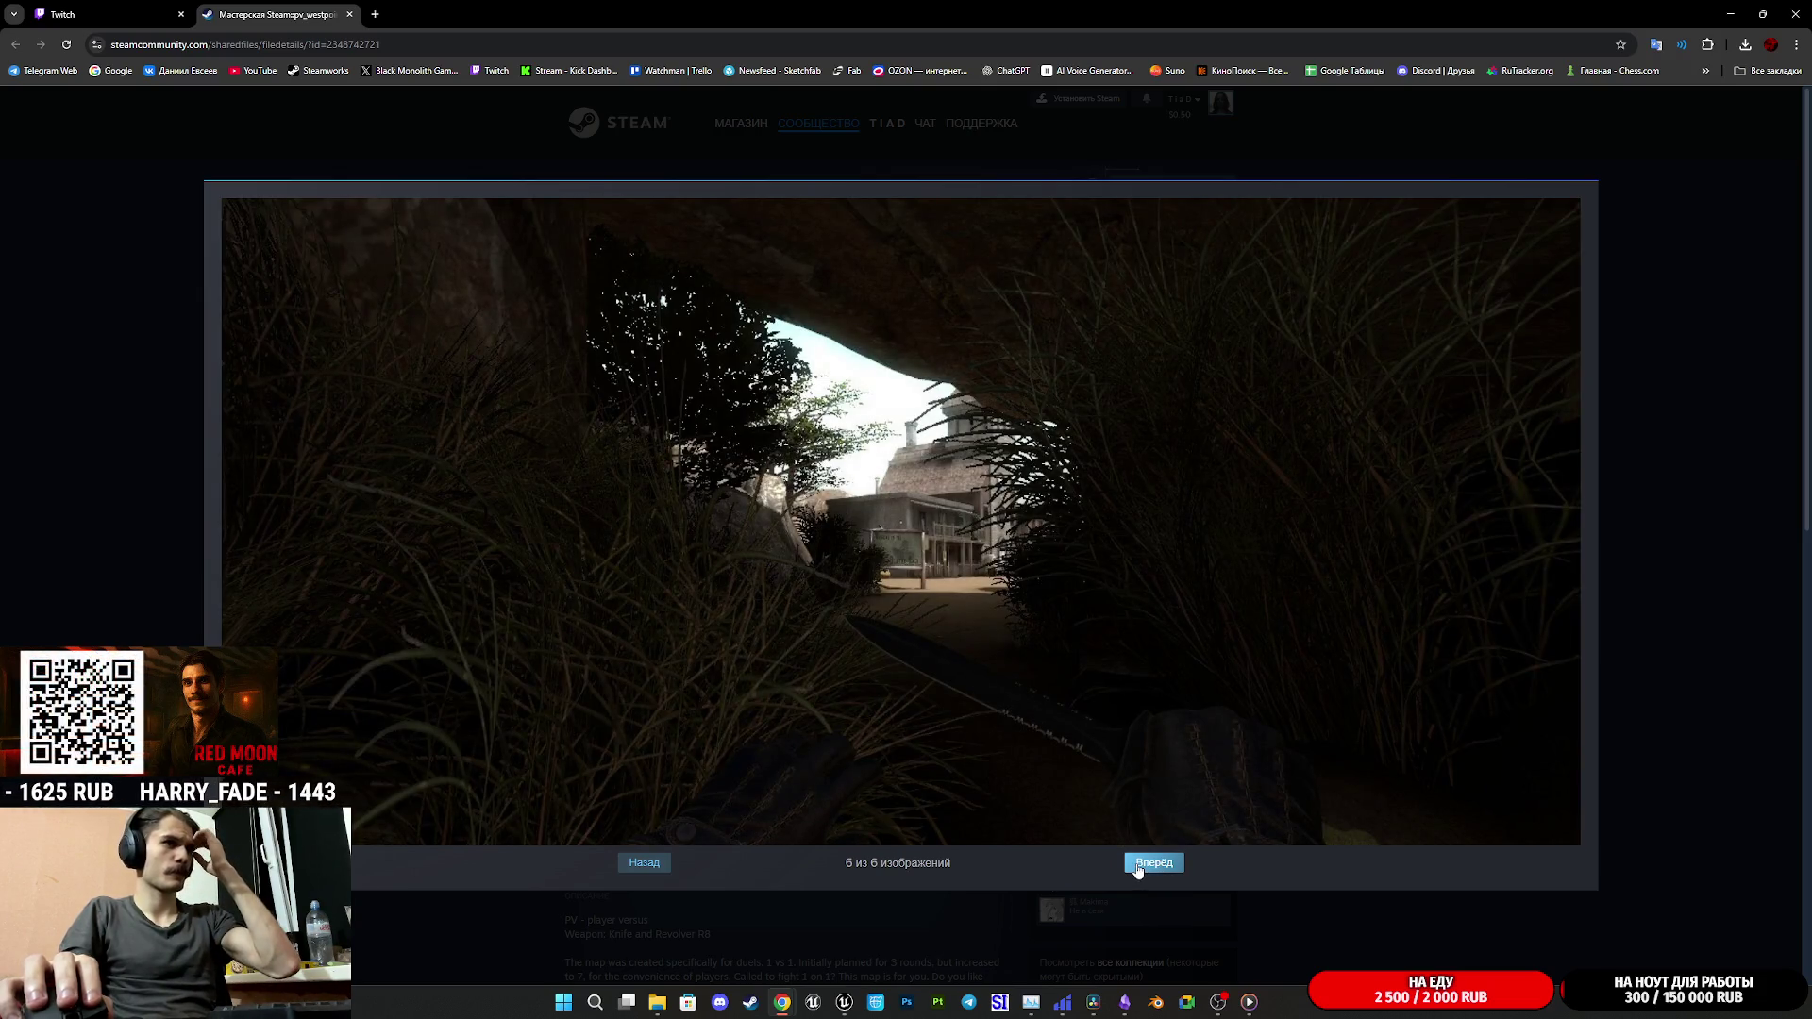
left_click(1138, 869)
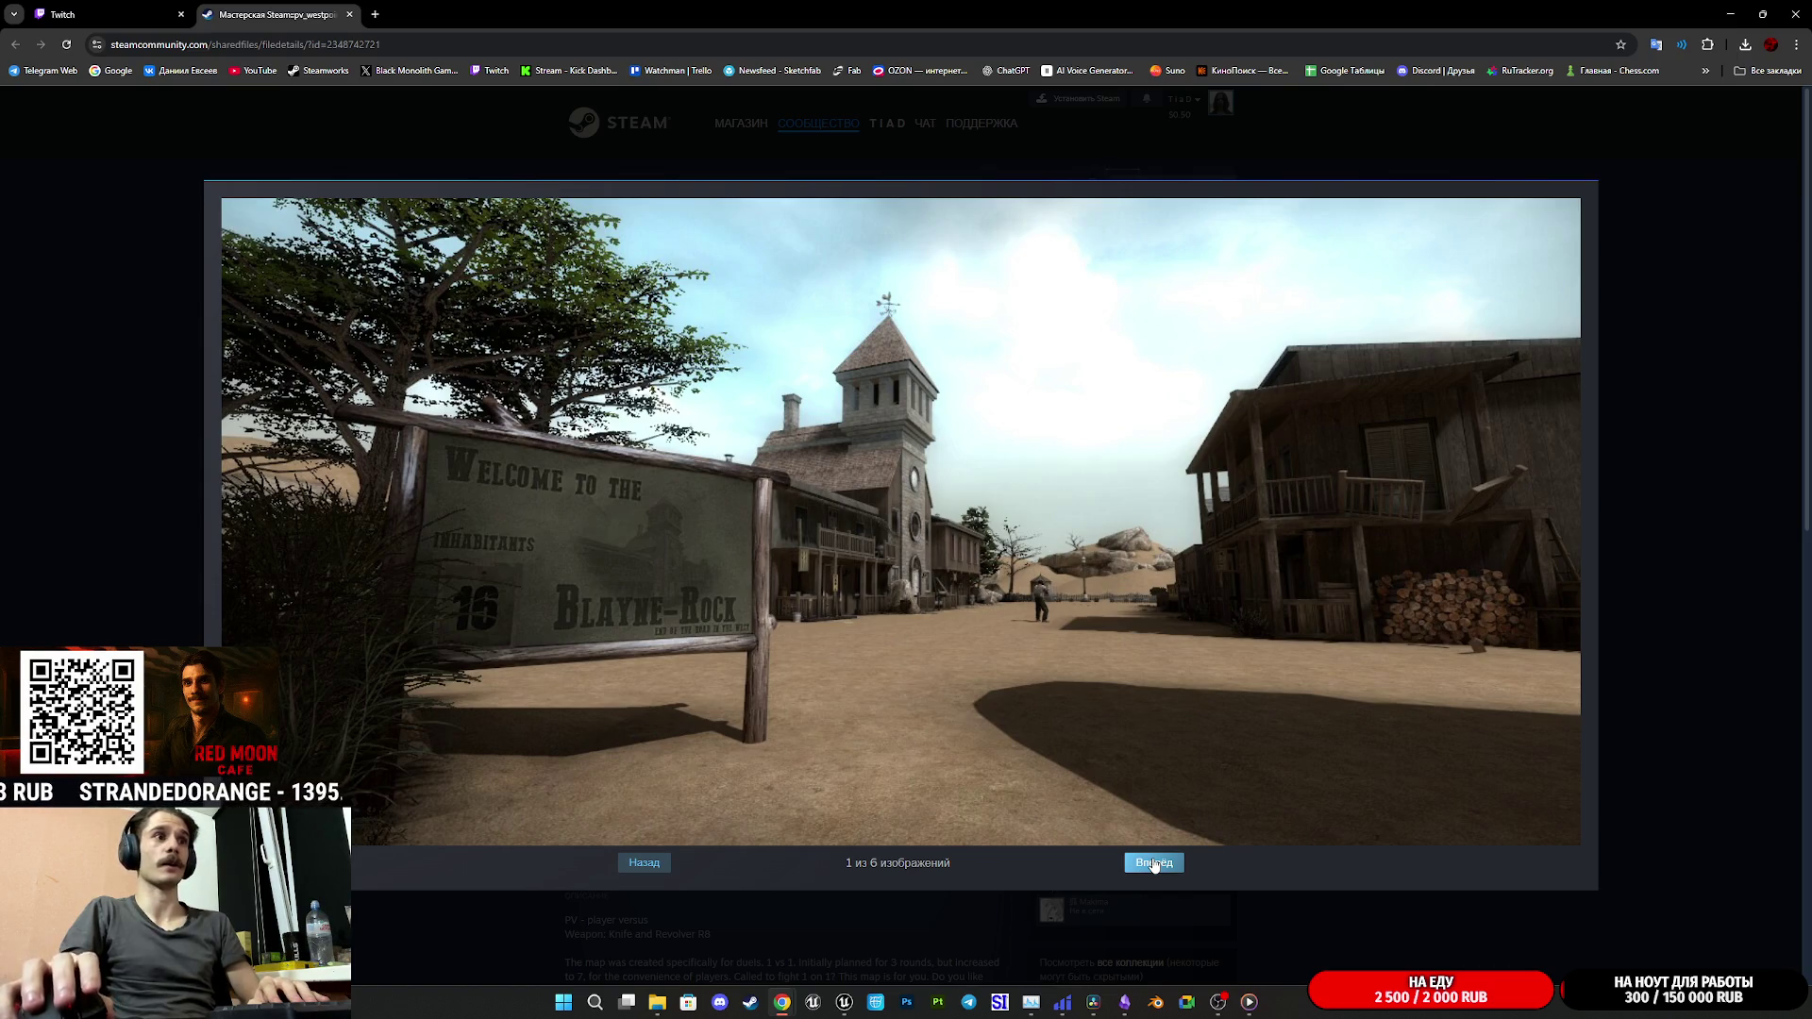
left_click(1153, 867)
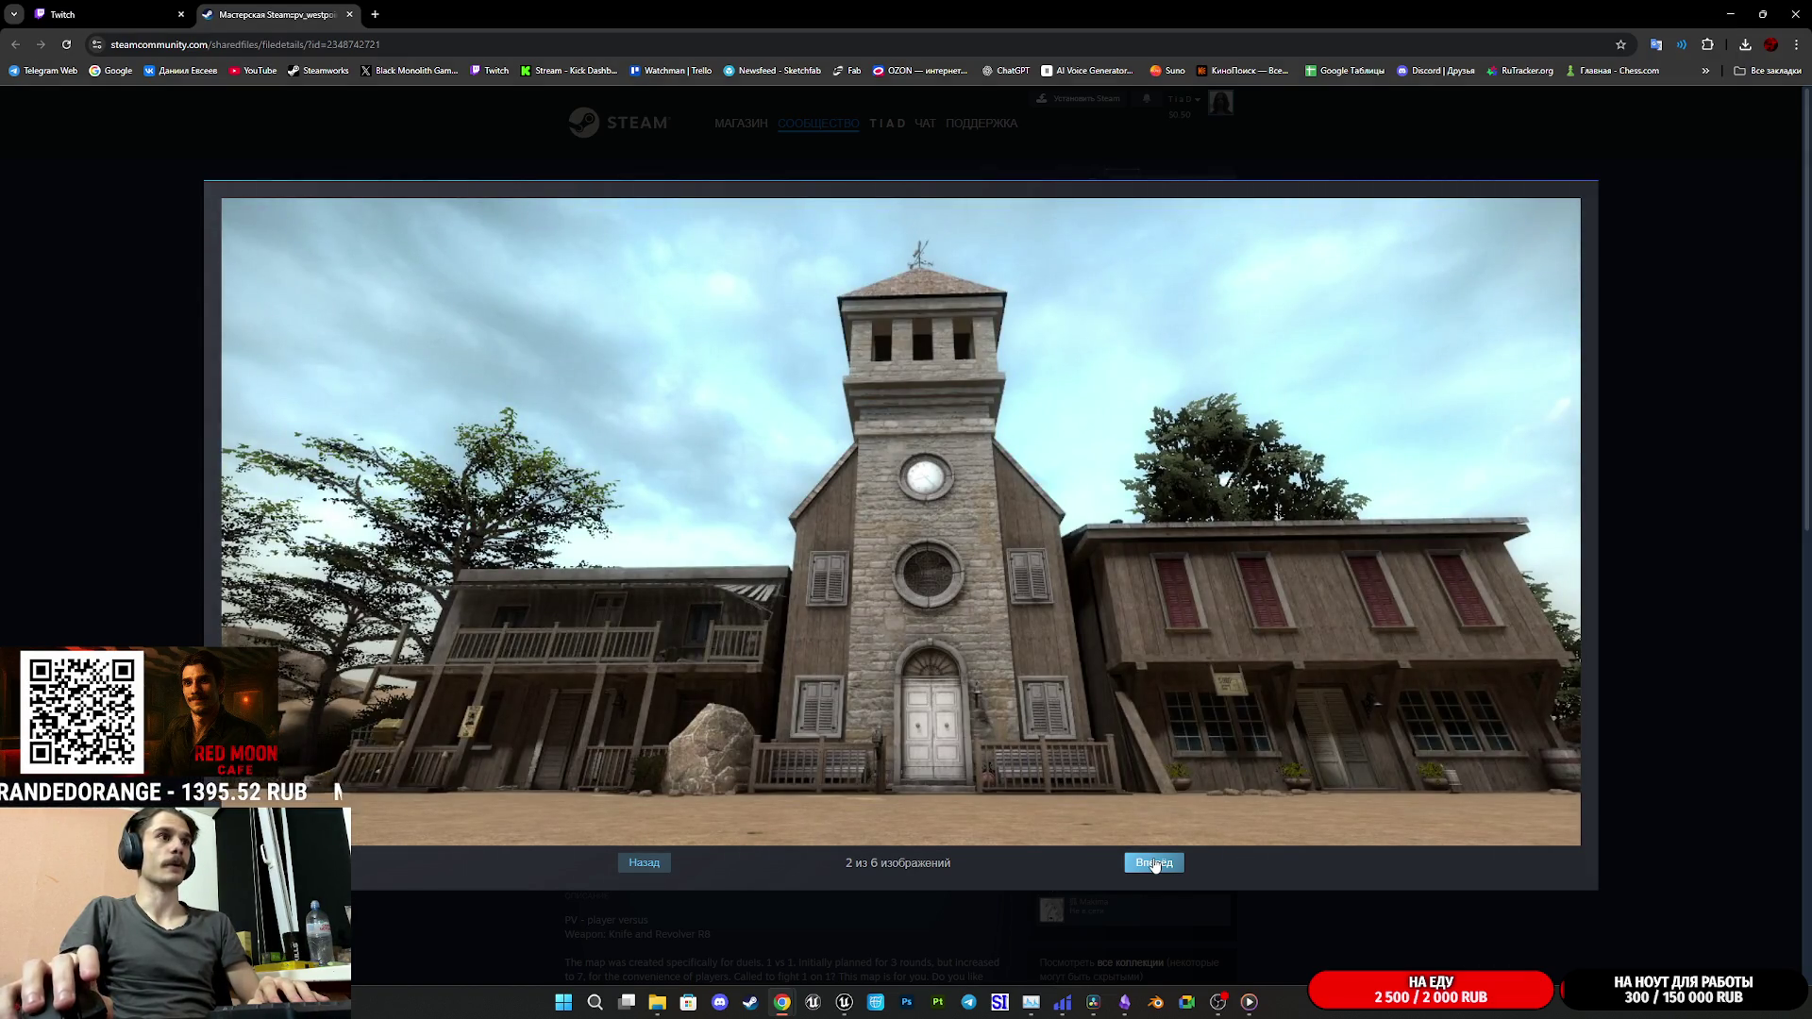
left_click(1155, 866)
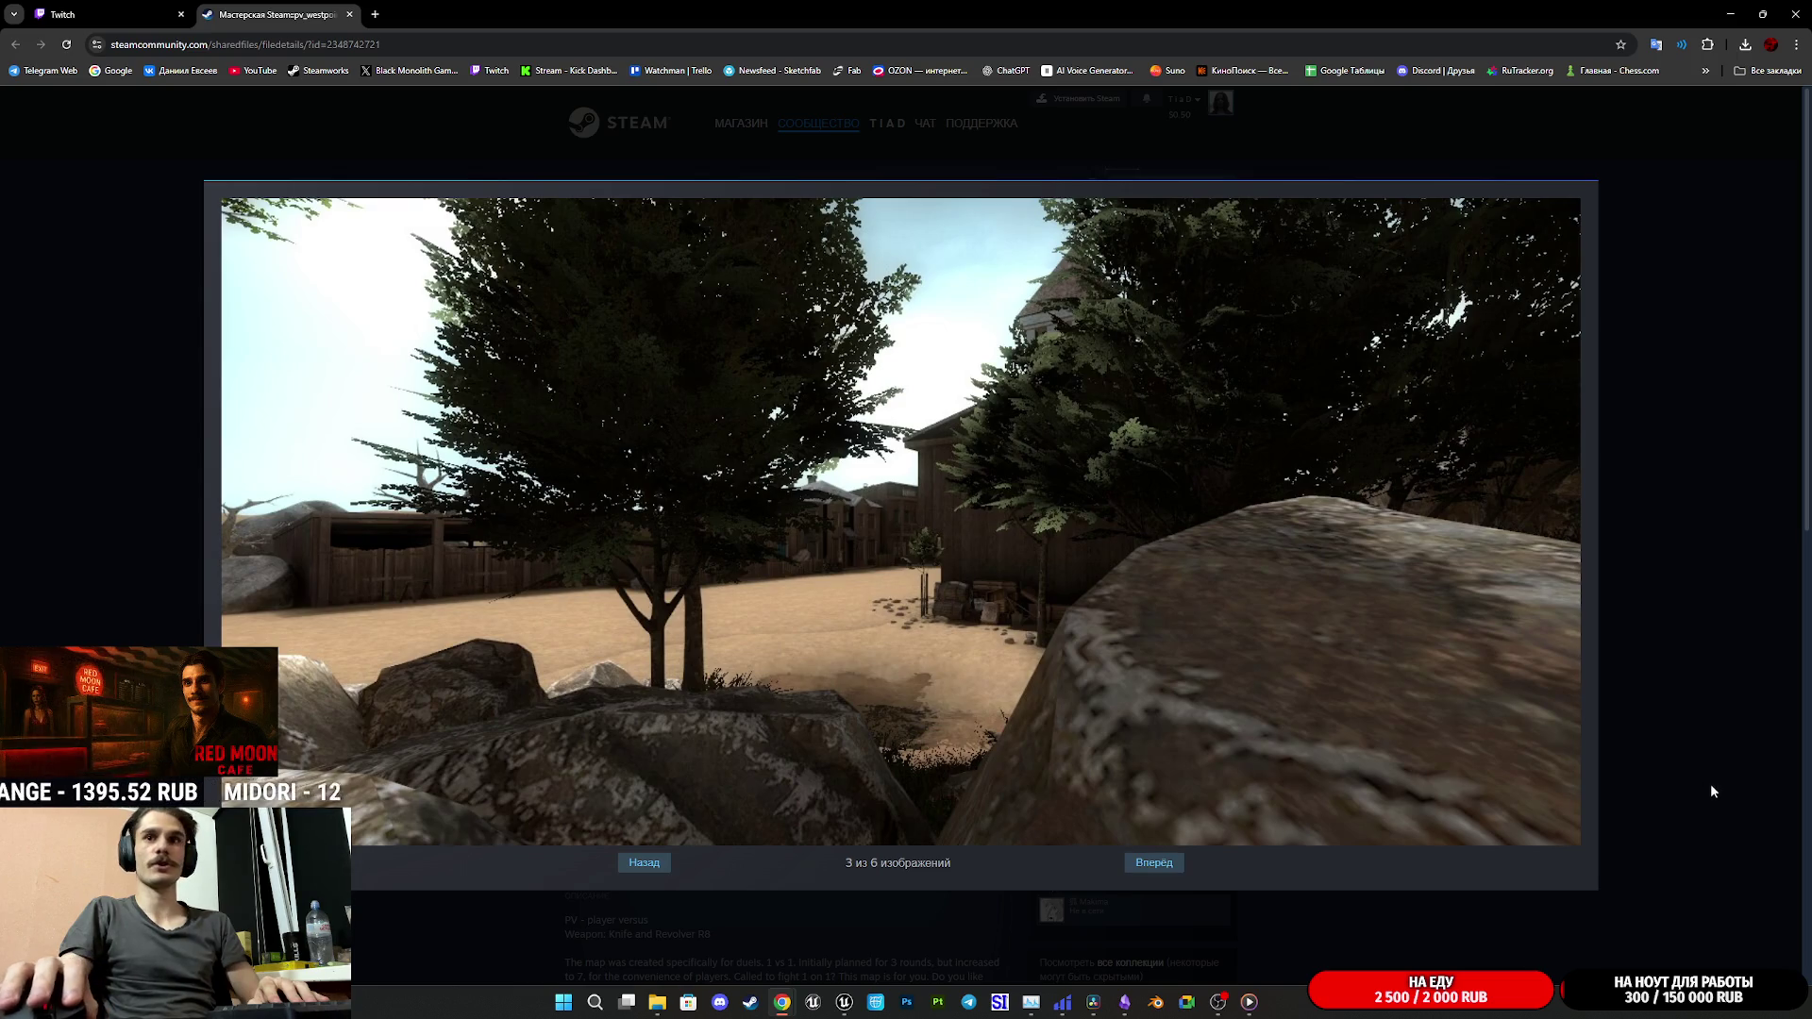
left_click(1153, 867)
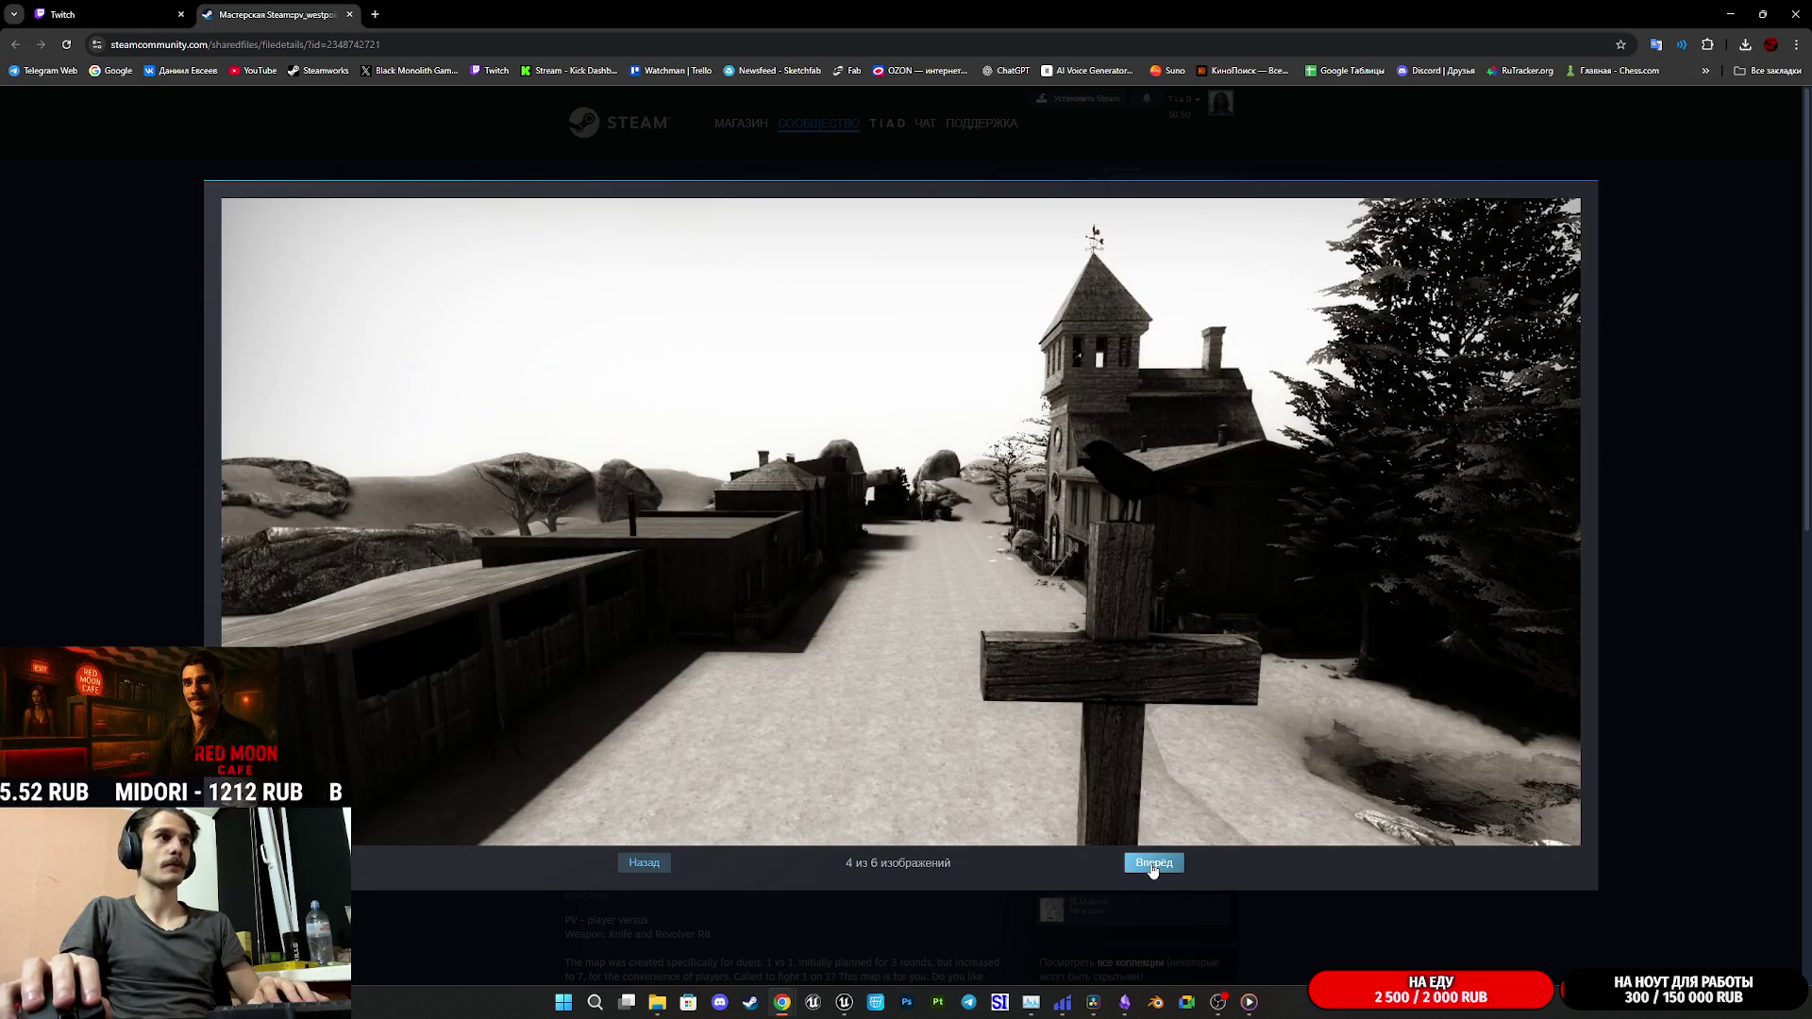
left_click(1152, 866)
left_click(1381, 944)
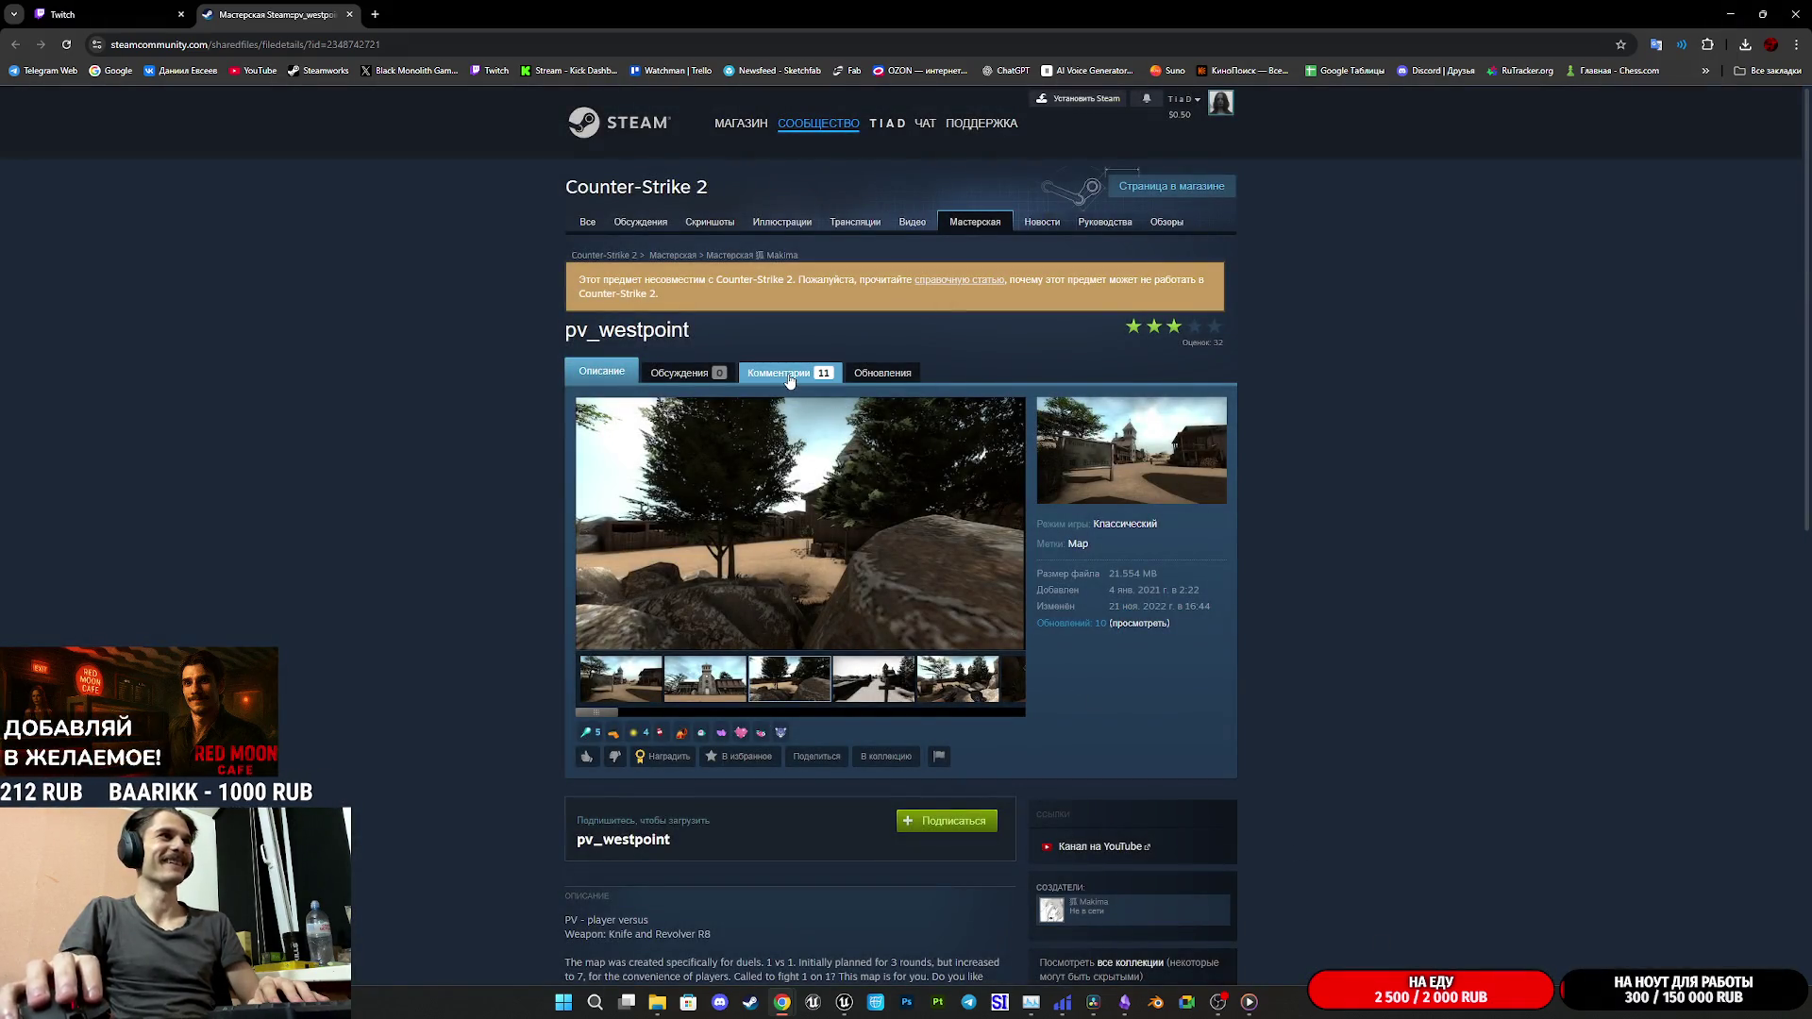
- Scroll through the pv_westpoint description and comments, then drag Chrome aside to reveal DaVinci Resolve
scroll(841, 534, "down", 6)
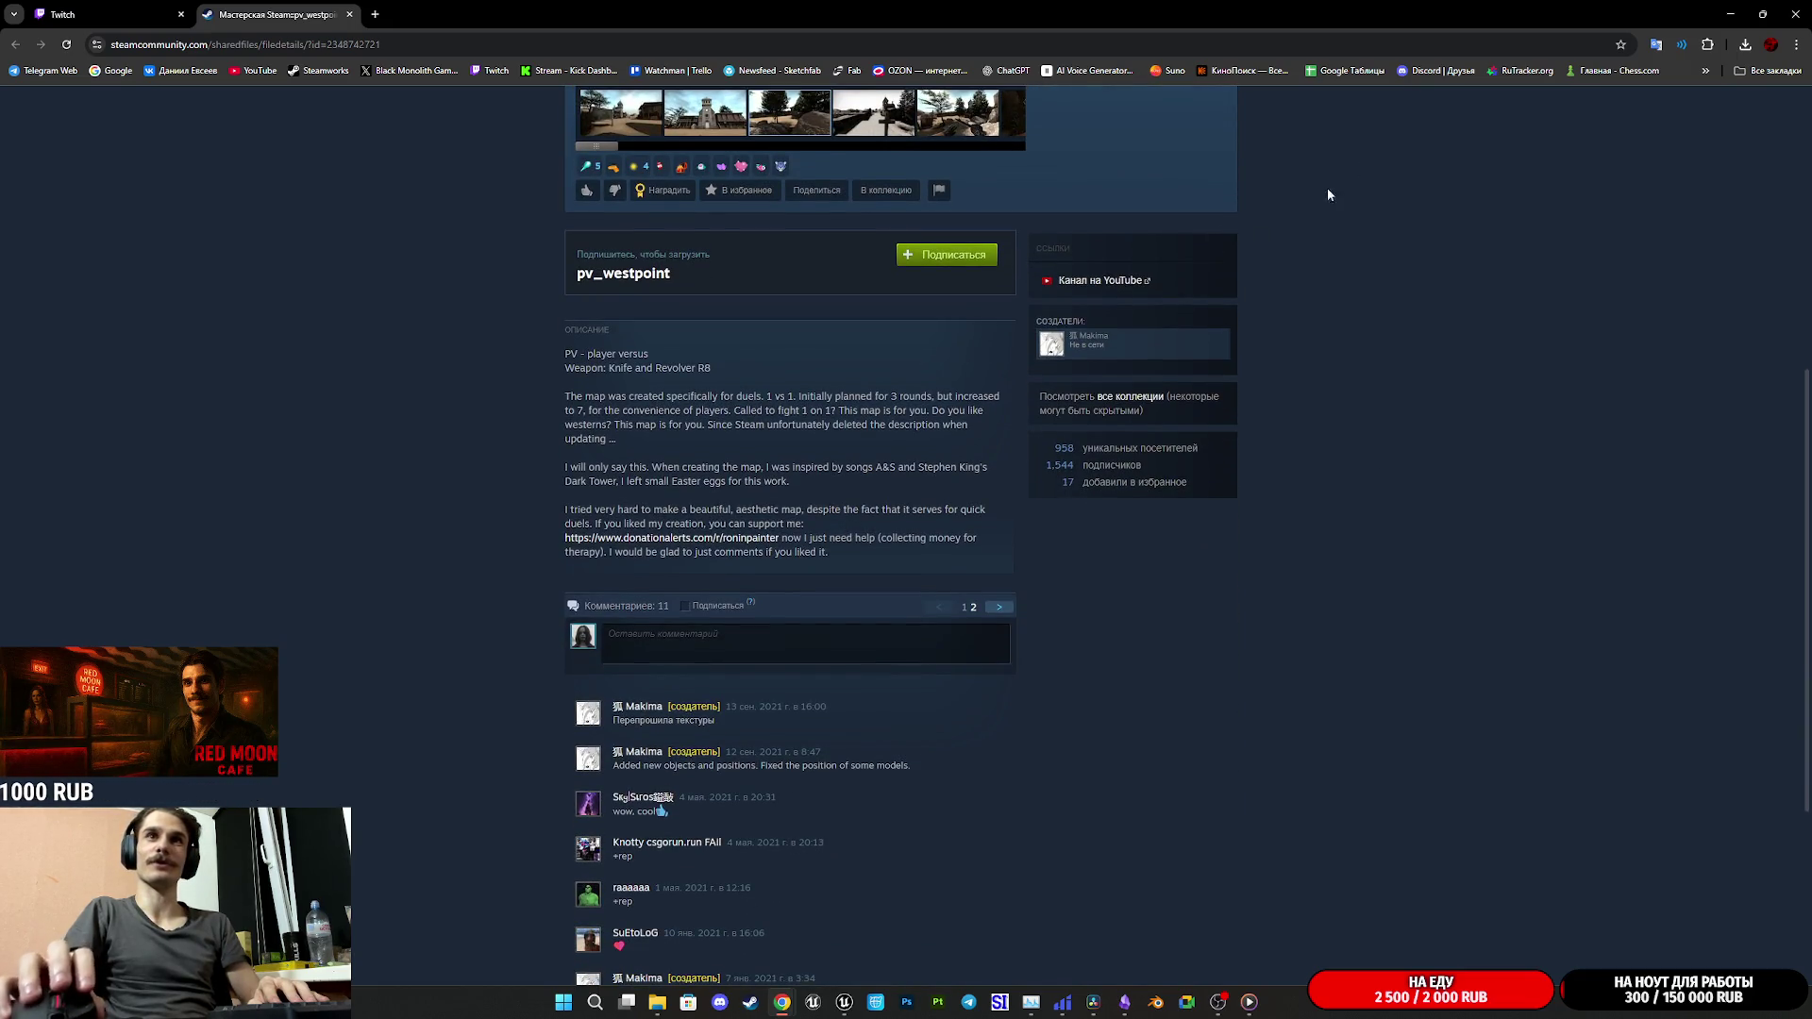
mouse_move(1020, 7)
left_mouse_down()
mouse_move(943, 56)
mouse_move(1811, 362)
left_mouse_up()
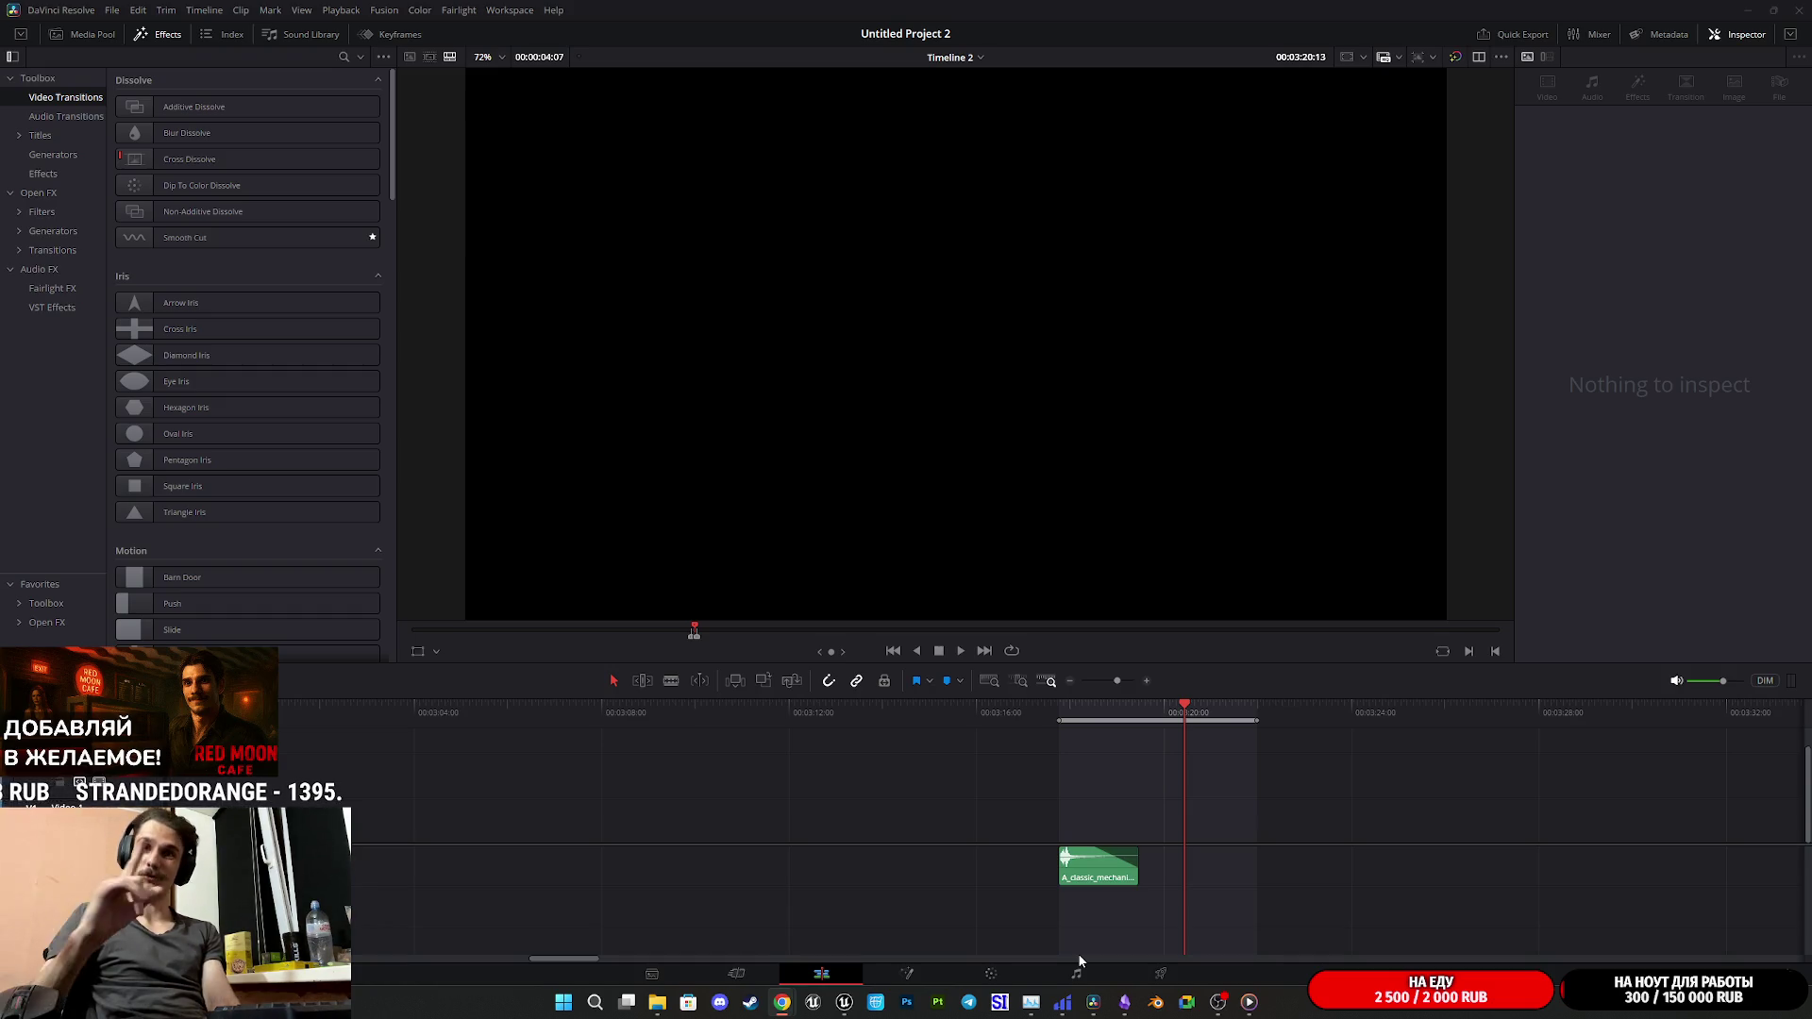
- Play the mechanical cash-register clip from its start, then bring the browser back maximized
left_click(1061, 712)
key("space")
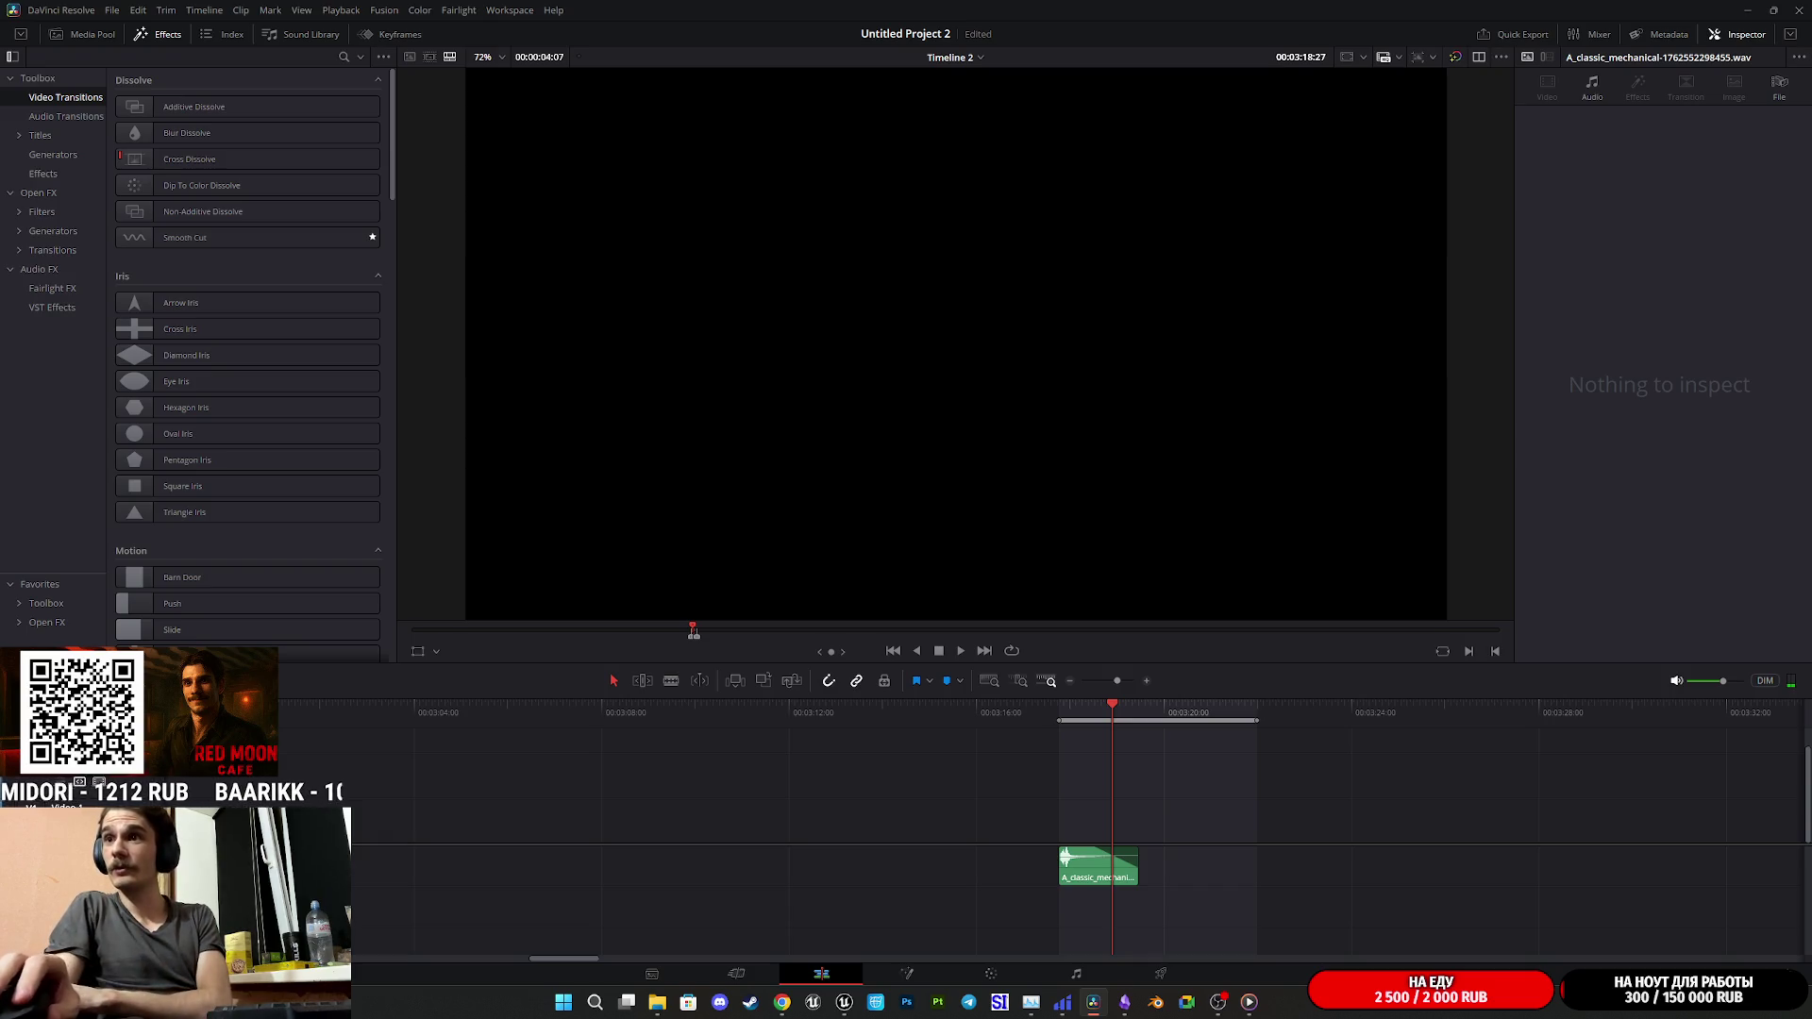
key("alt+Tab")
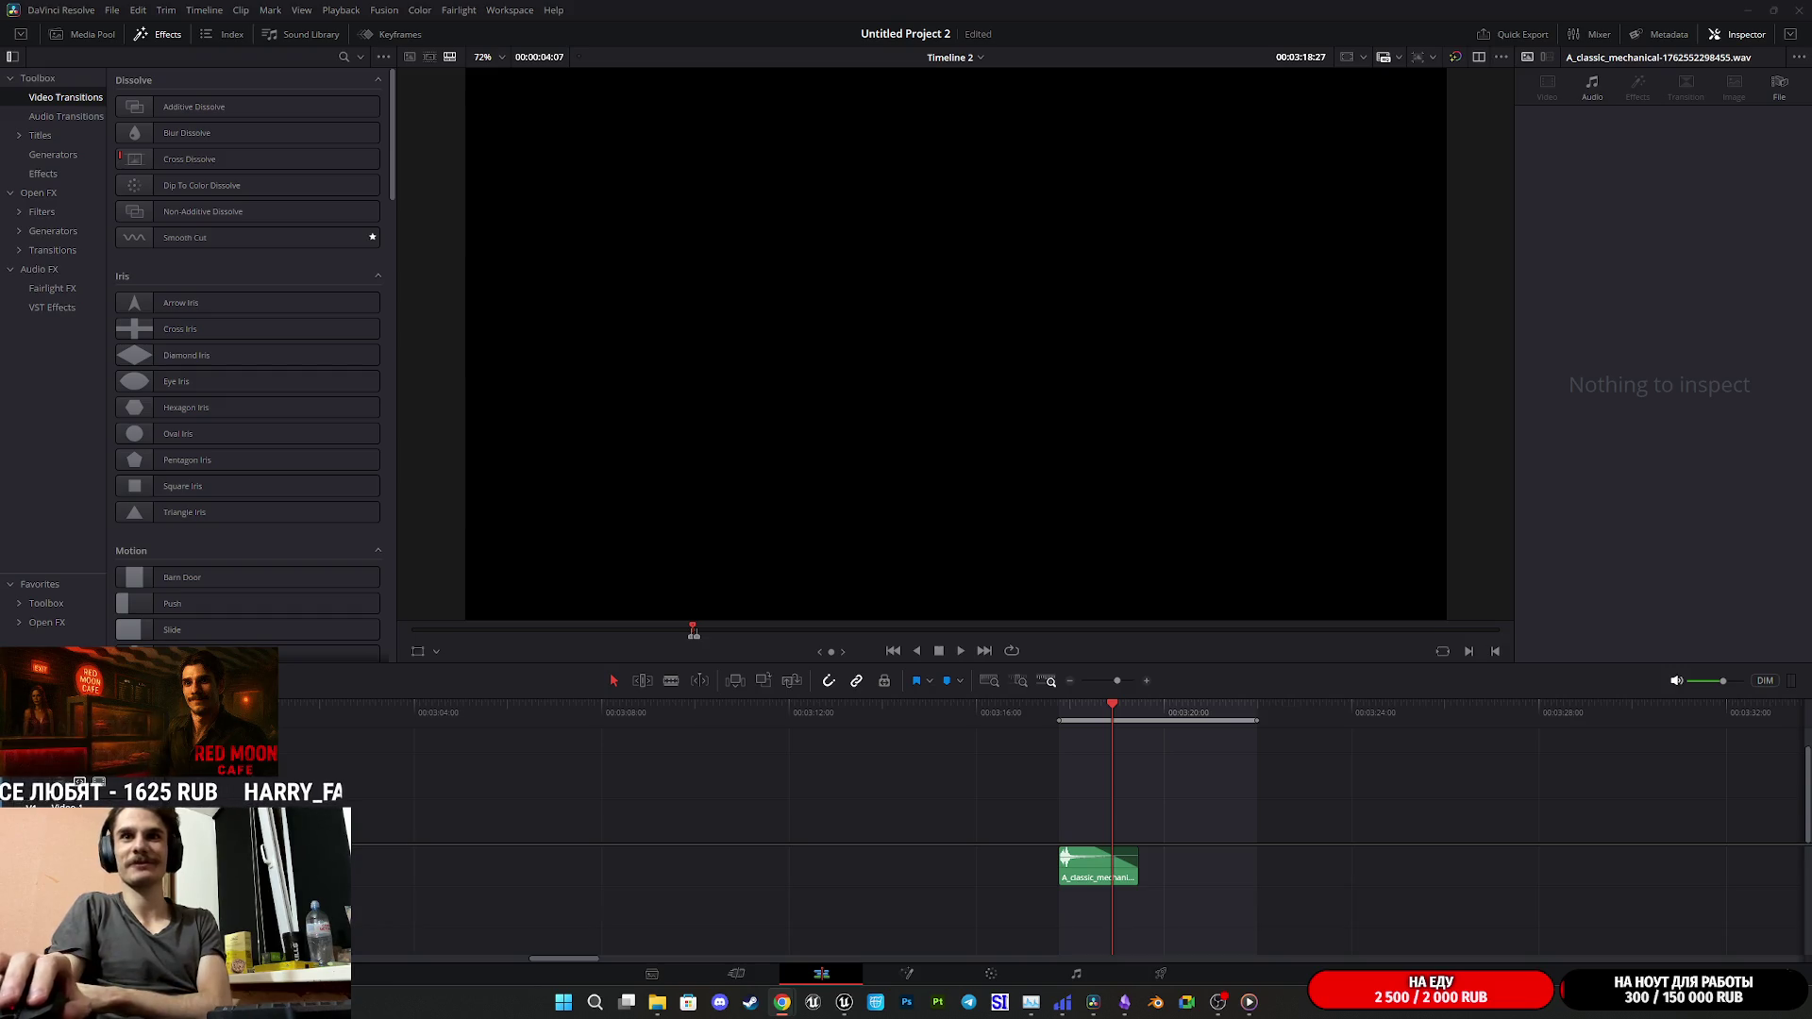
key("alt+Tab")
double_click(818, 142)
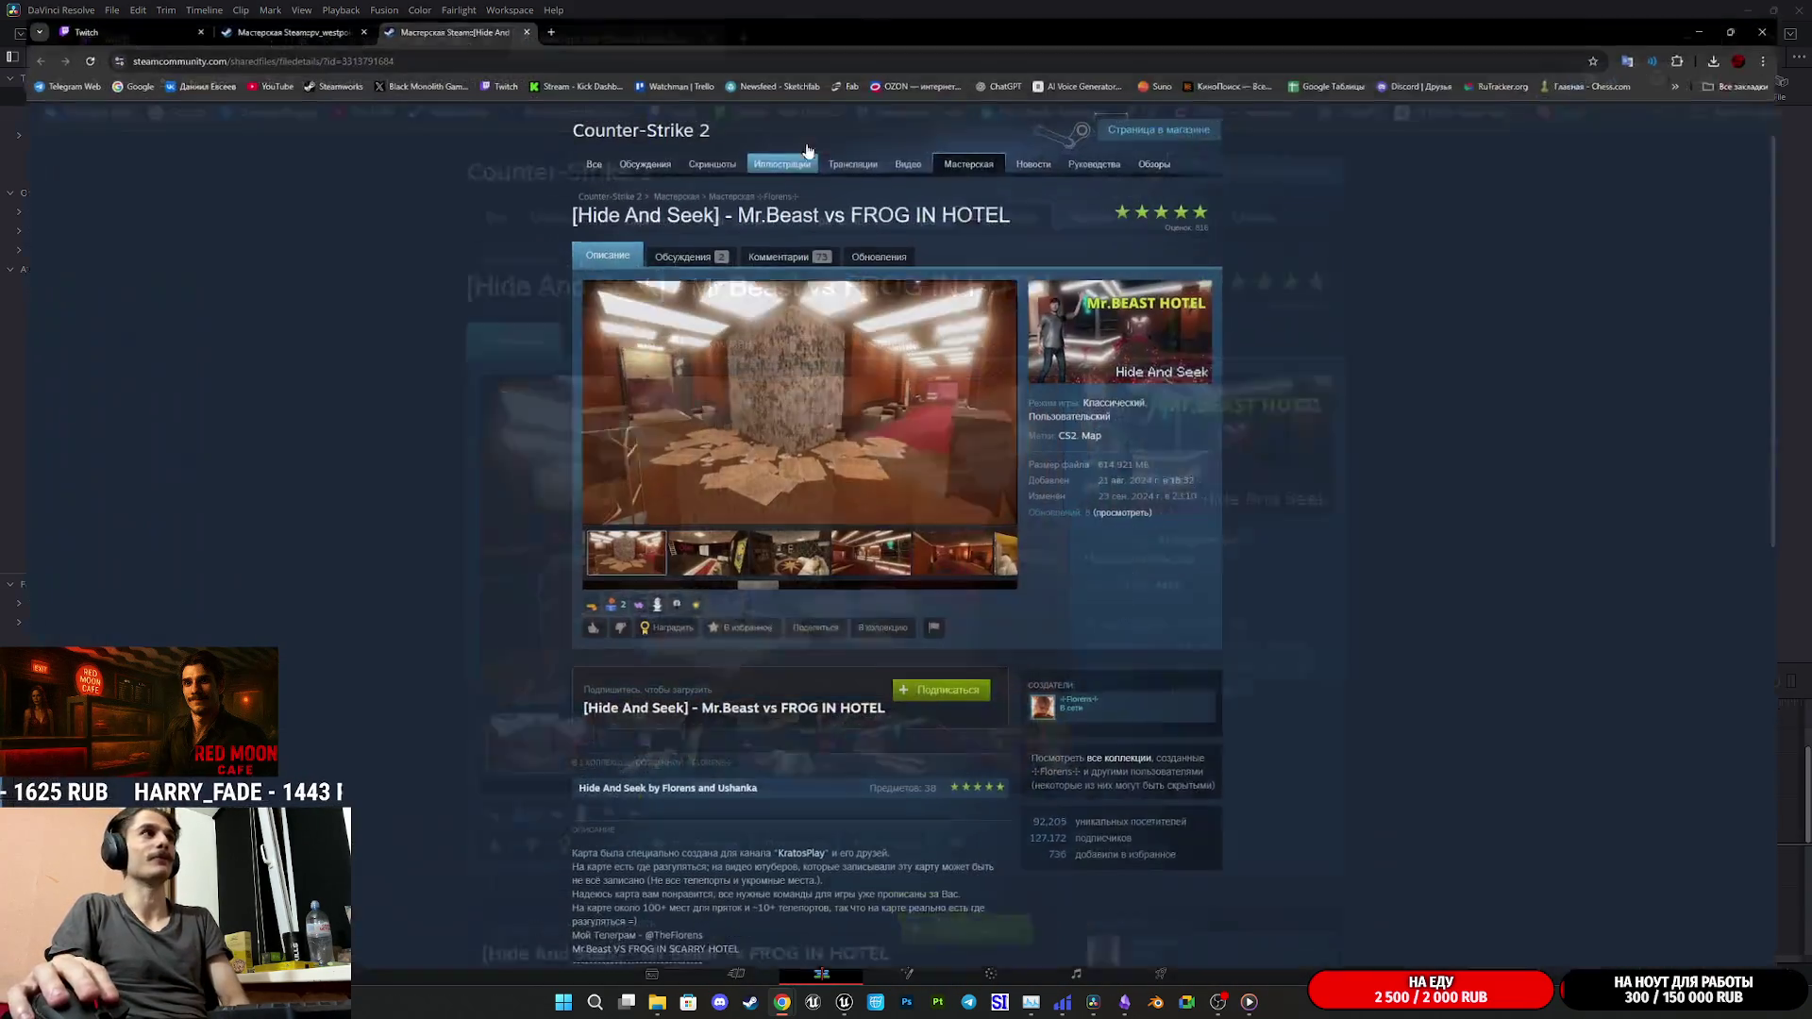
- View the hotel map's screenshots enlarged, then return to the pv_westpoint Workshop page
left_click(961, 425)
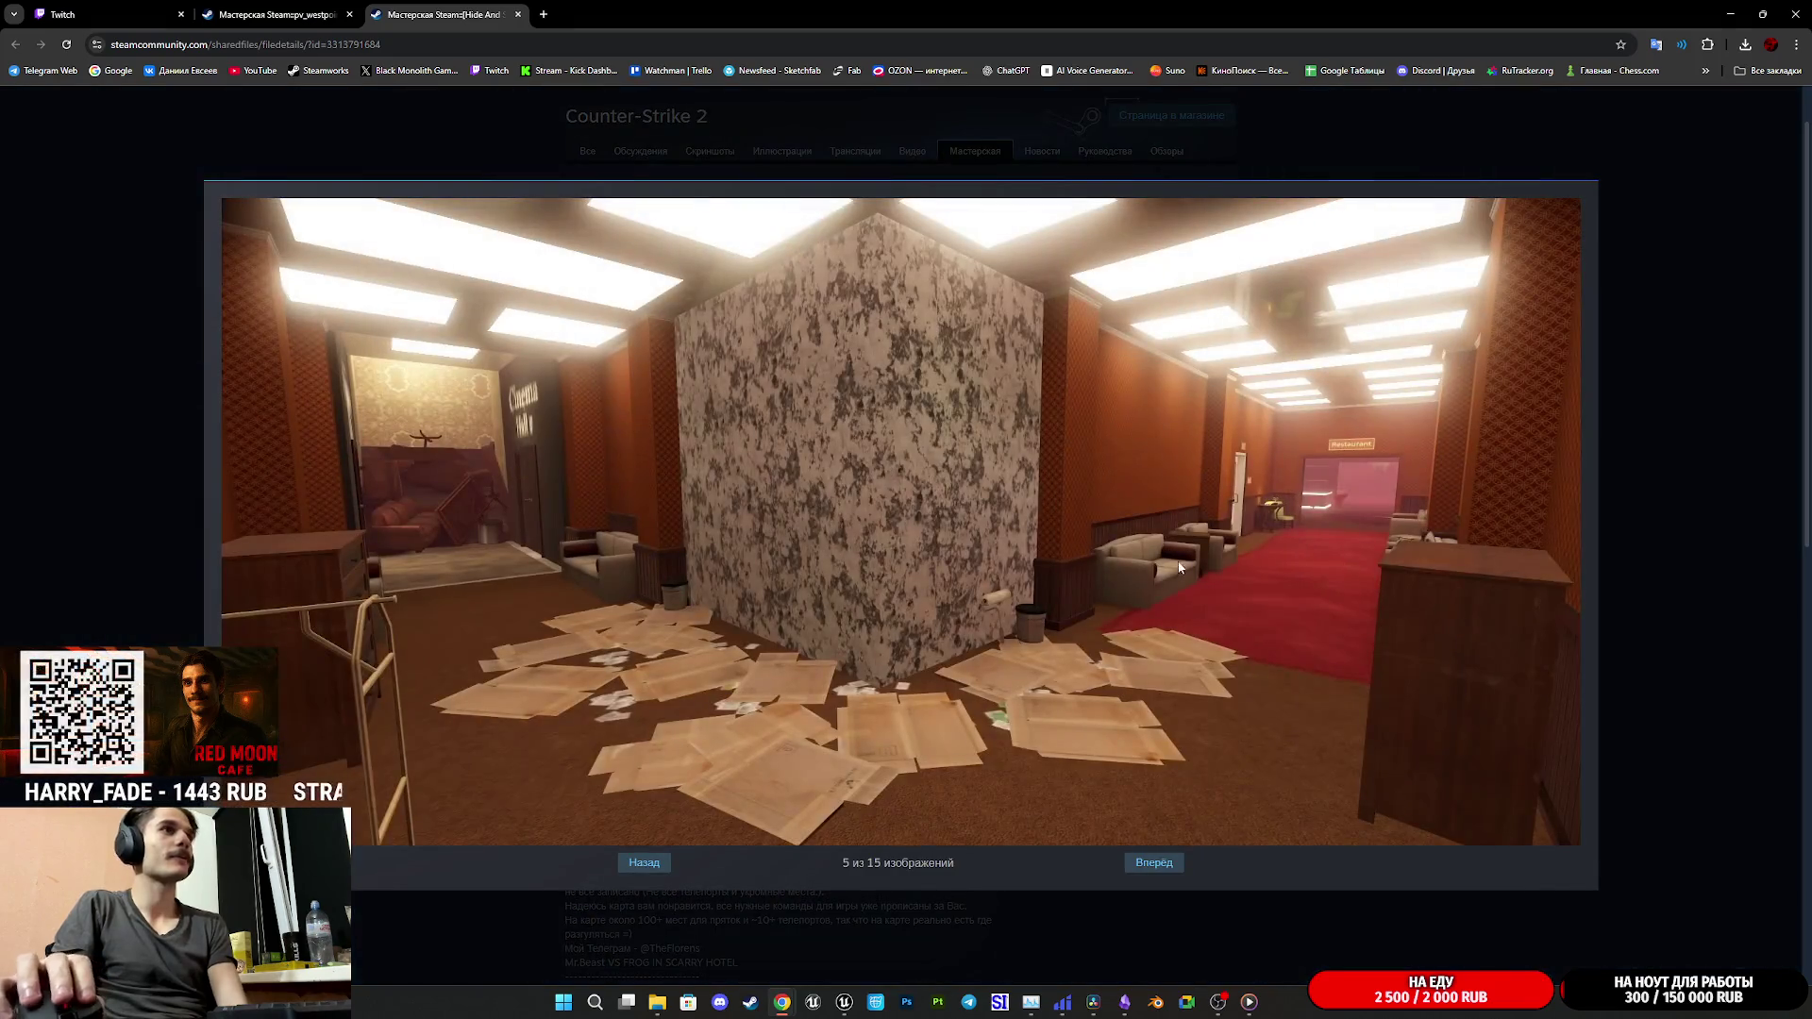
left_click(1158, 862)
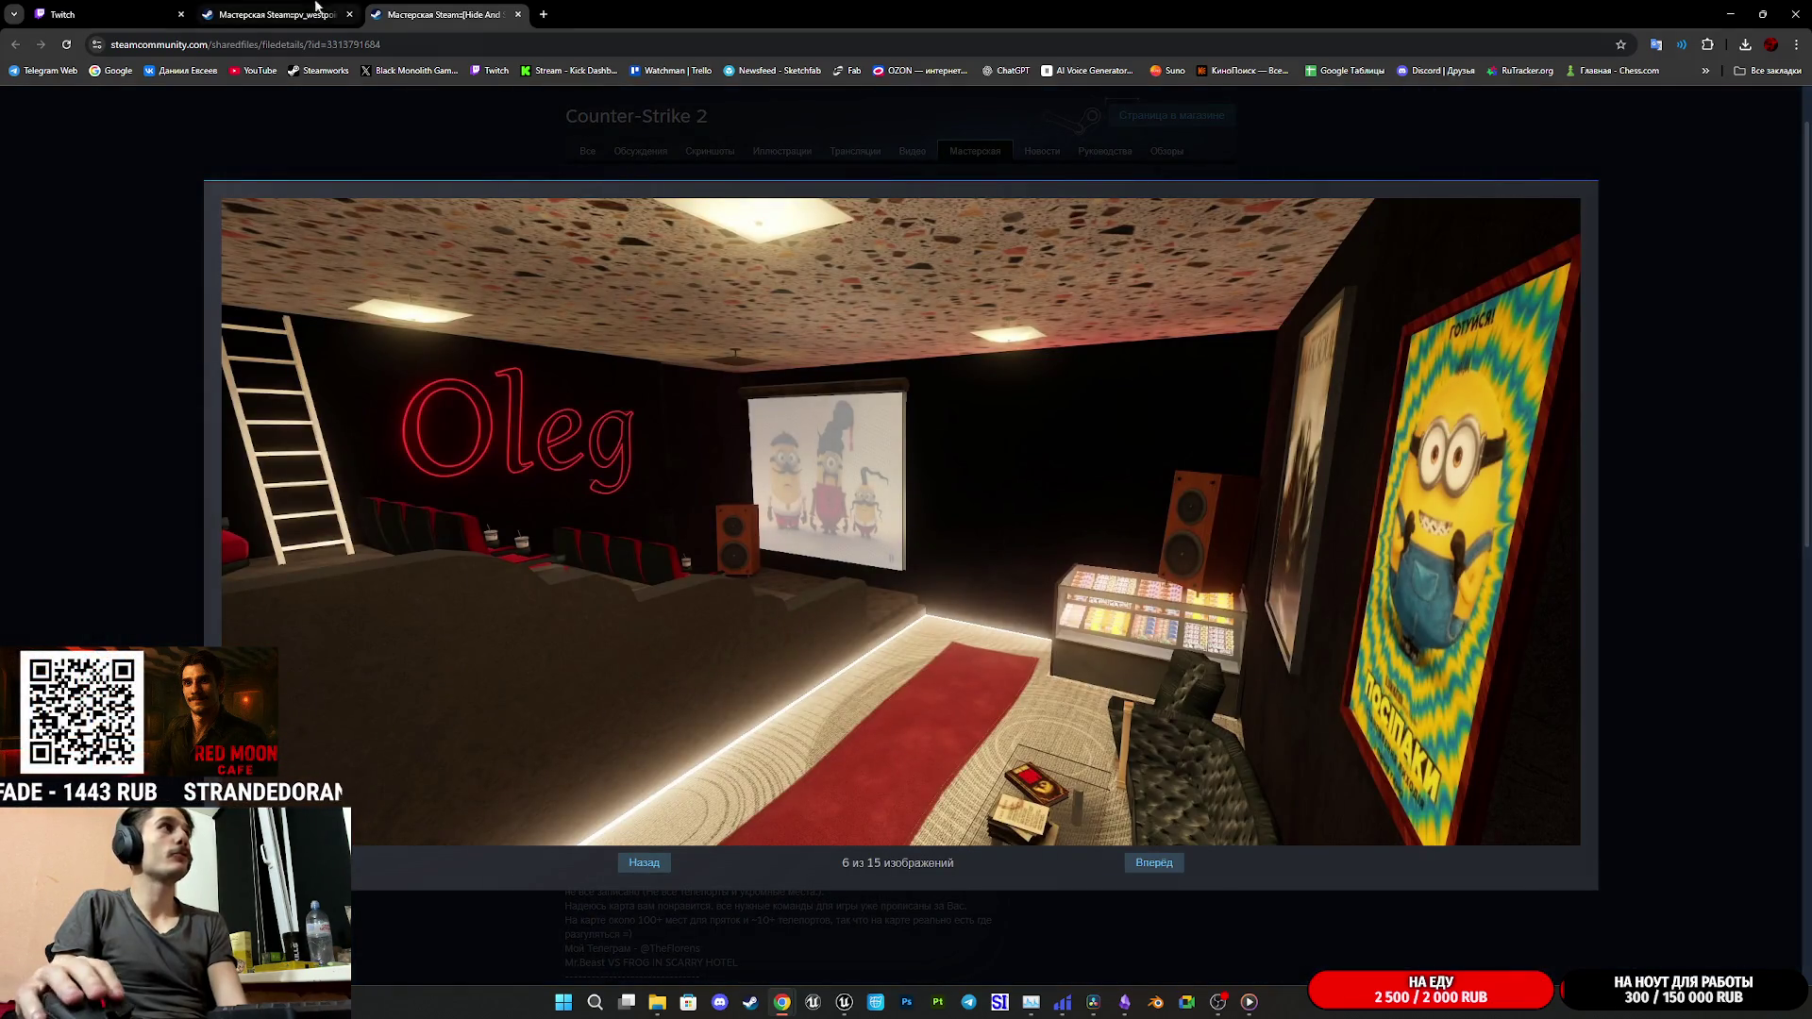
left_click(274, 14)
- Open the pv_westpoint screenshot viewer and flip back and forth through its first images
left_click(819, 481)
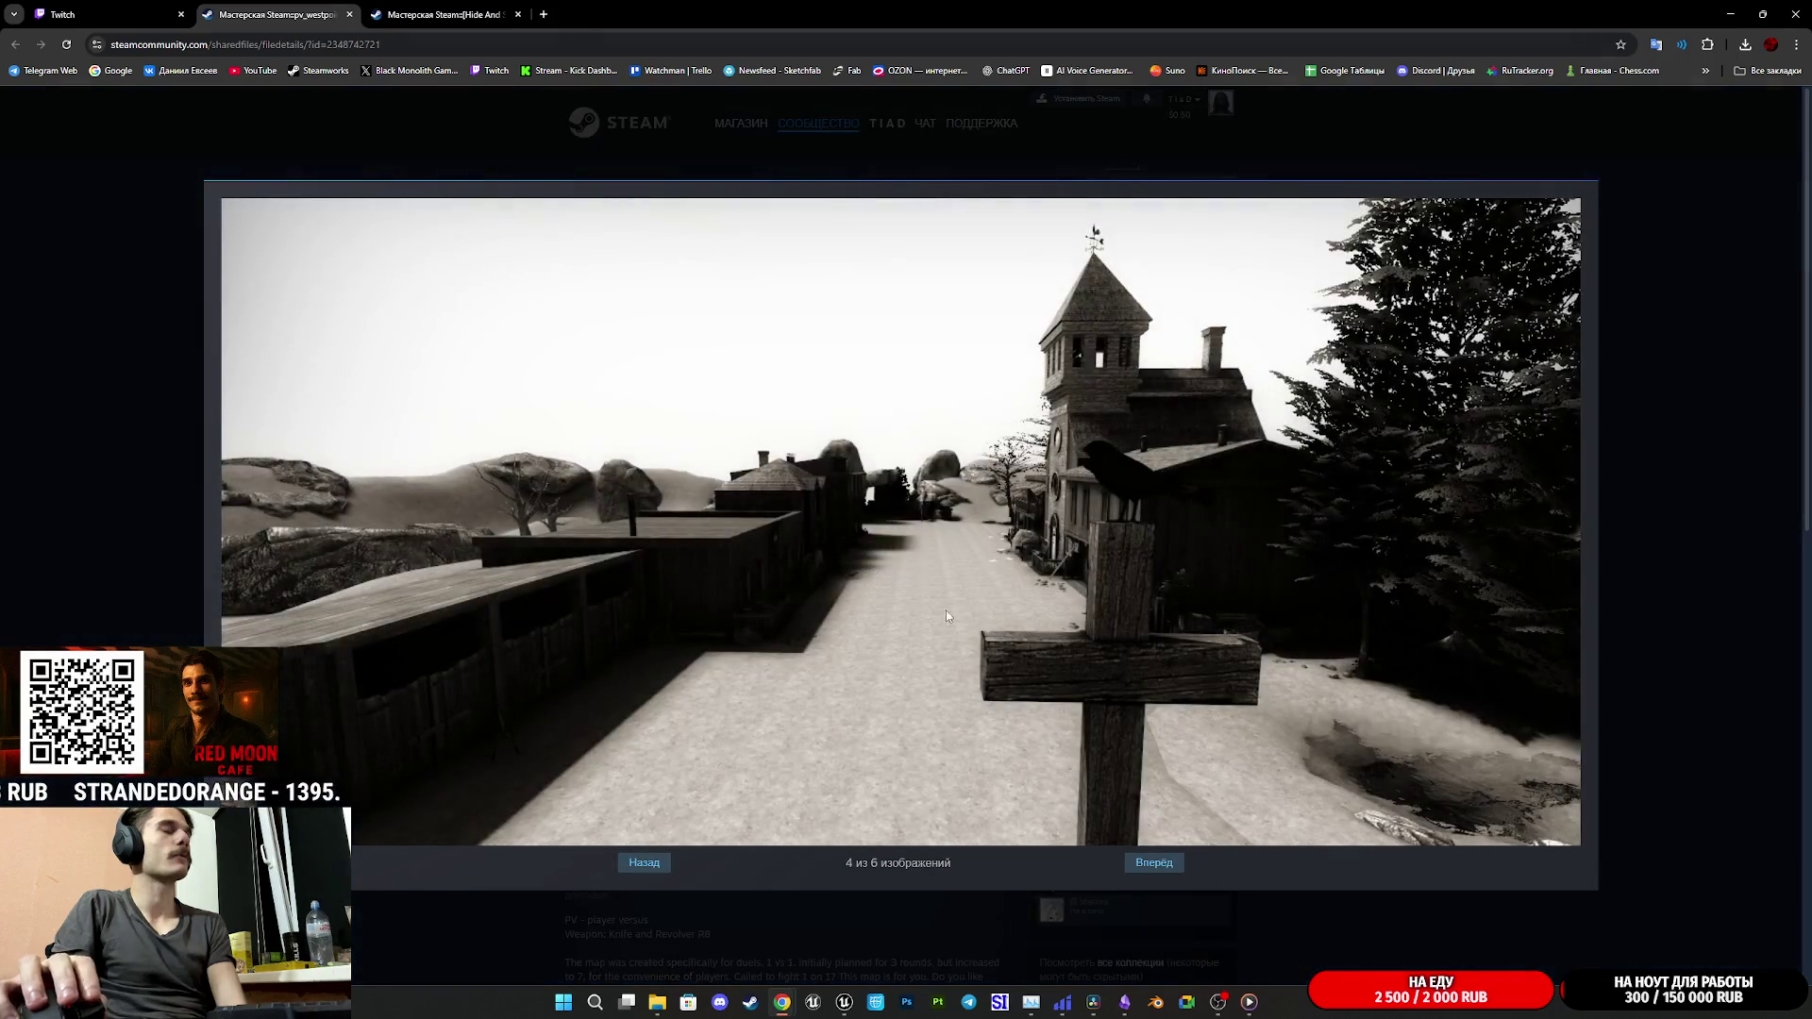
left_click(1141, 866)
left_click(1140, 866)
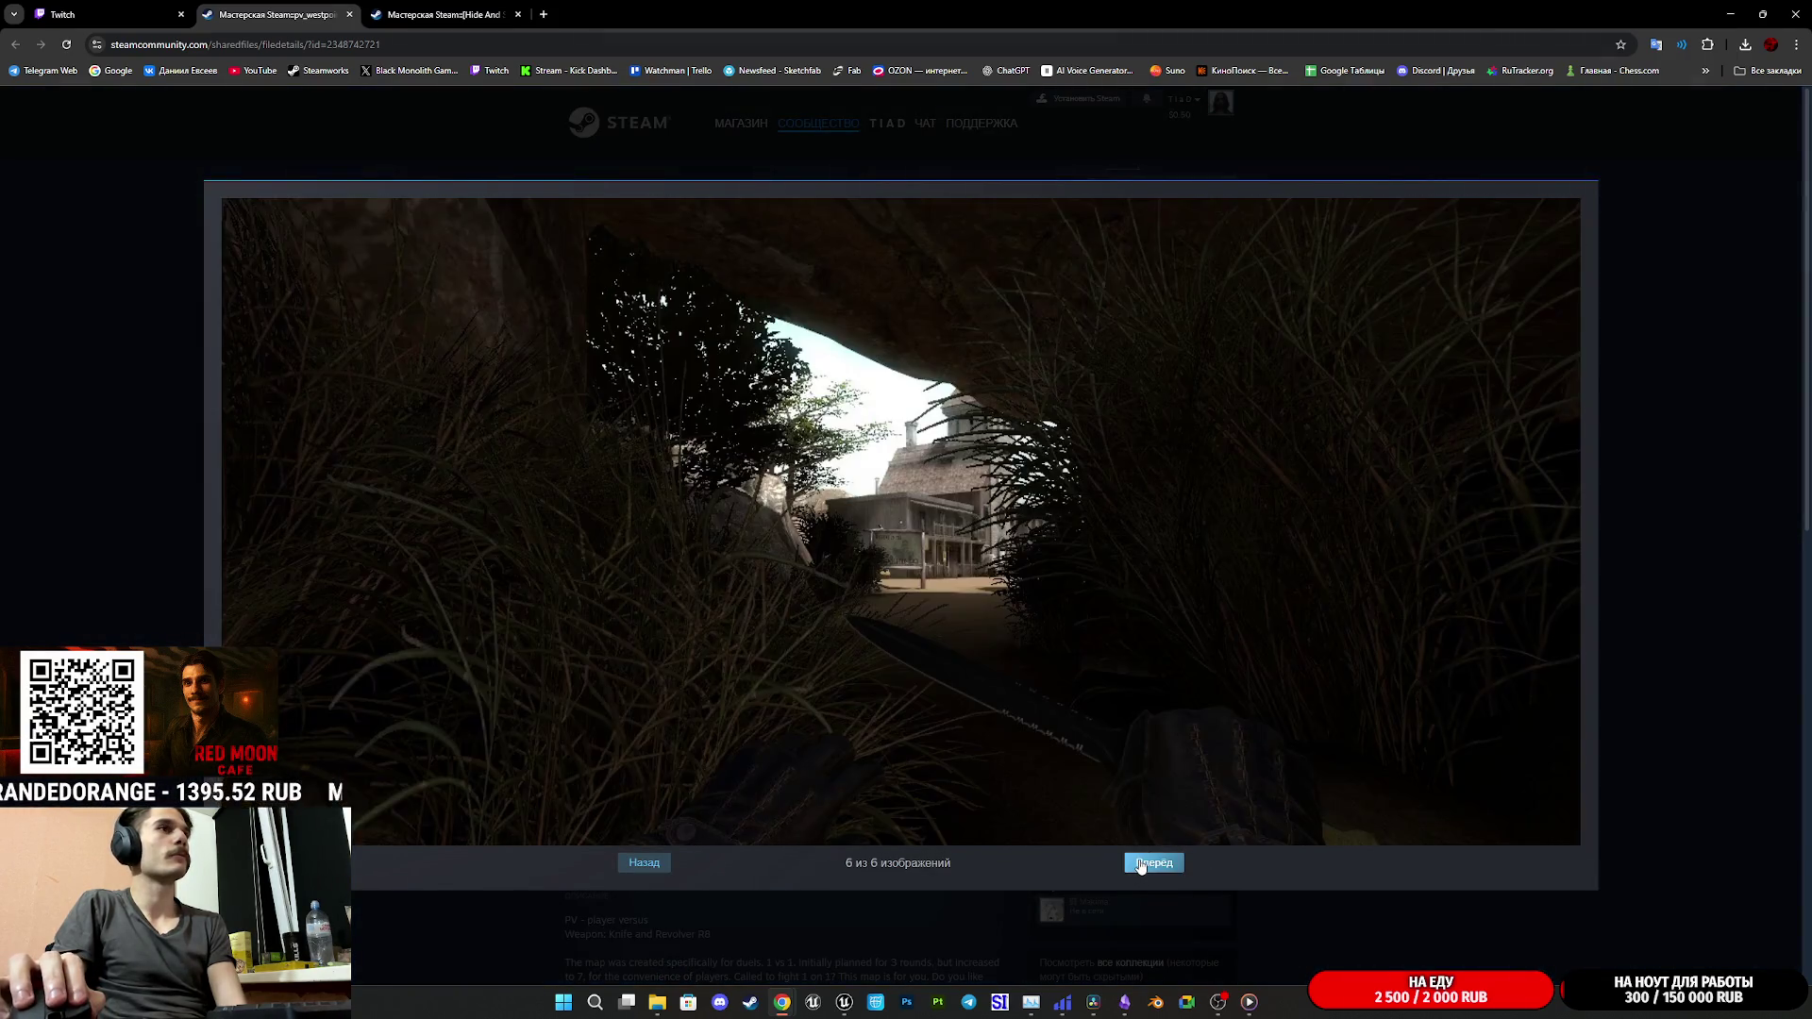
left_click(1141, 867)
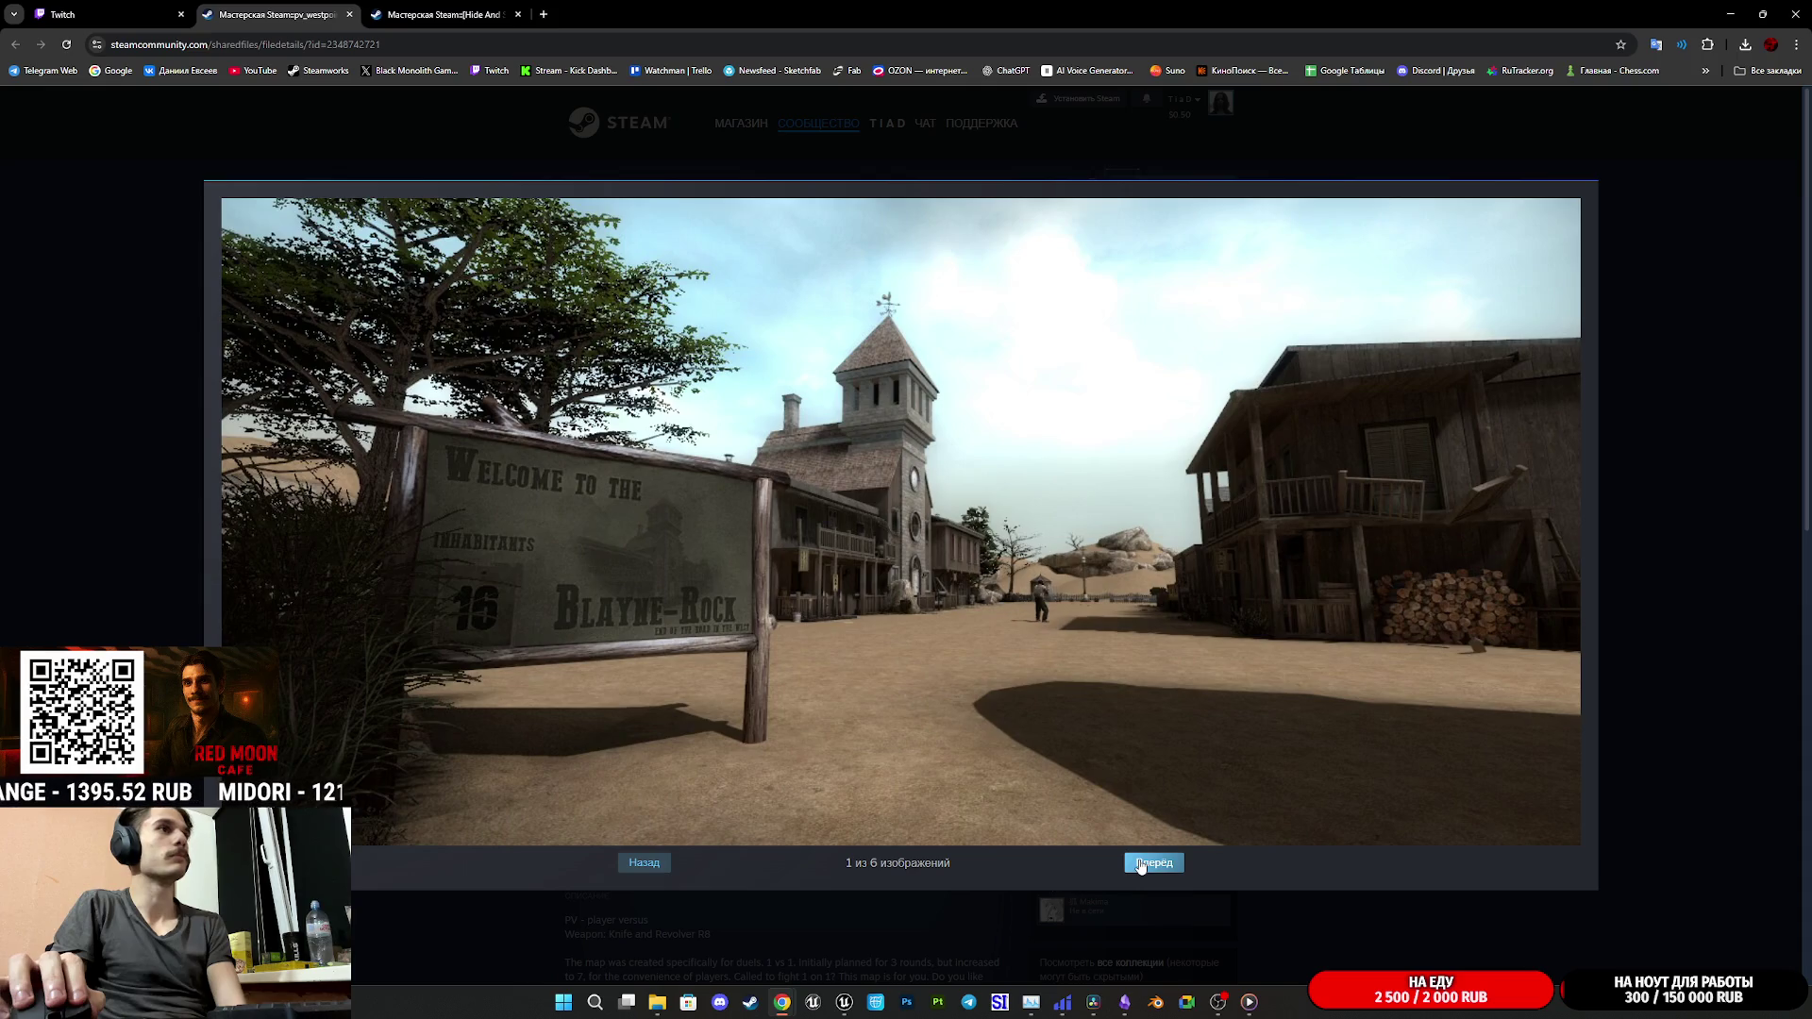
left_click(640, 862)
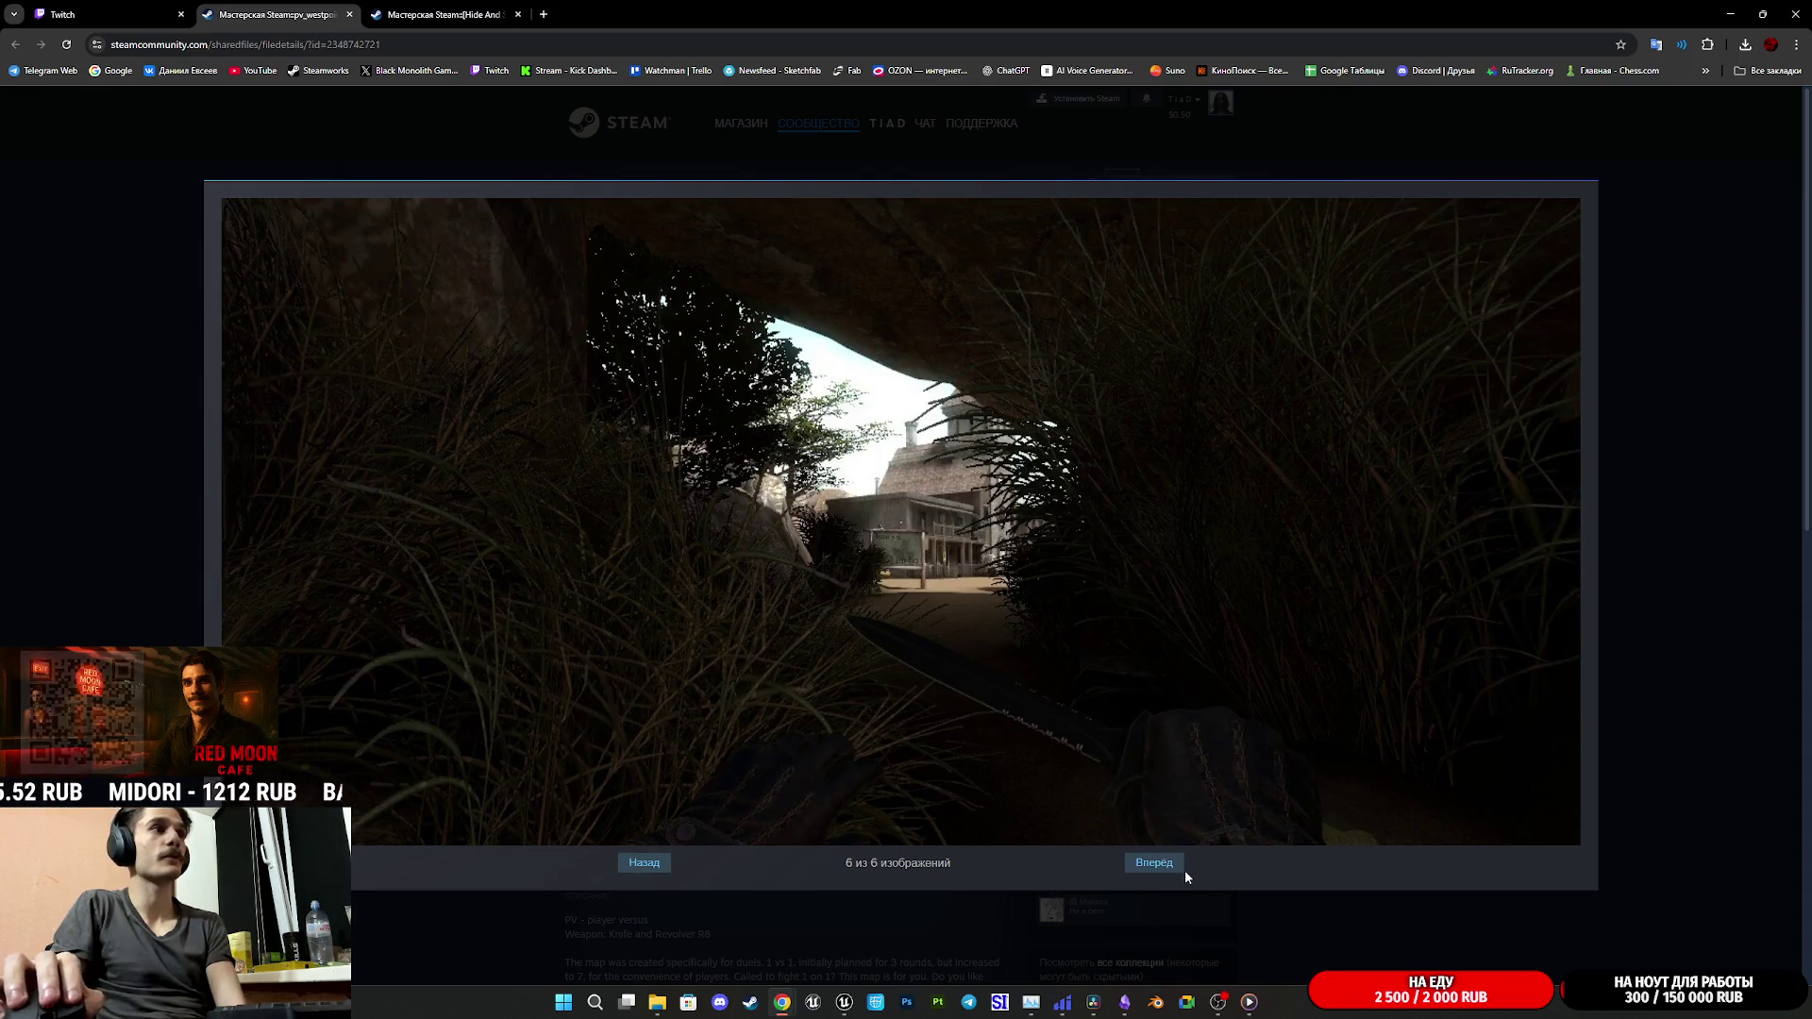
left_click(1153, 861)
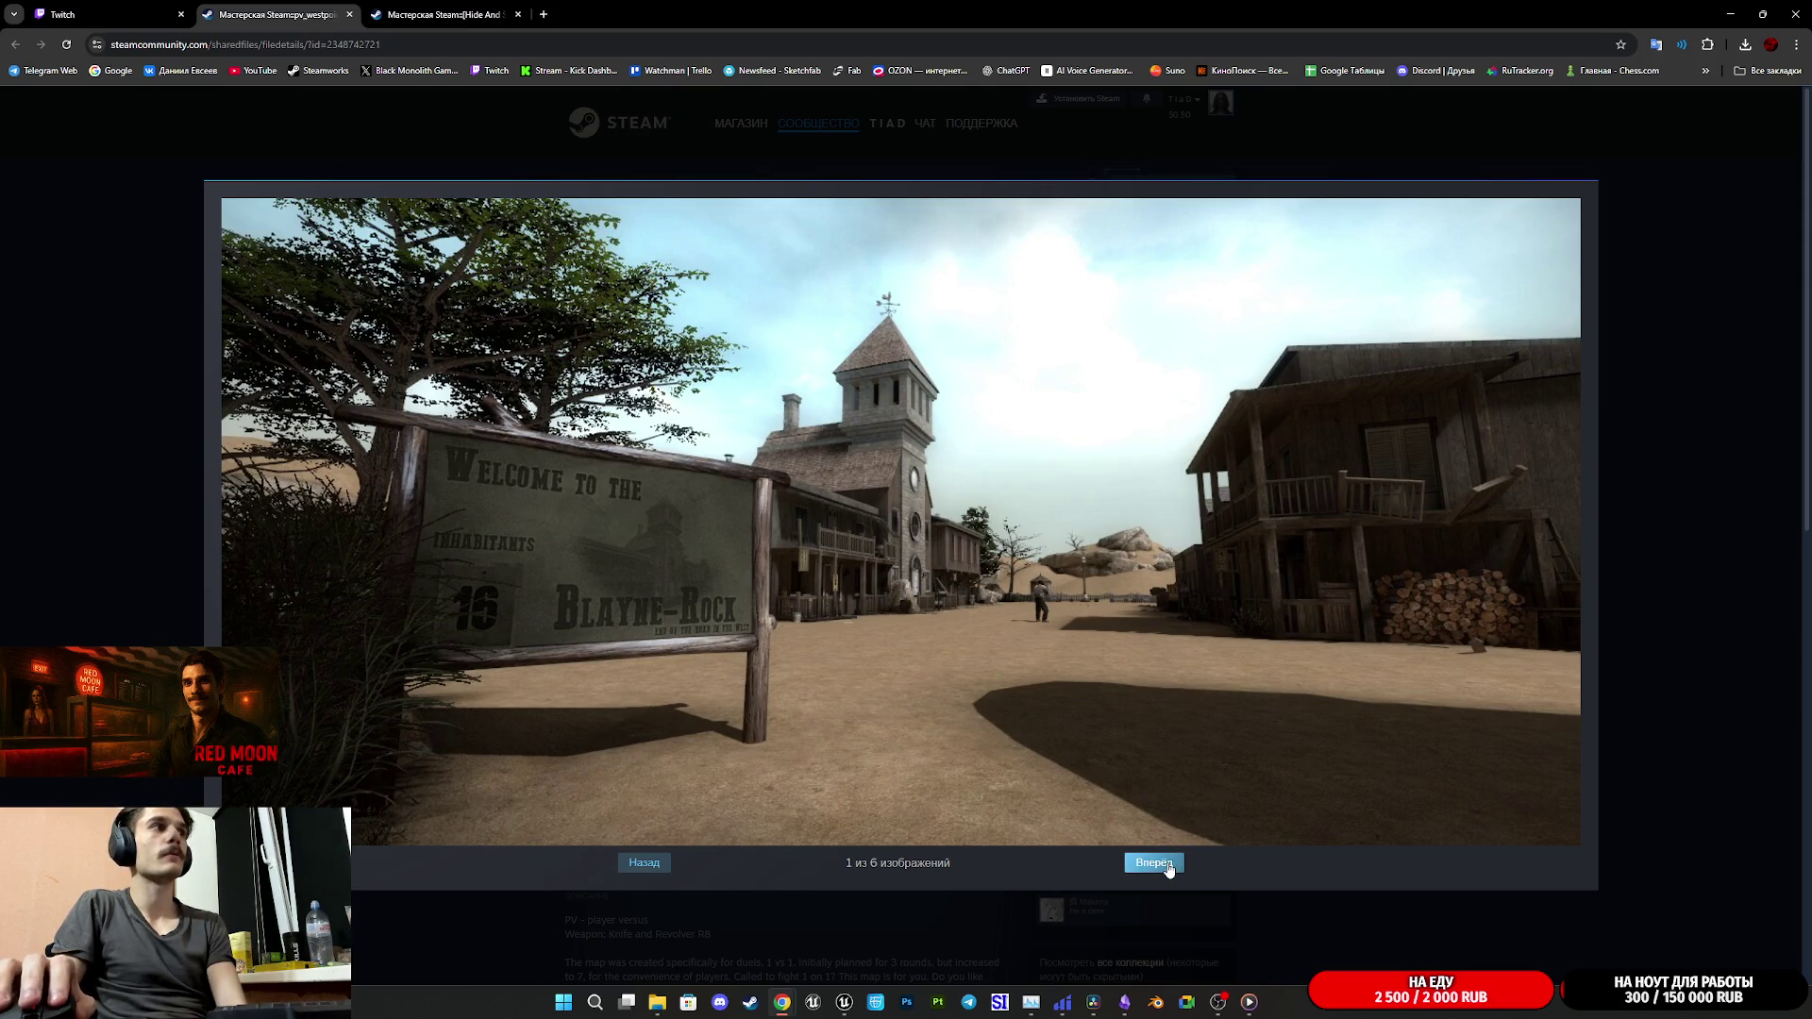
left_click(1168, 866)
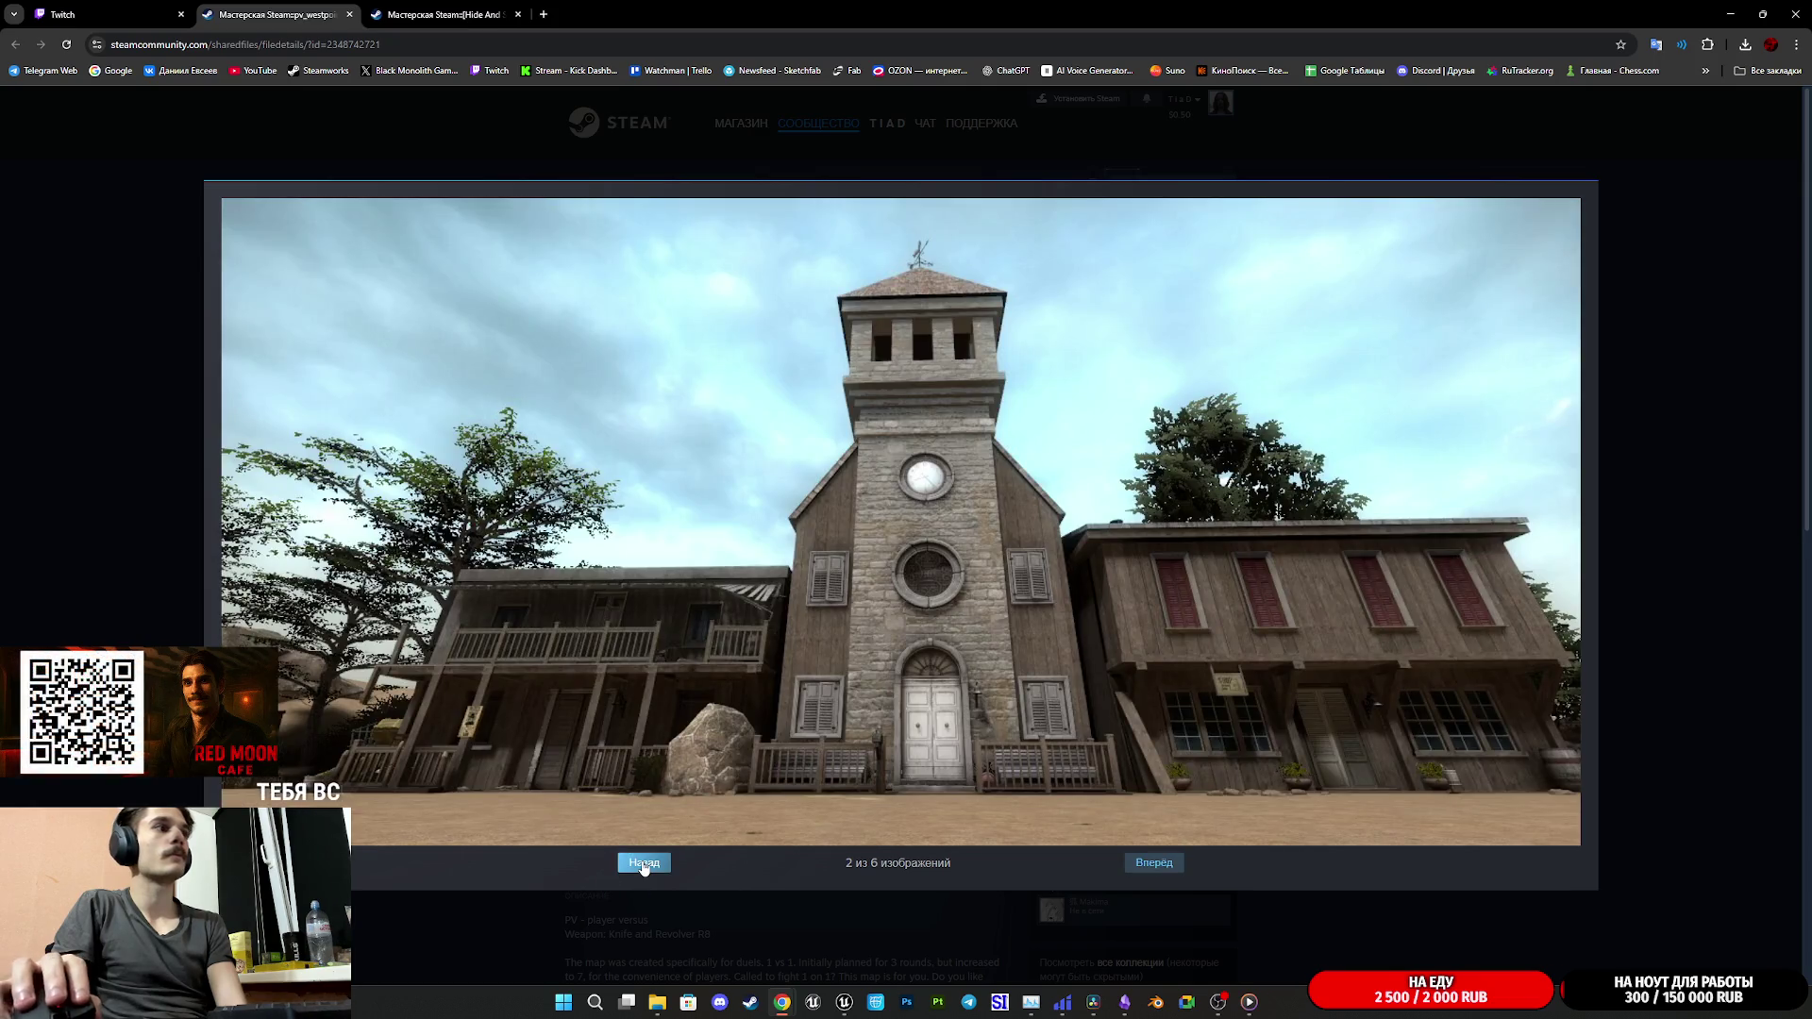
left_click(644, 865)
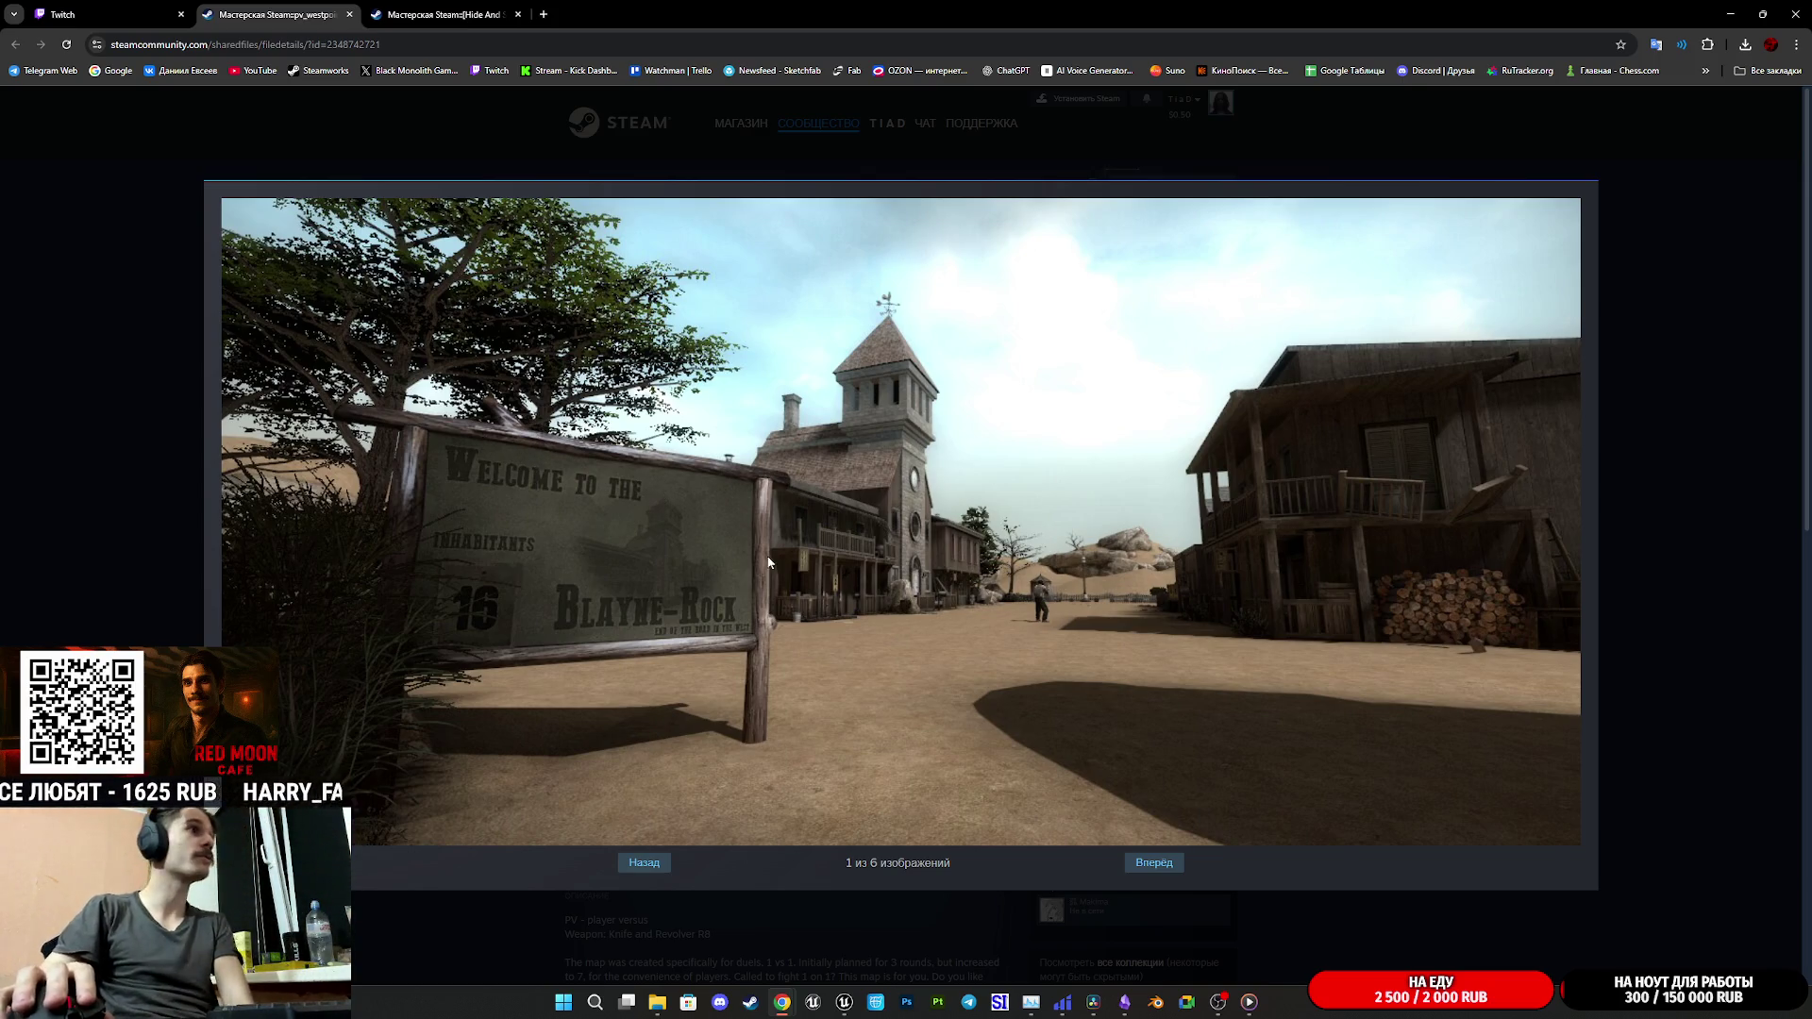
- Advance from the church screenshot to the last image, then close the viewer
left_click(1157, 864)
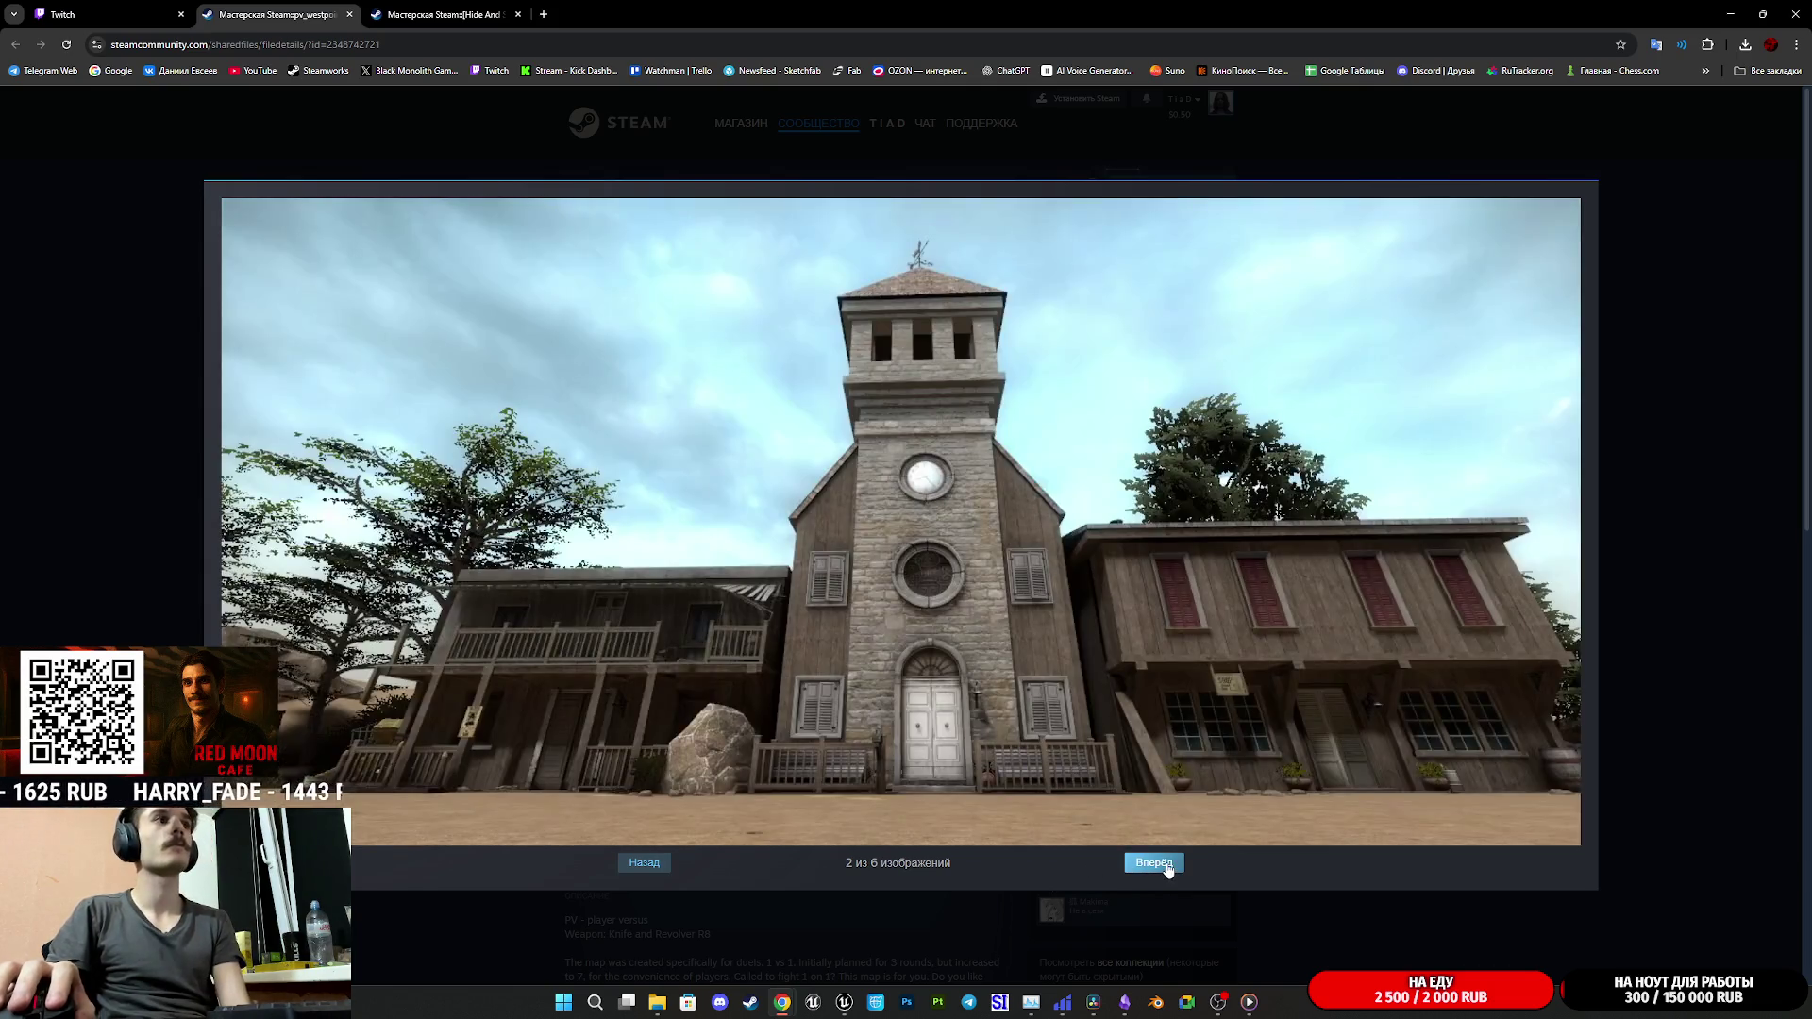
left_click(1167, 867)
left_click(1167, 867)
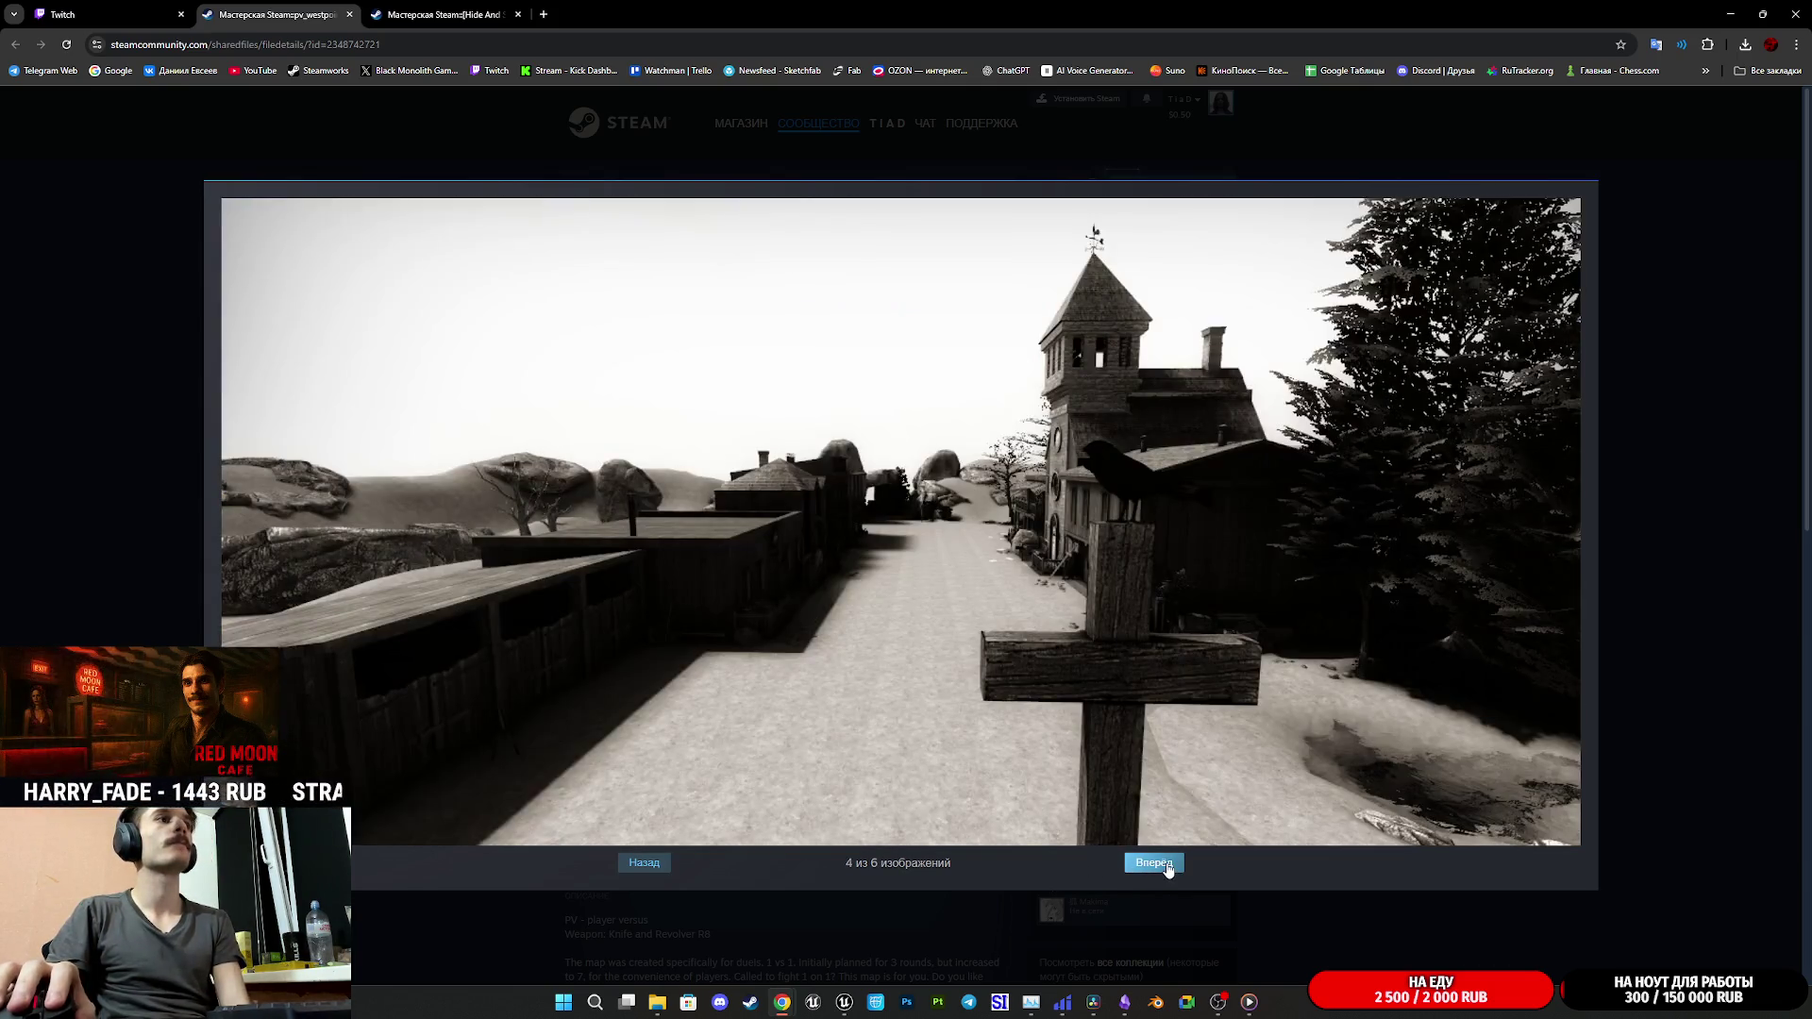
left_click(1167, 867)
left_click(1167, 867)
left_click(1316, 899)
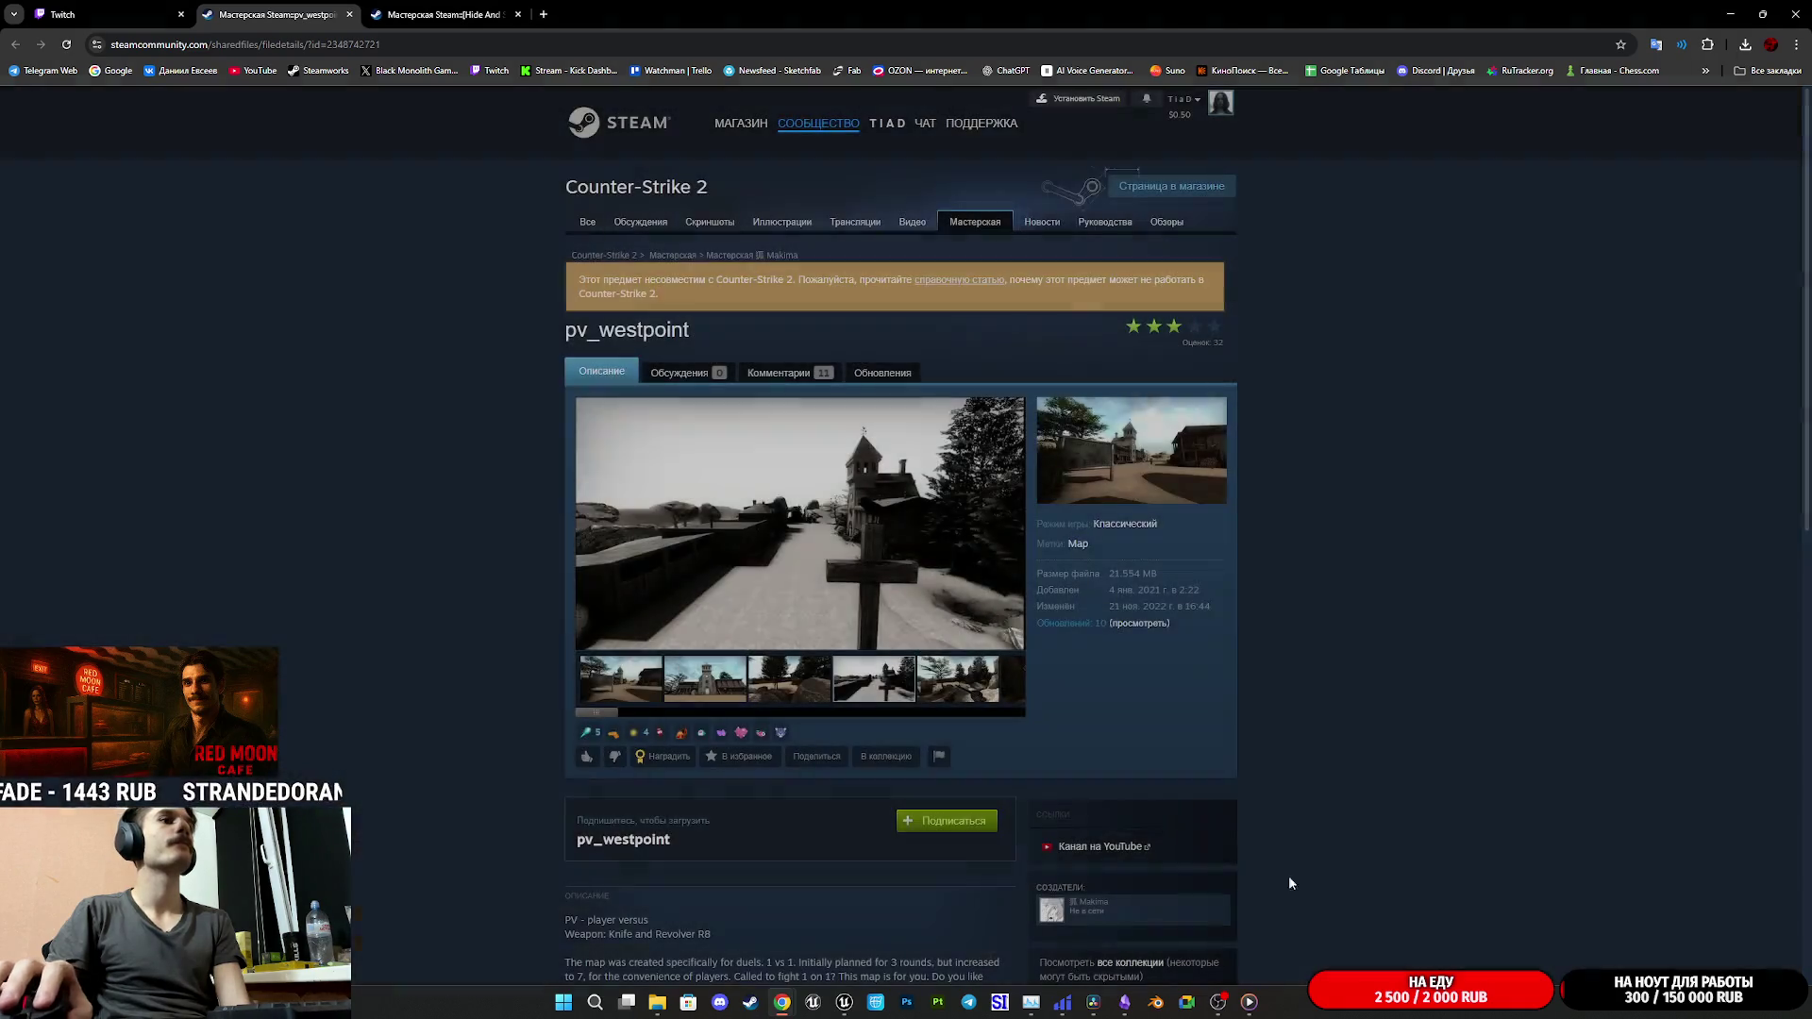
- Browse the other workshop item's screenshots: bar, hallway, laundry room and red corridor
left_click(515, 7)
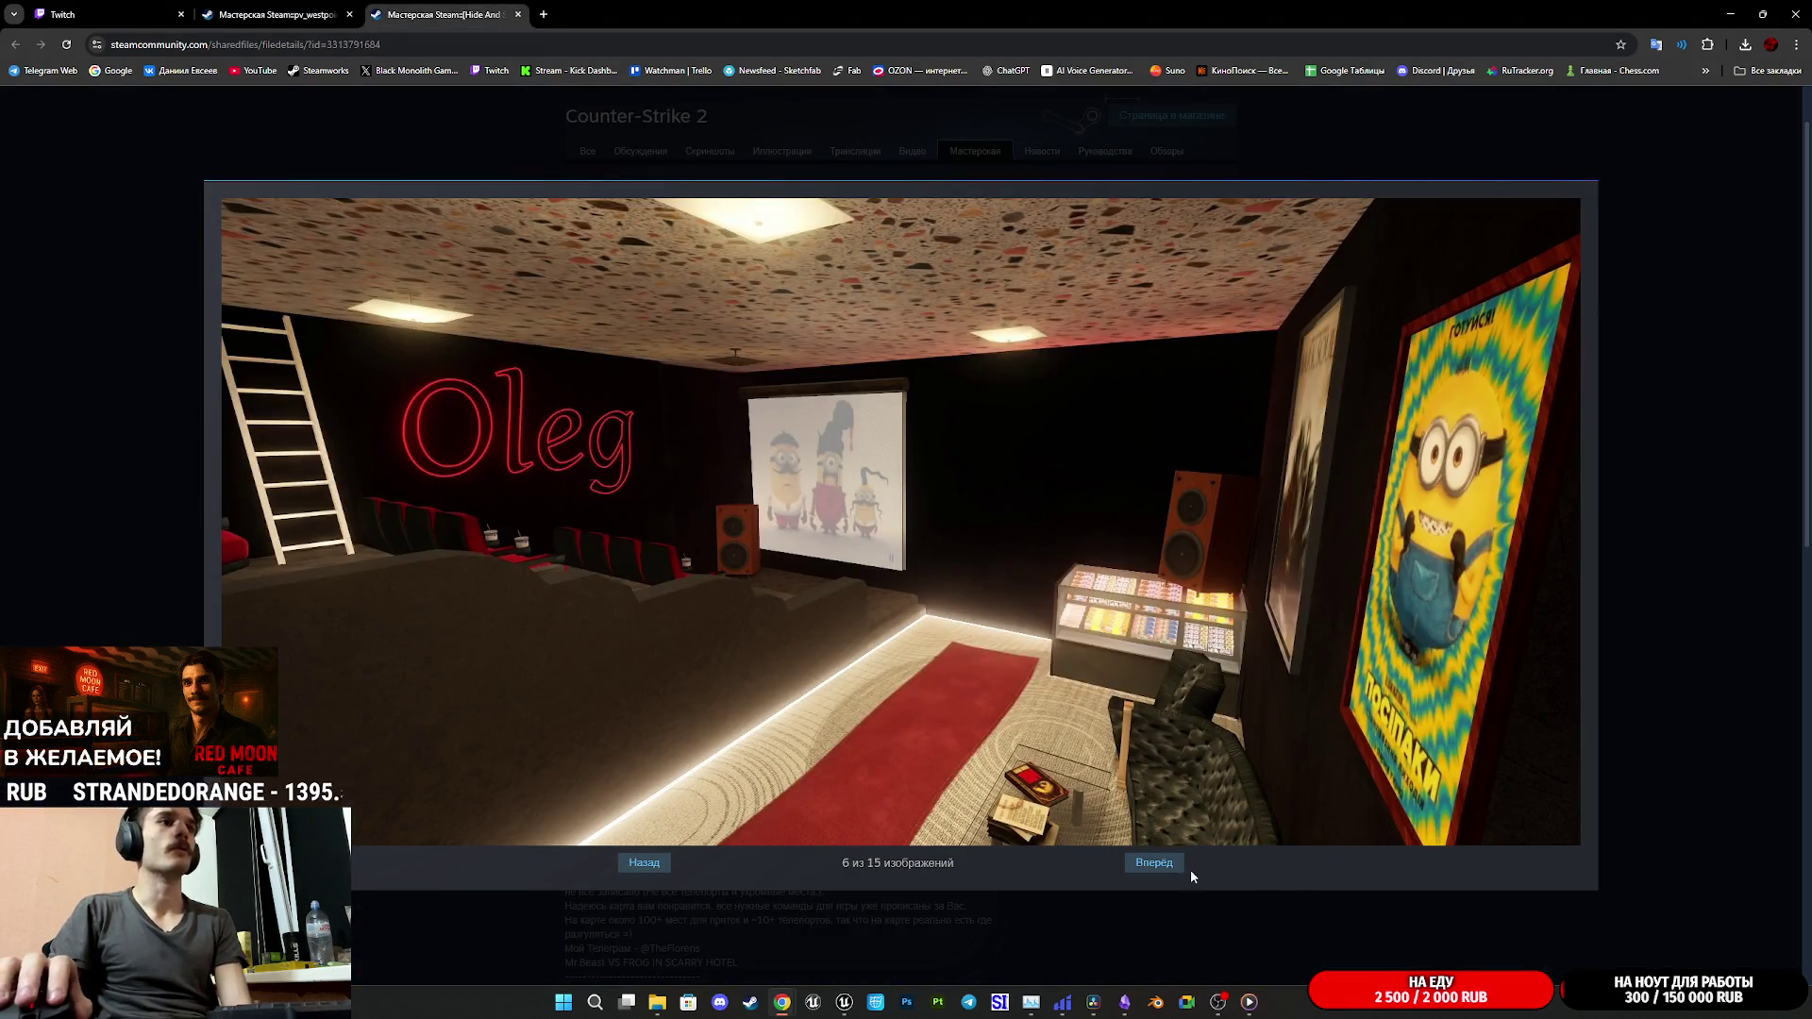
left_click(1155, 866)
left_click(1155, 866)
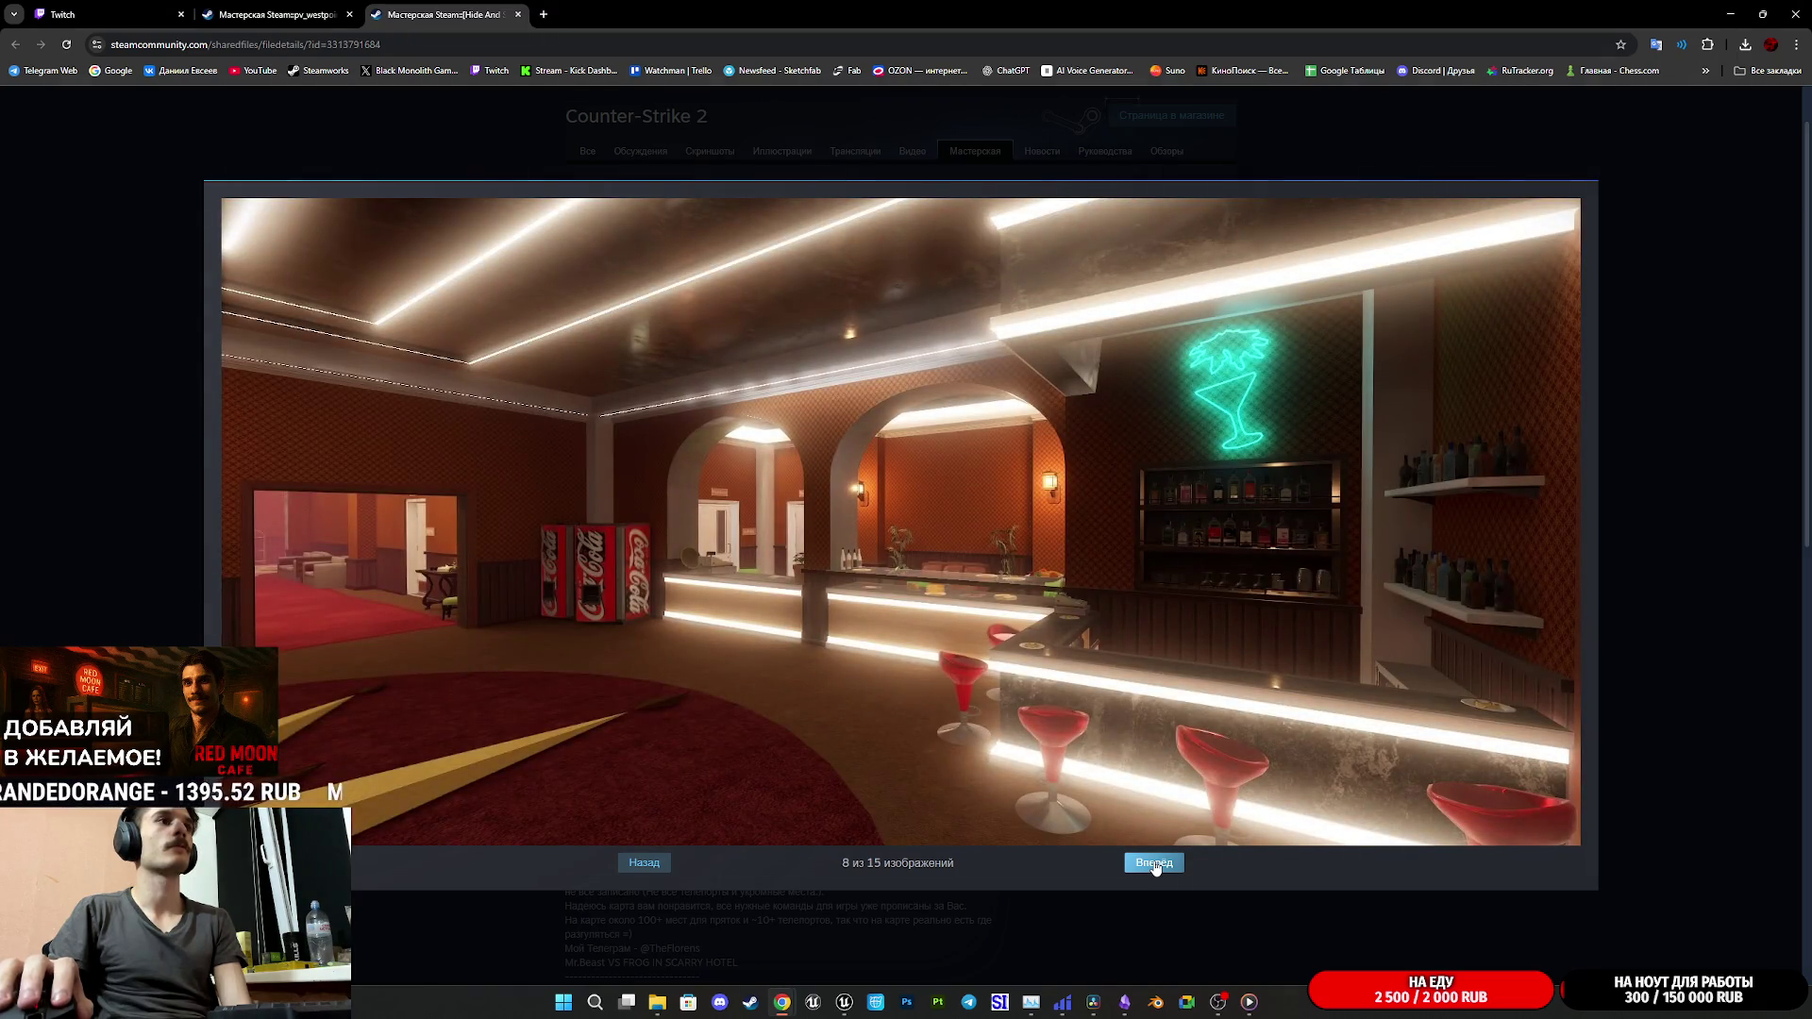
left_click(1155, 867)
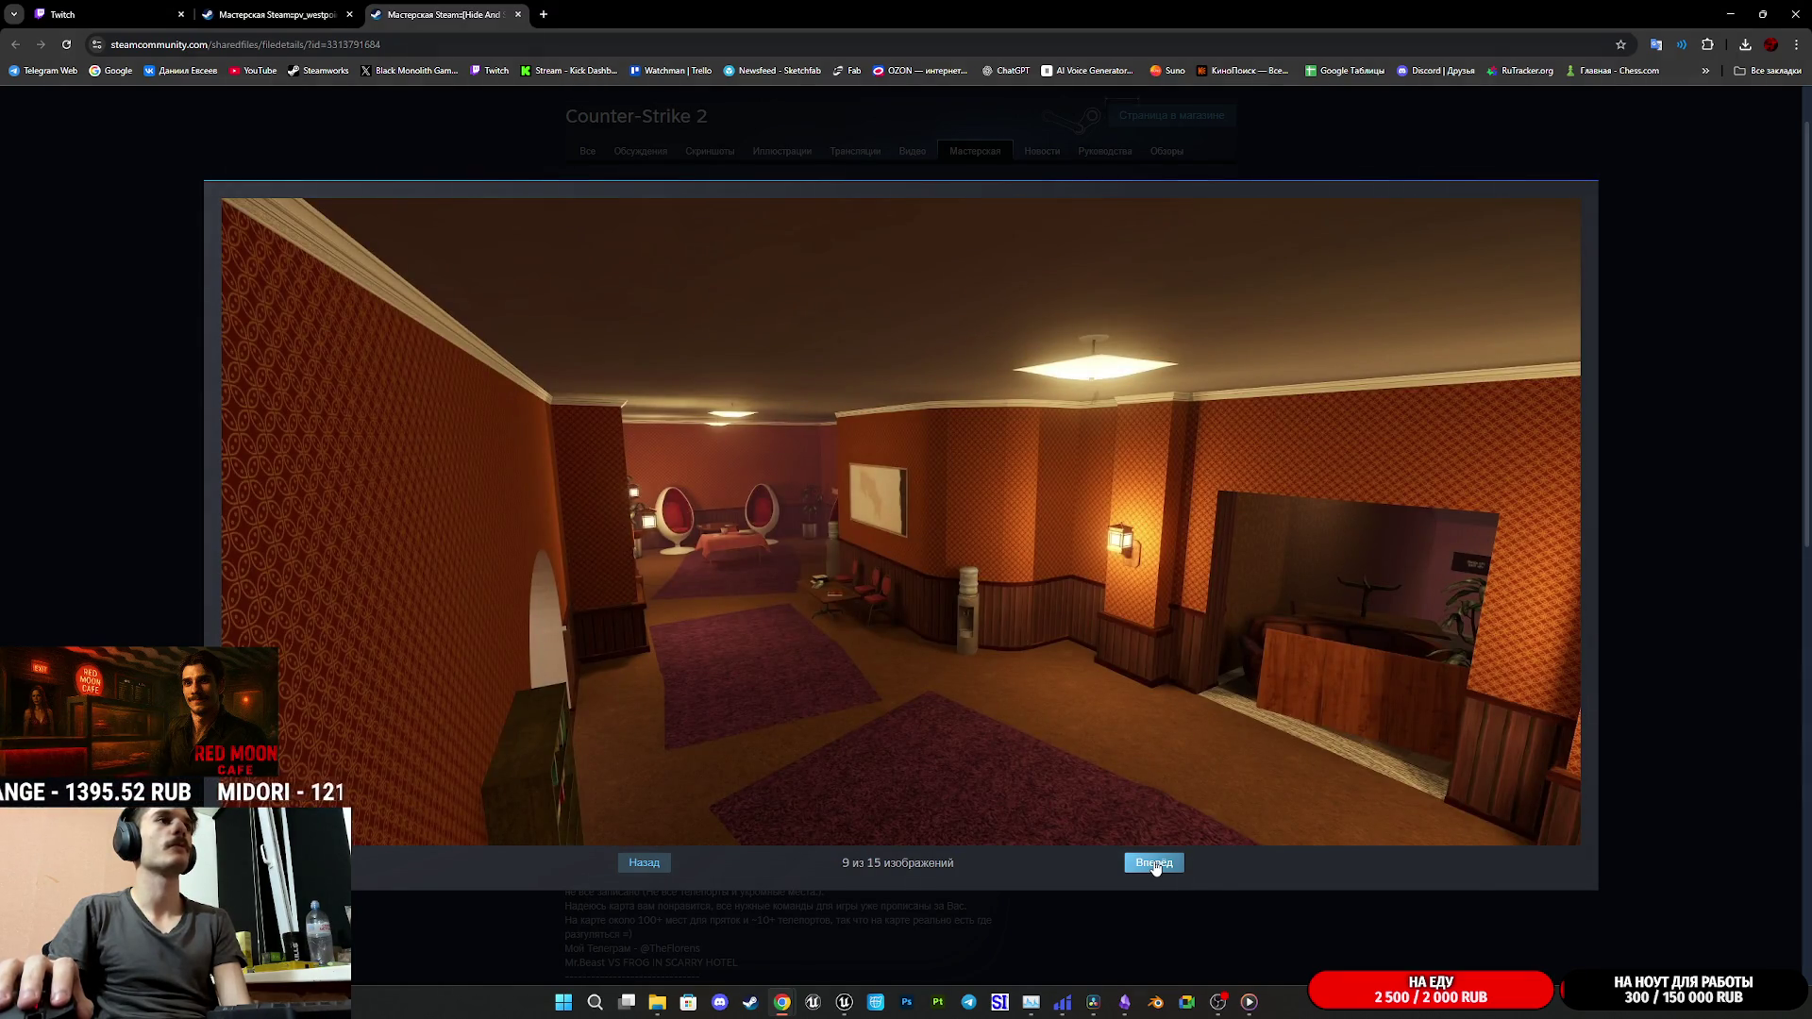
left_click(1155, 866)
left_click(1155, 866)
left_click(1155, 866)
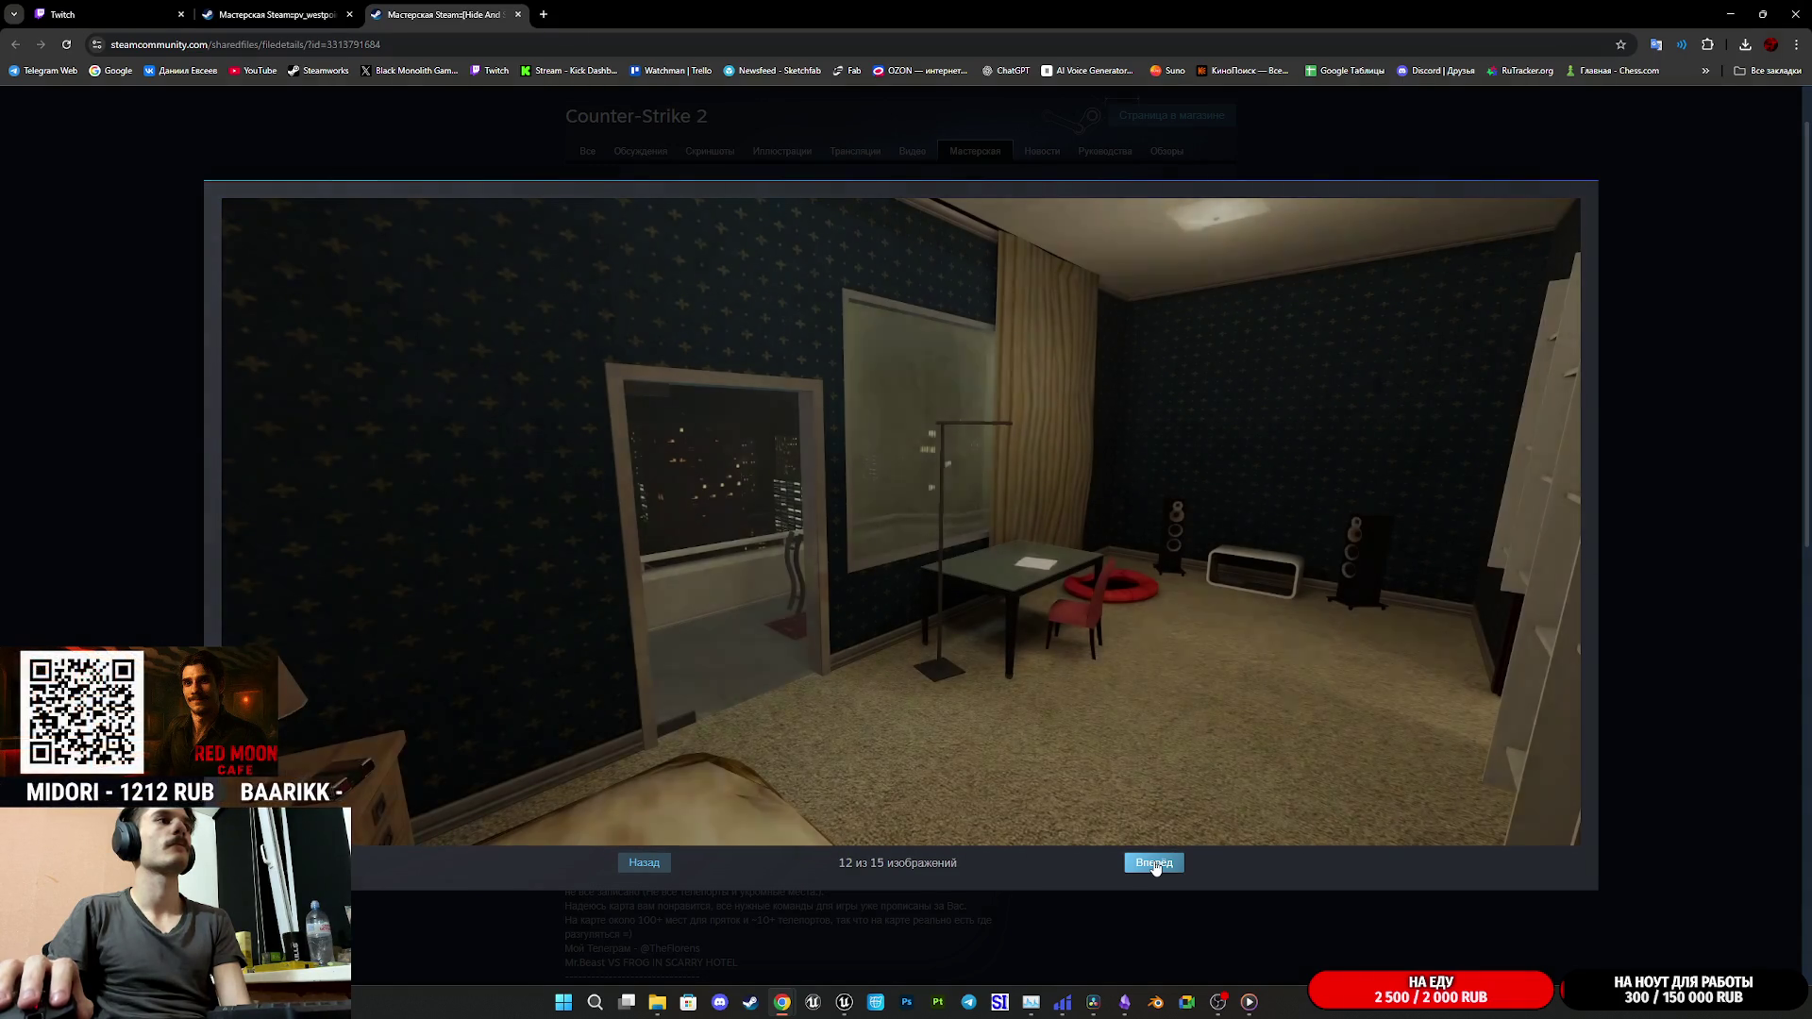
left_click(1154, 866)
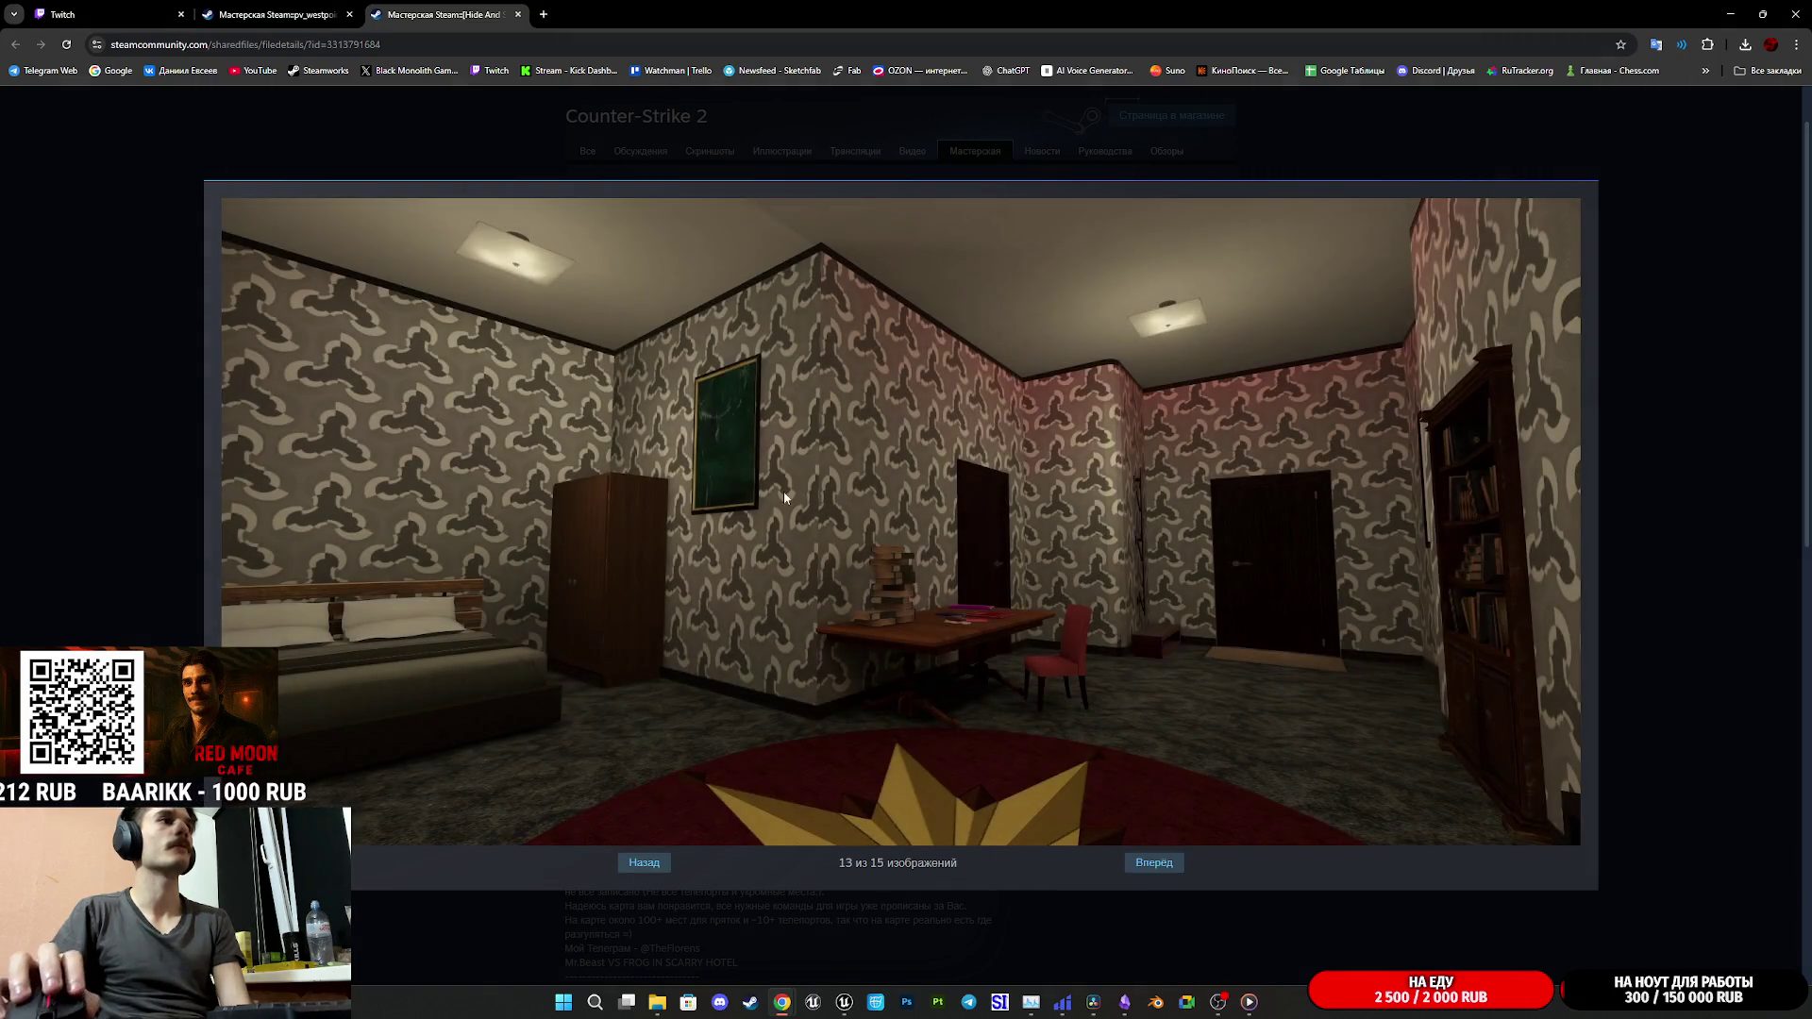
left_click(1151, 867)
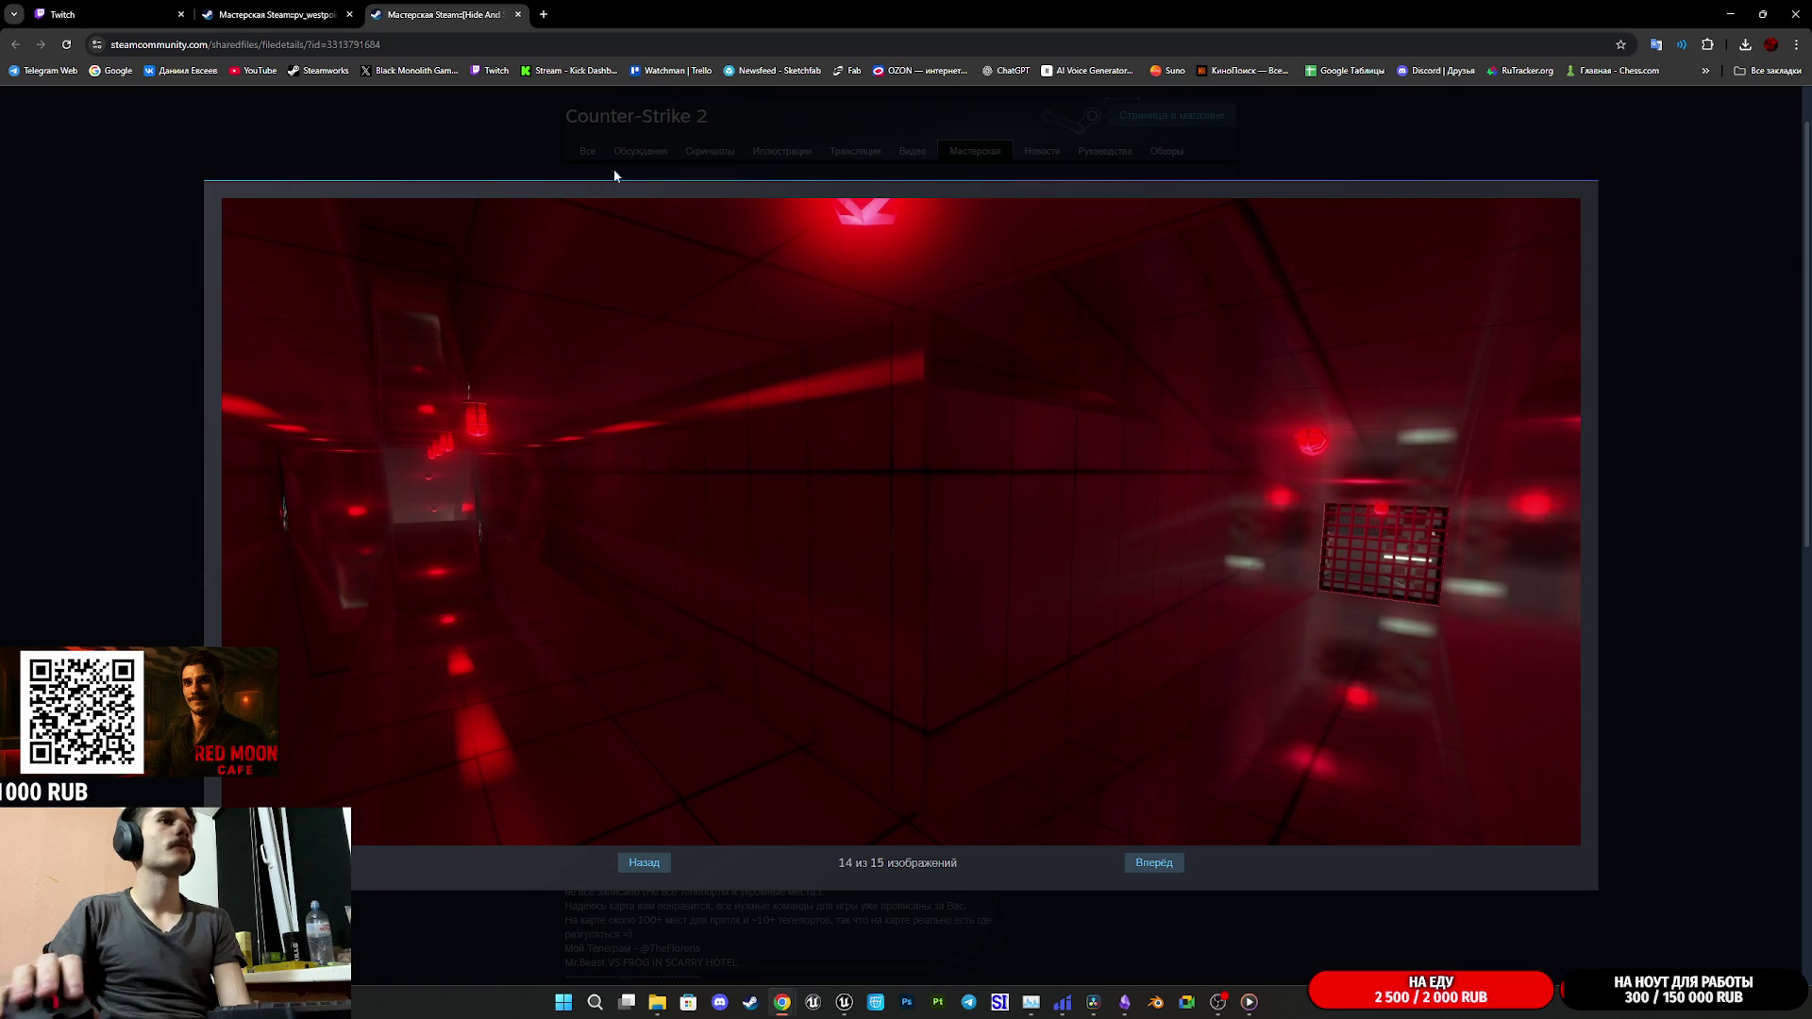
- Close that tab, read through the pv_westpoint comments, then close the pv_westpoint tab
middle_click(423, 10)
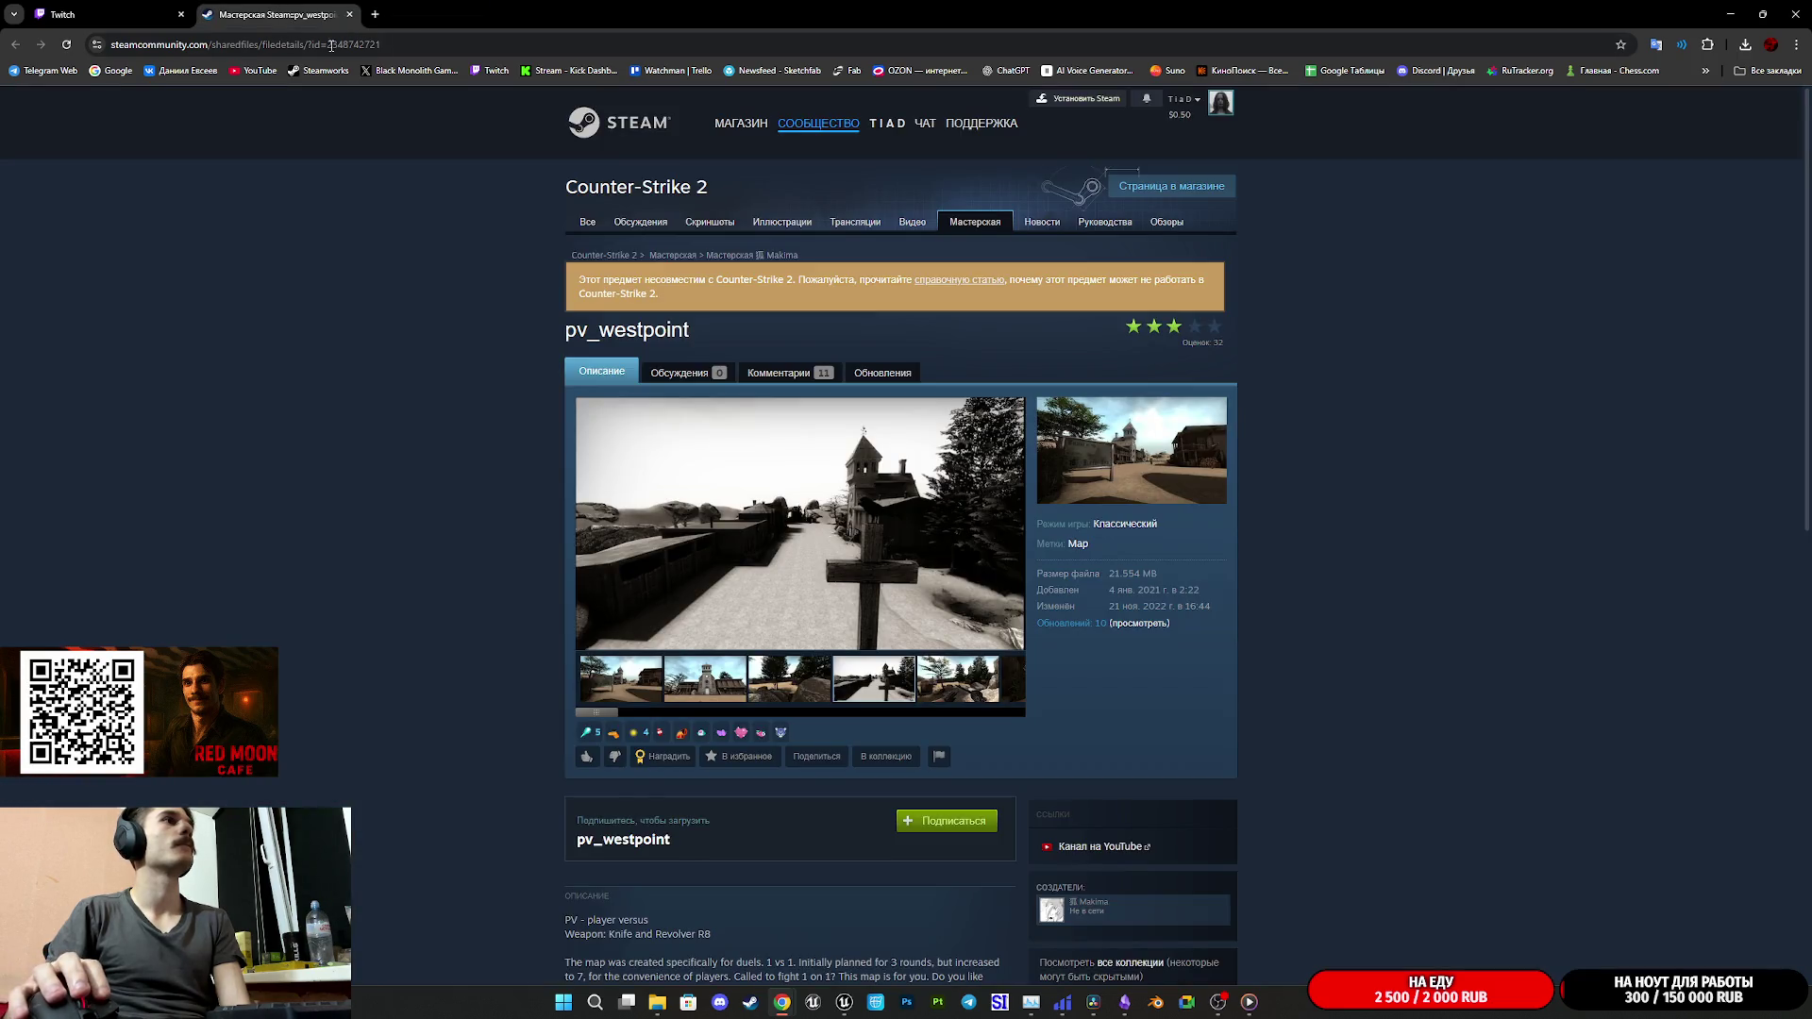
left_click(792, 373)
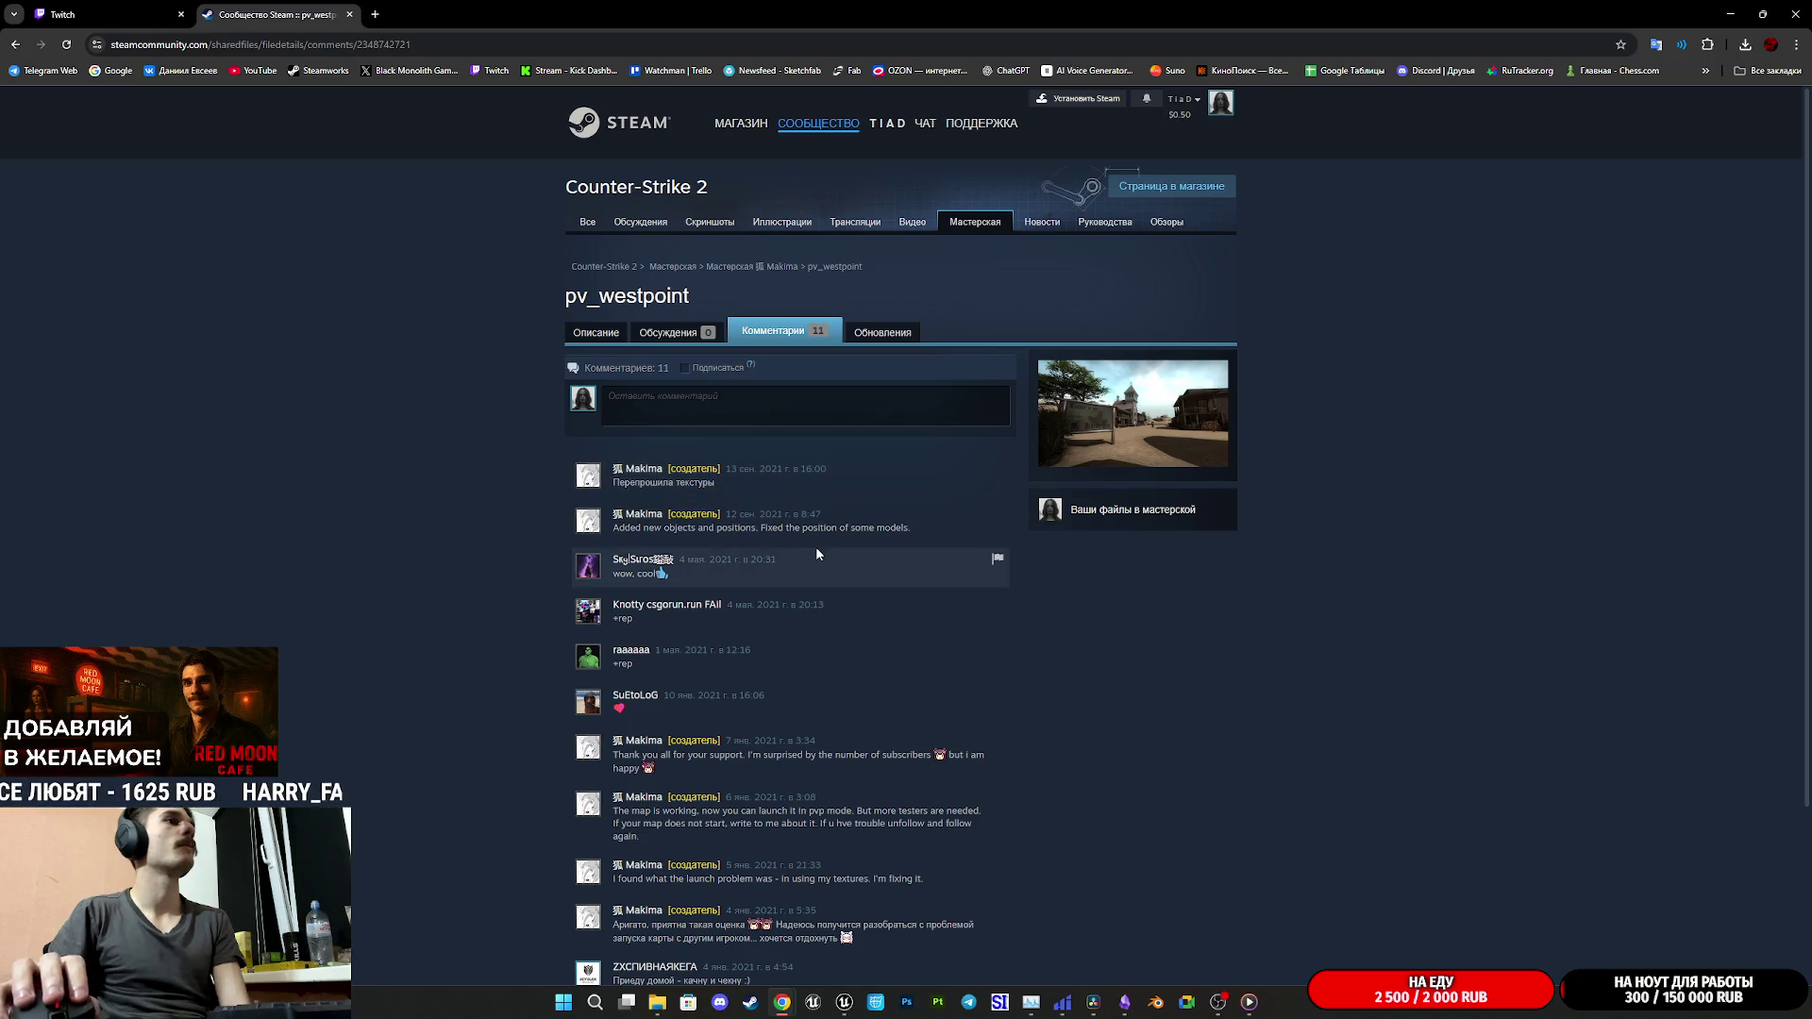
scroll(818, 550, "down", 2)
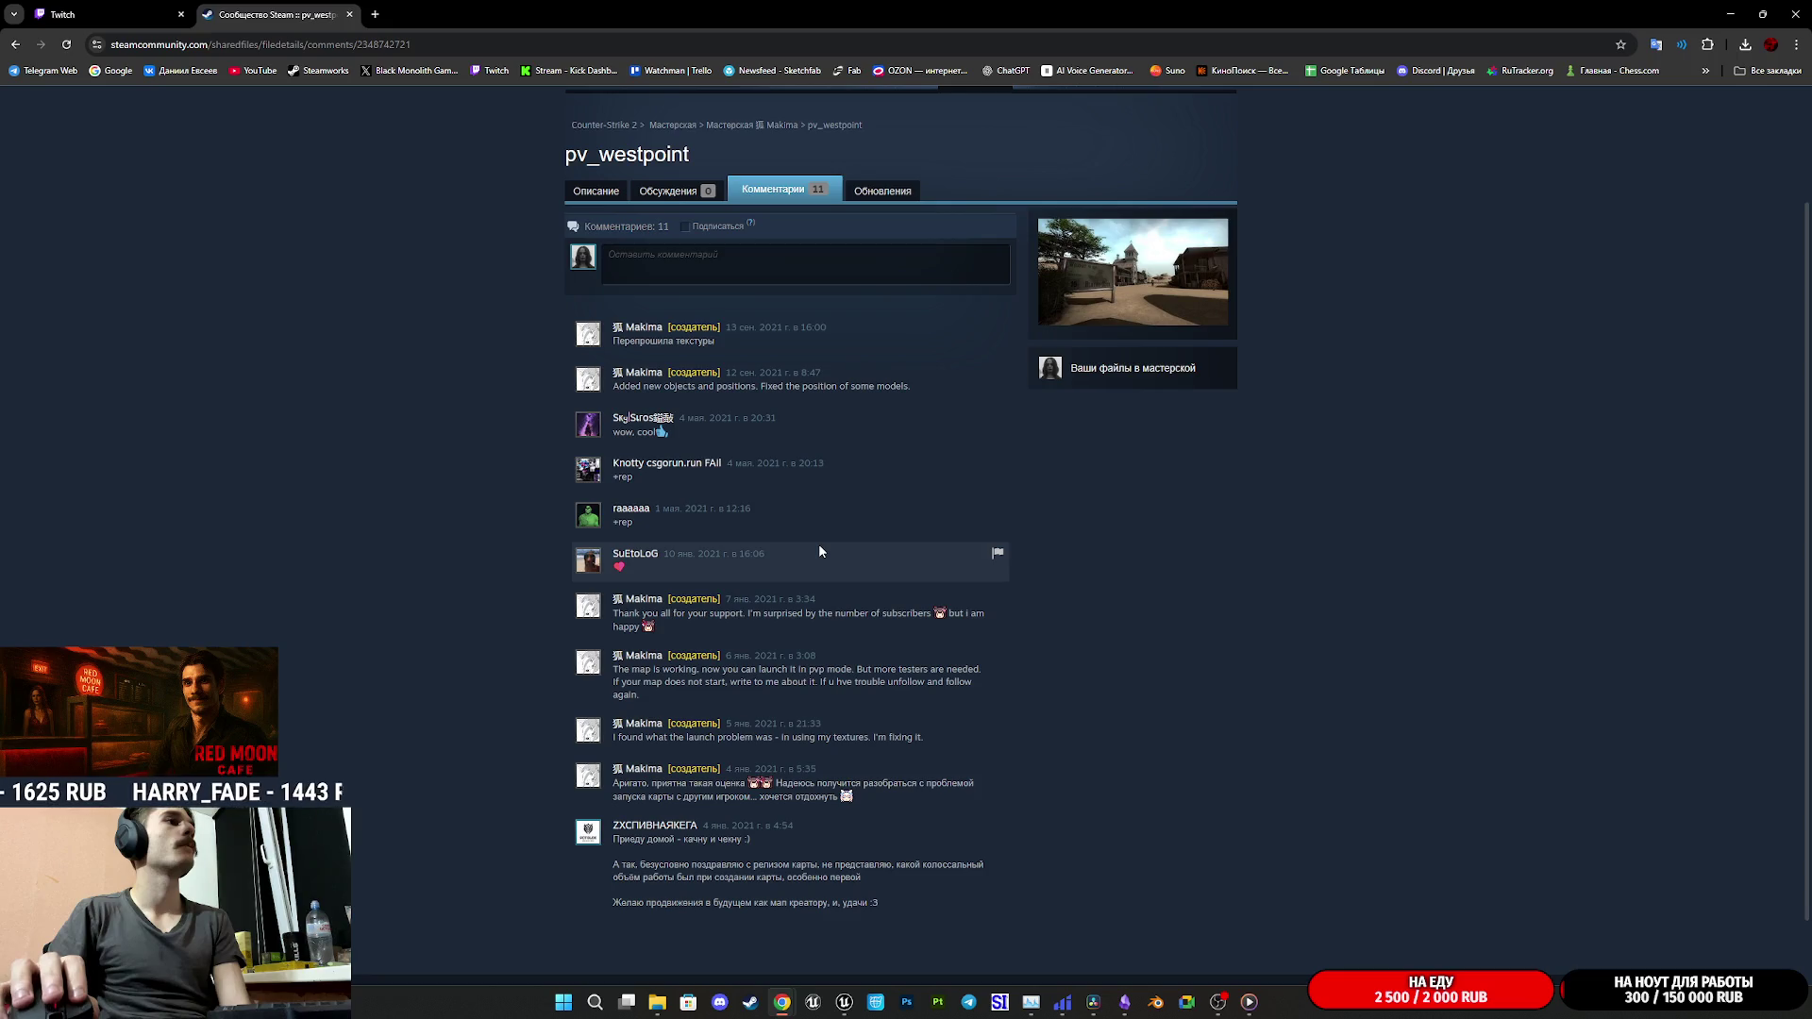
scroll(694, 670, "down", 1)
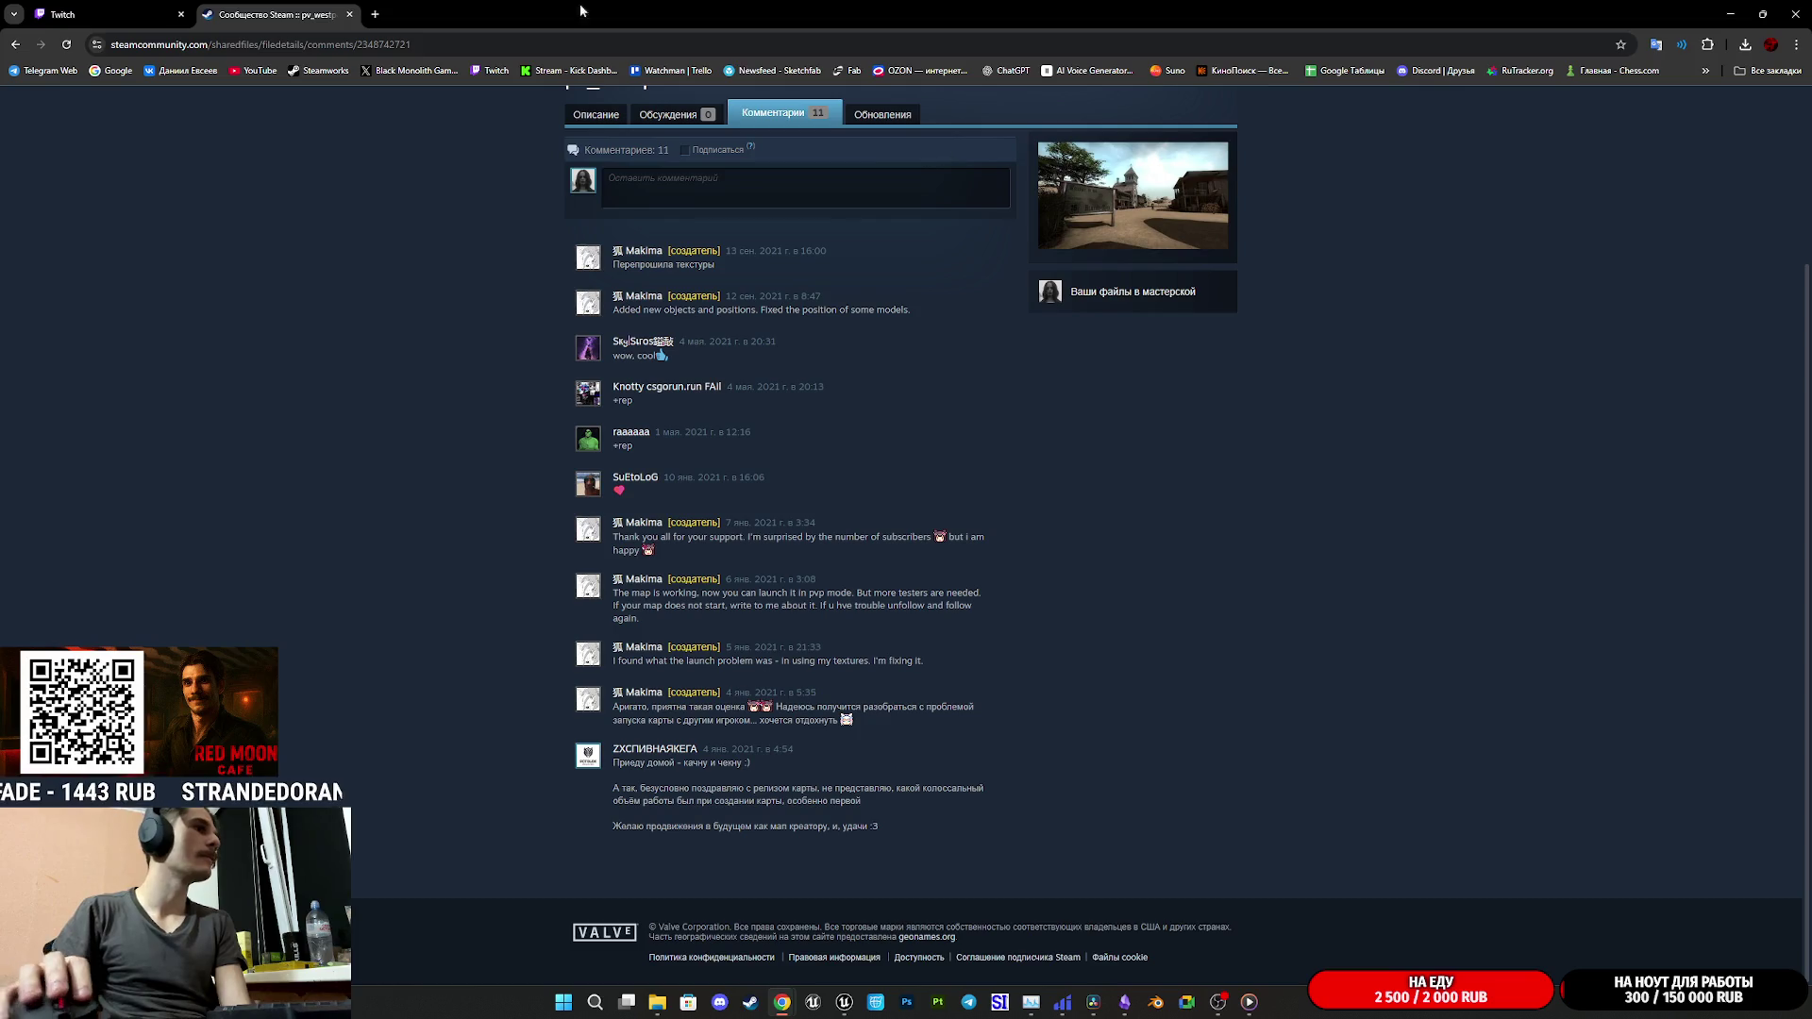
middle_click(292, 6)
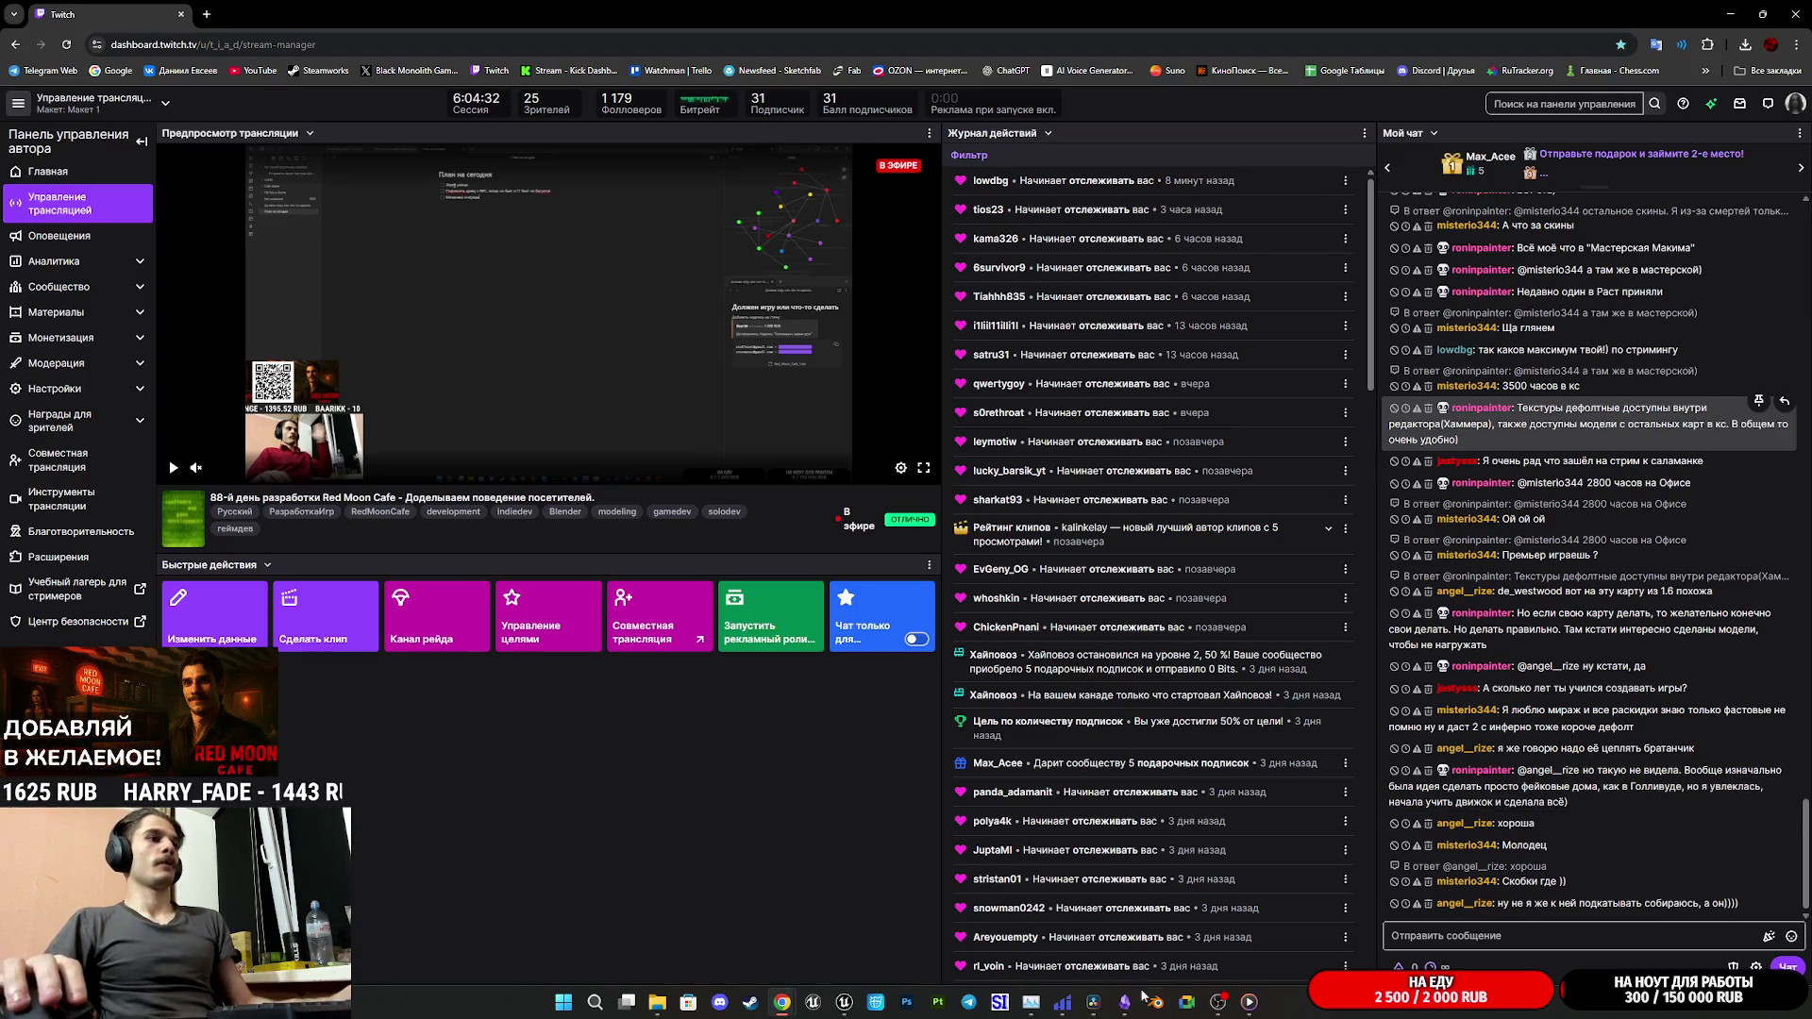
- Bring DaVinci Resolve back to the front from the taskbar
mouse_move(1246, 1012)
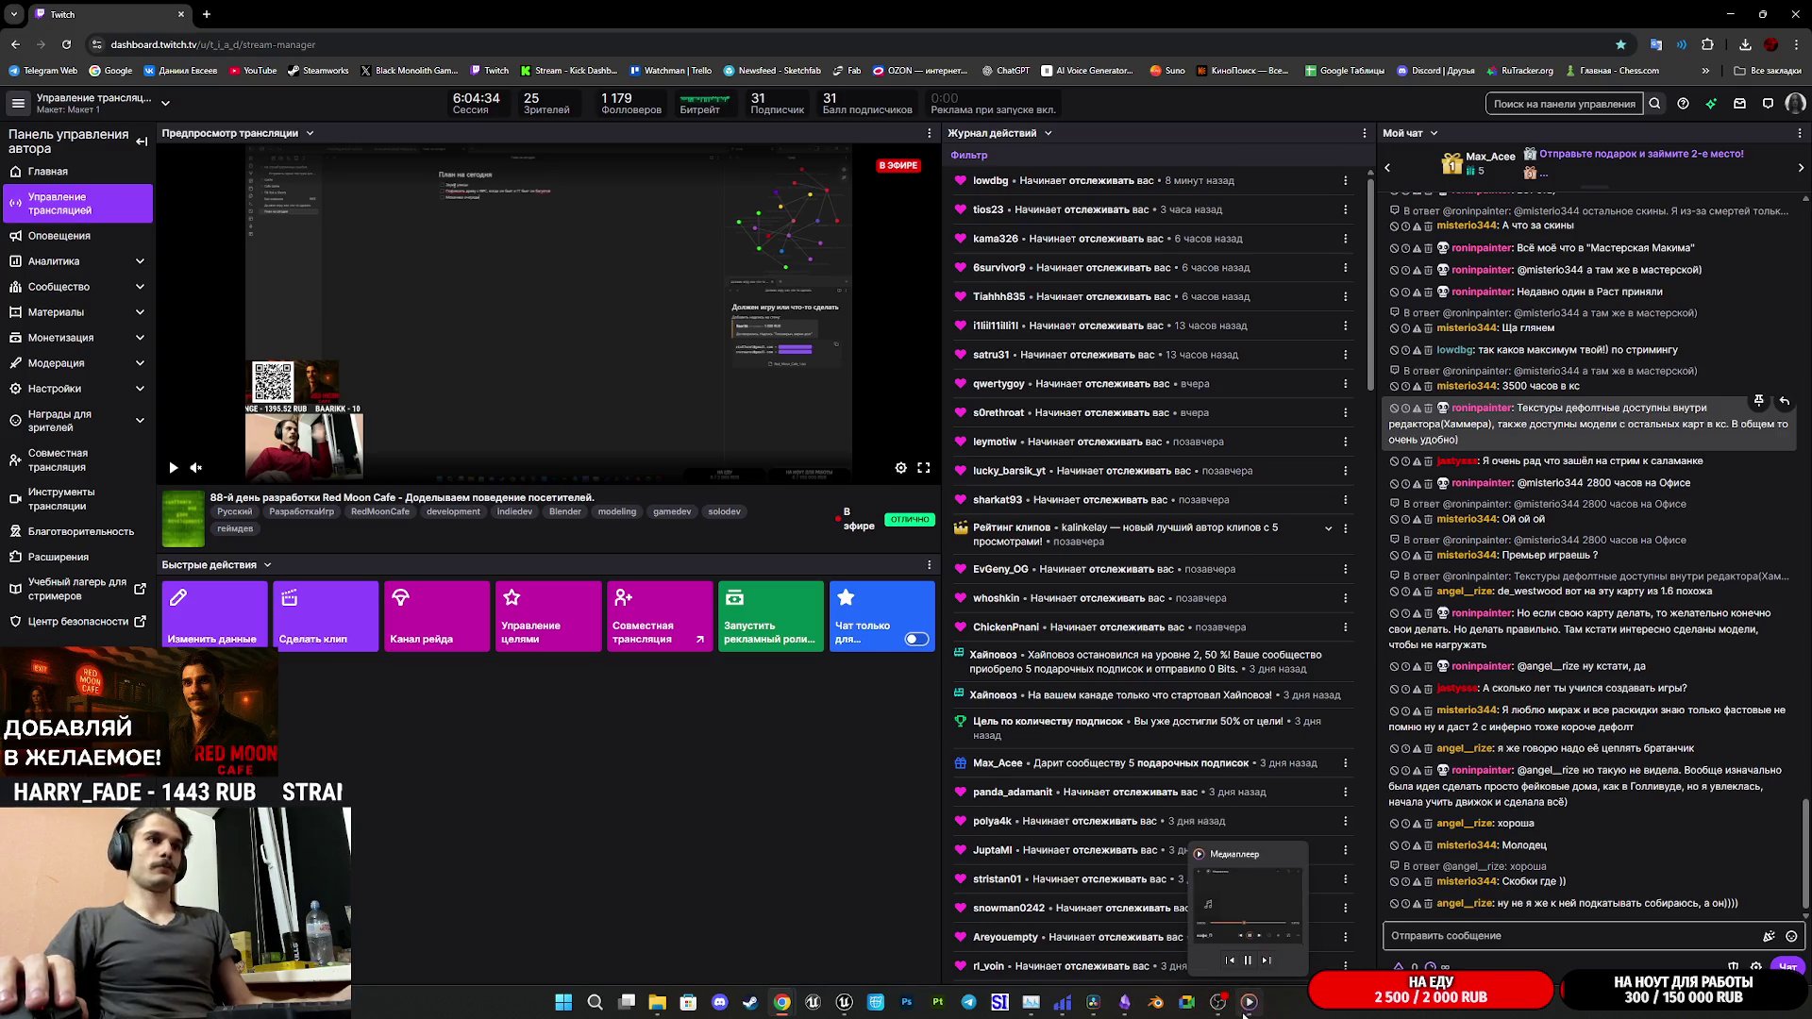
left_click(1093, 1002)
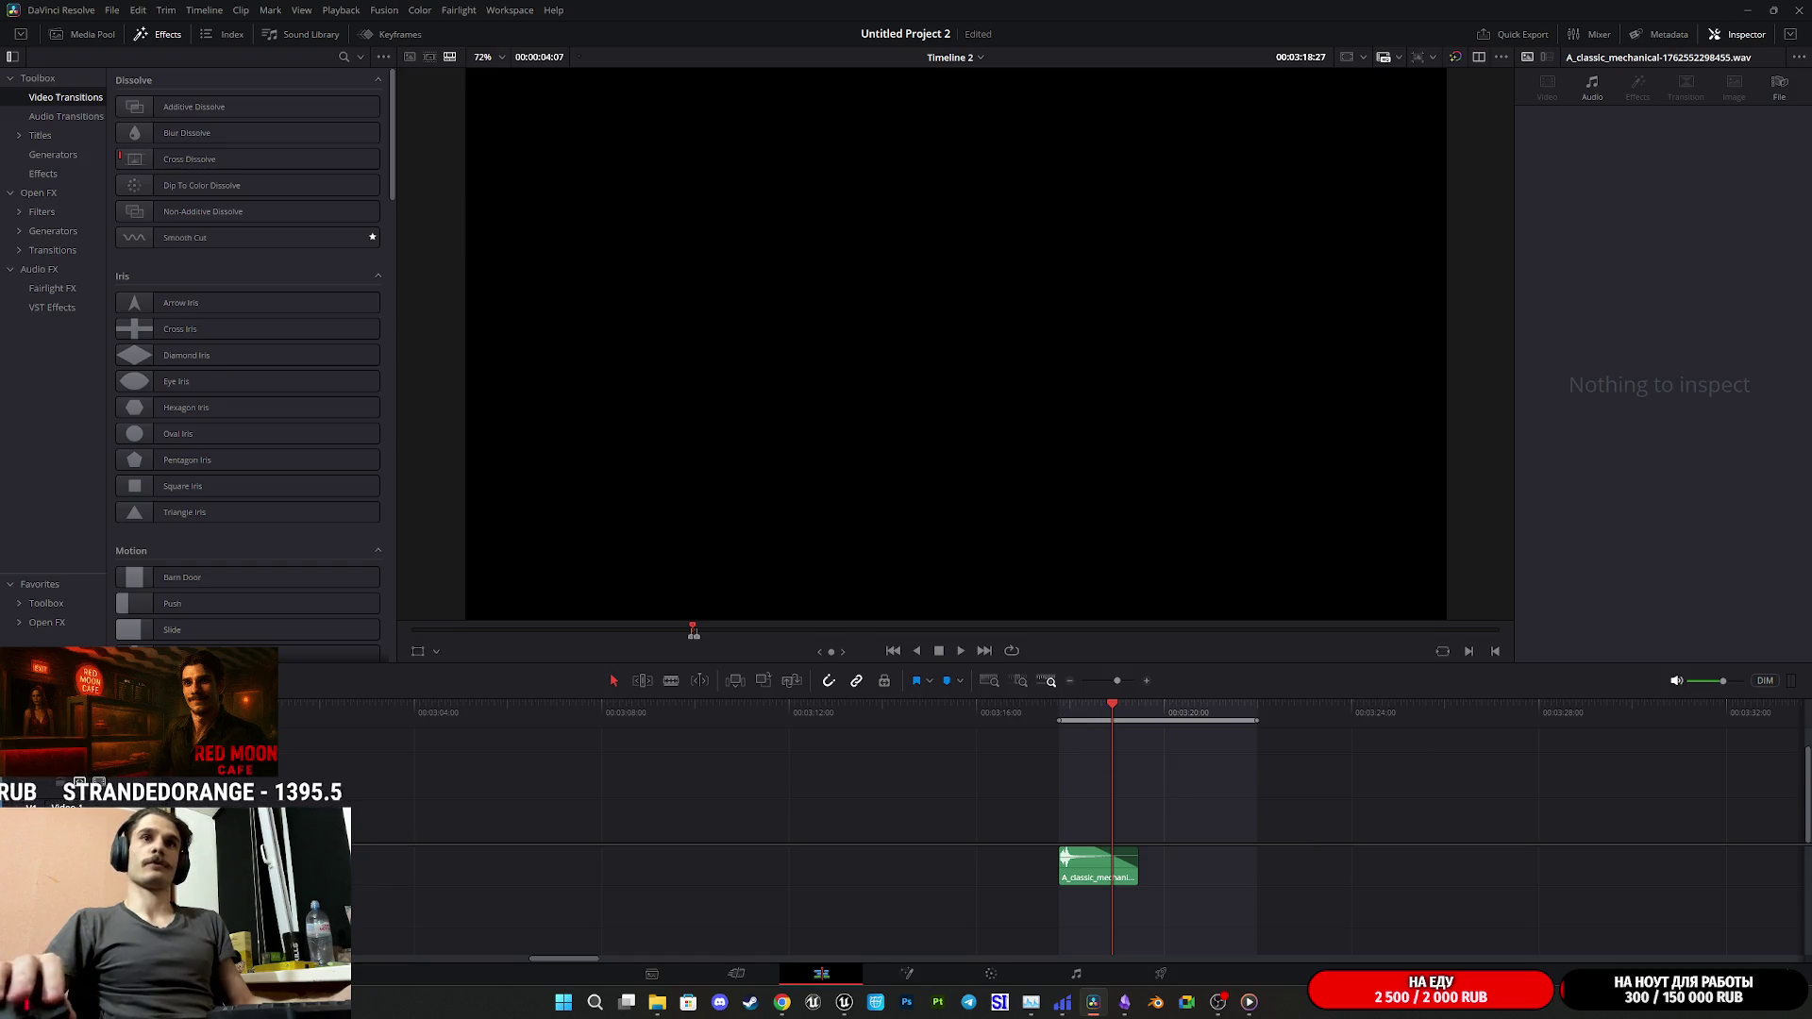
- Add a second cash-register clip after the first and trim its start while previewing
left_click_drag(1173, 840, 1173, 863)
left_click(1173, 718)
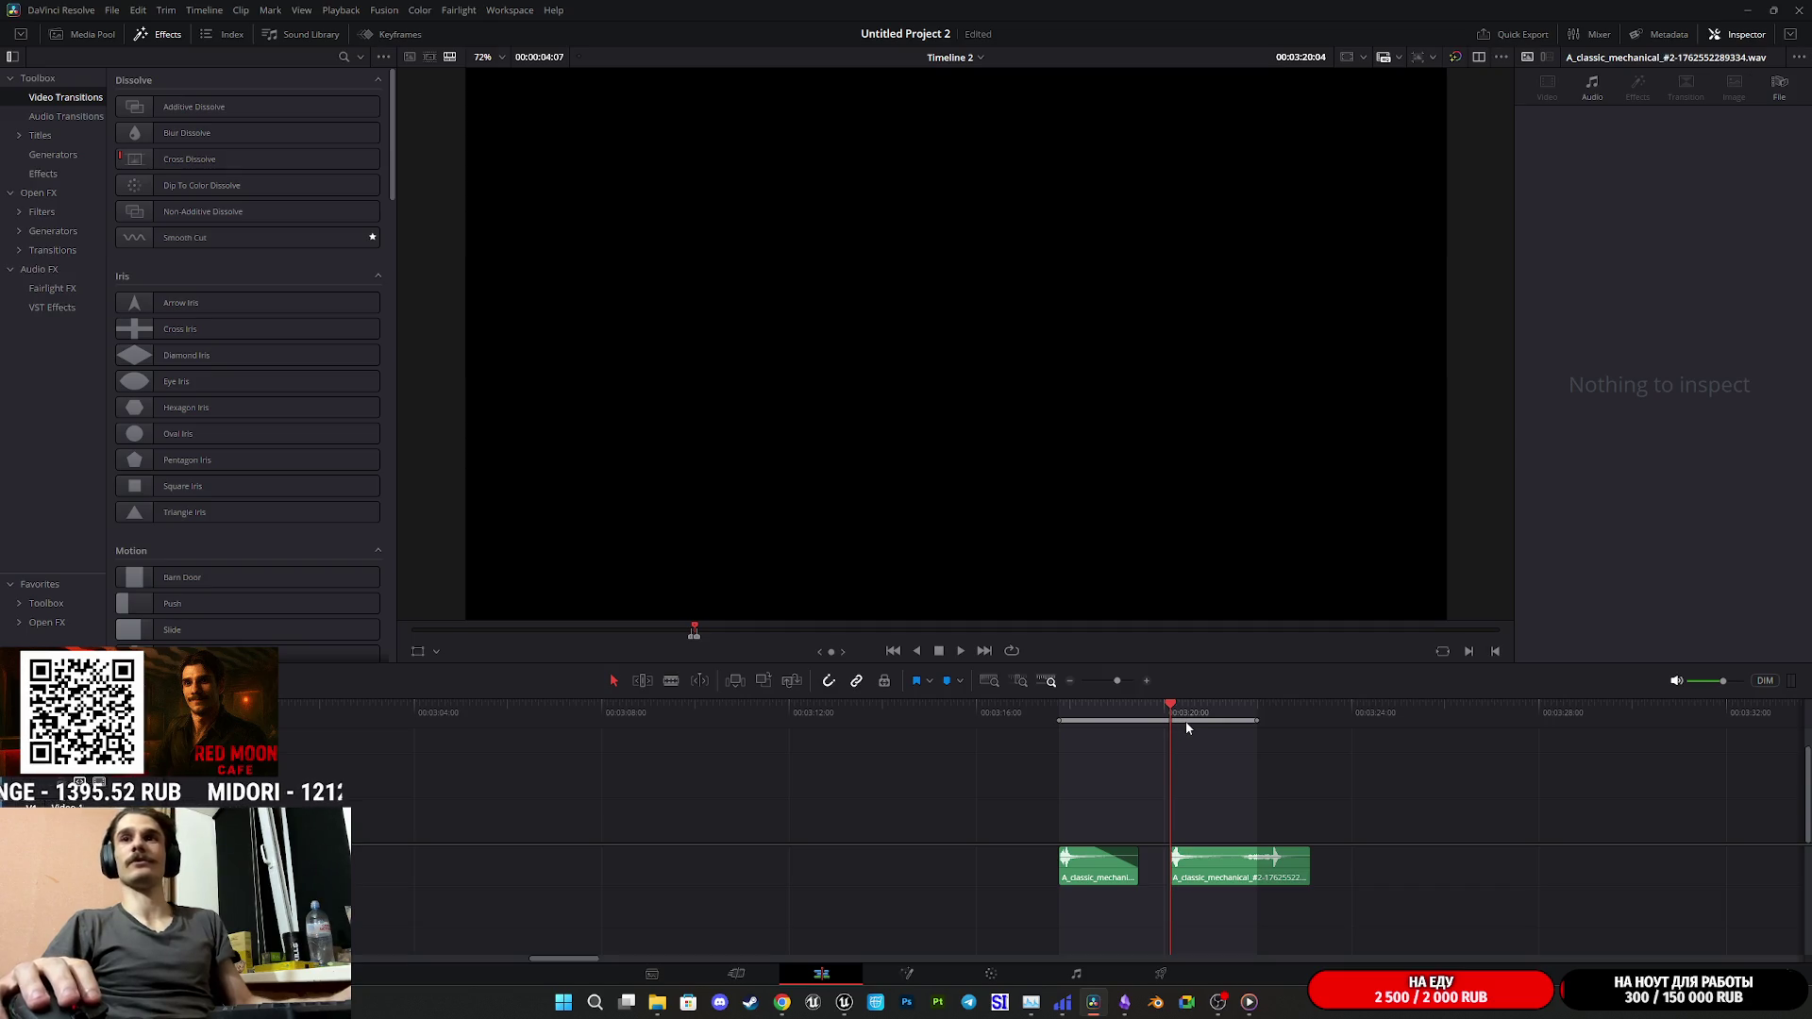
key("space")
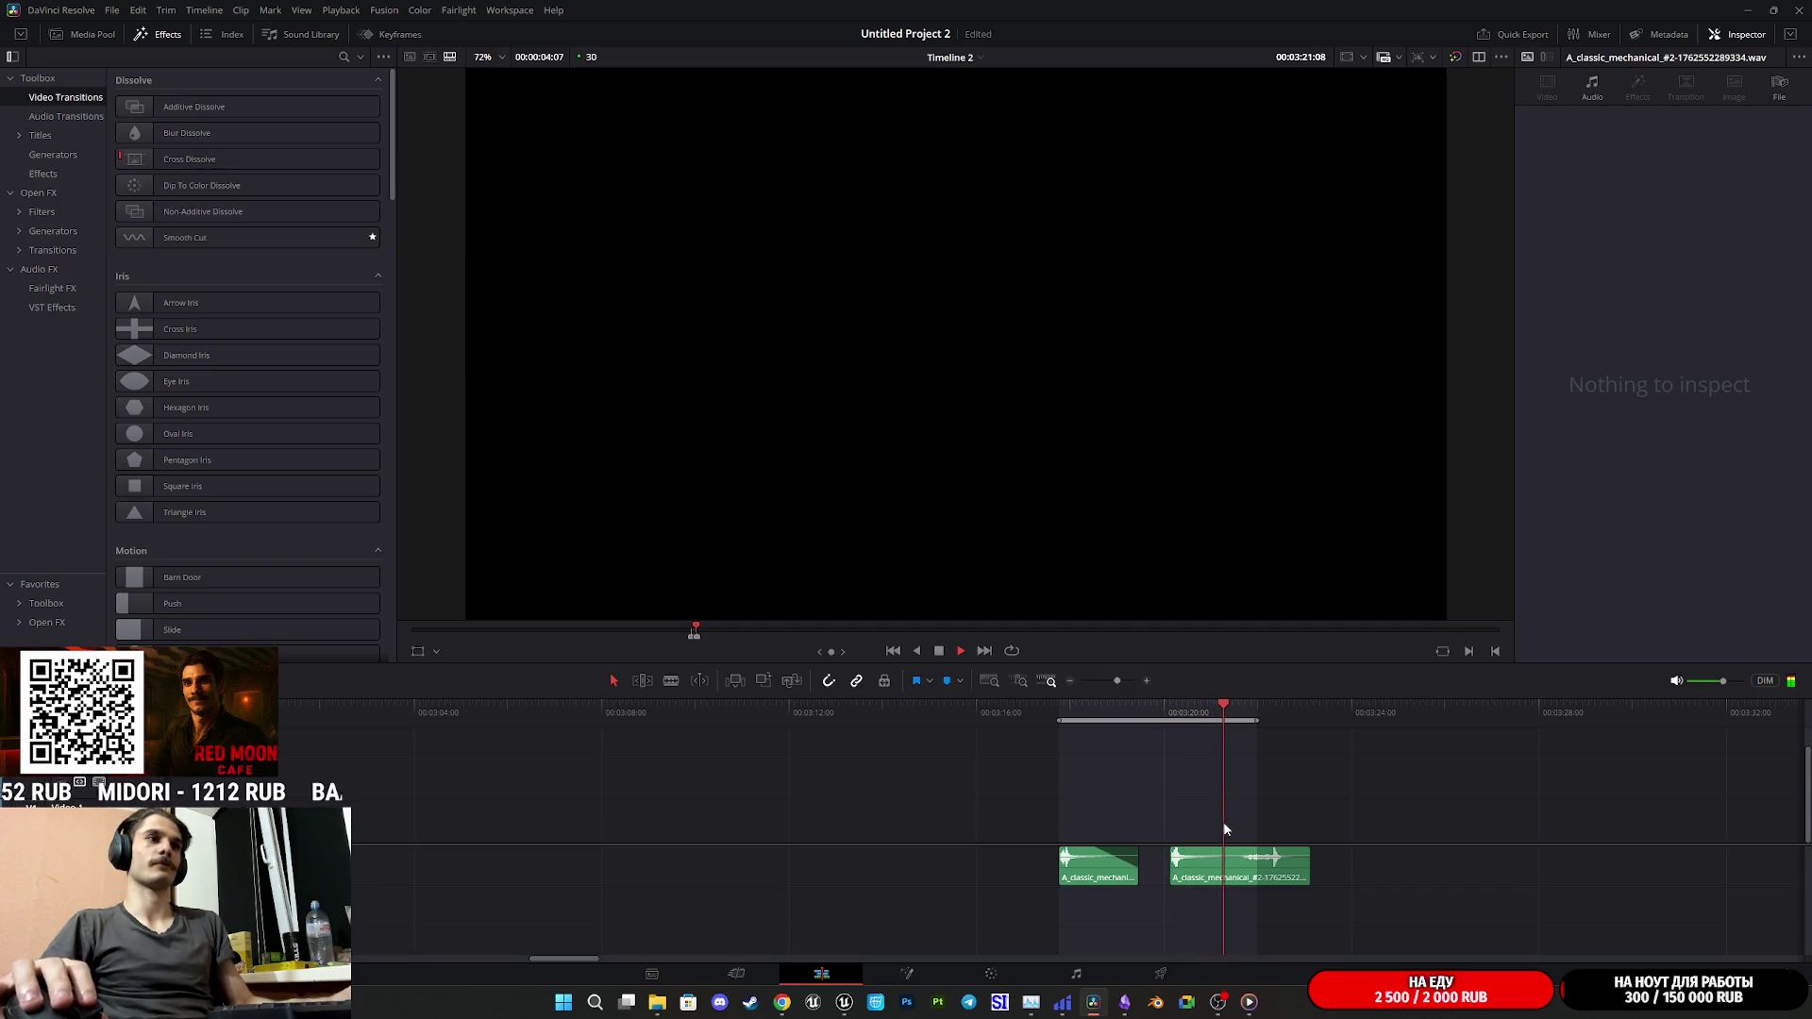
left_click_drag(1172, 859, 1246, 857)
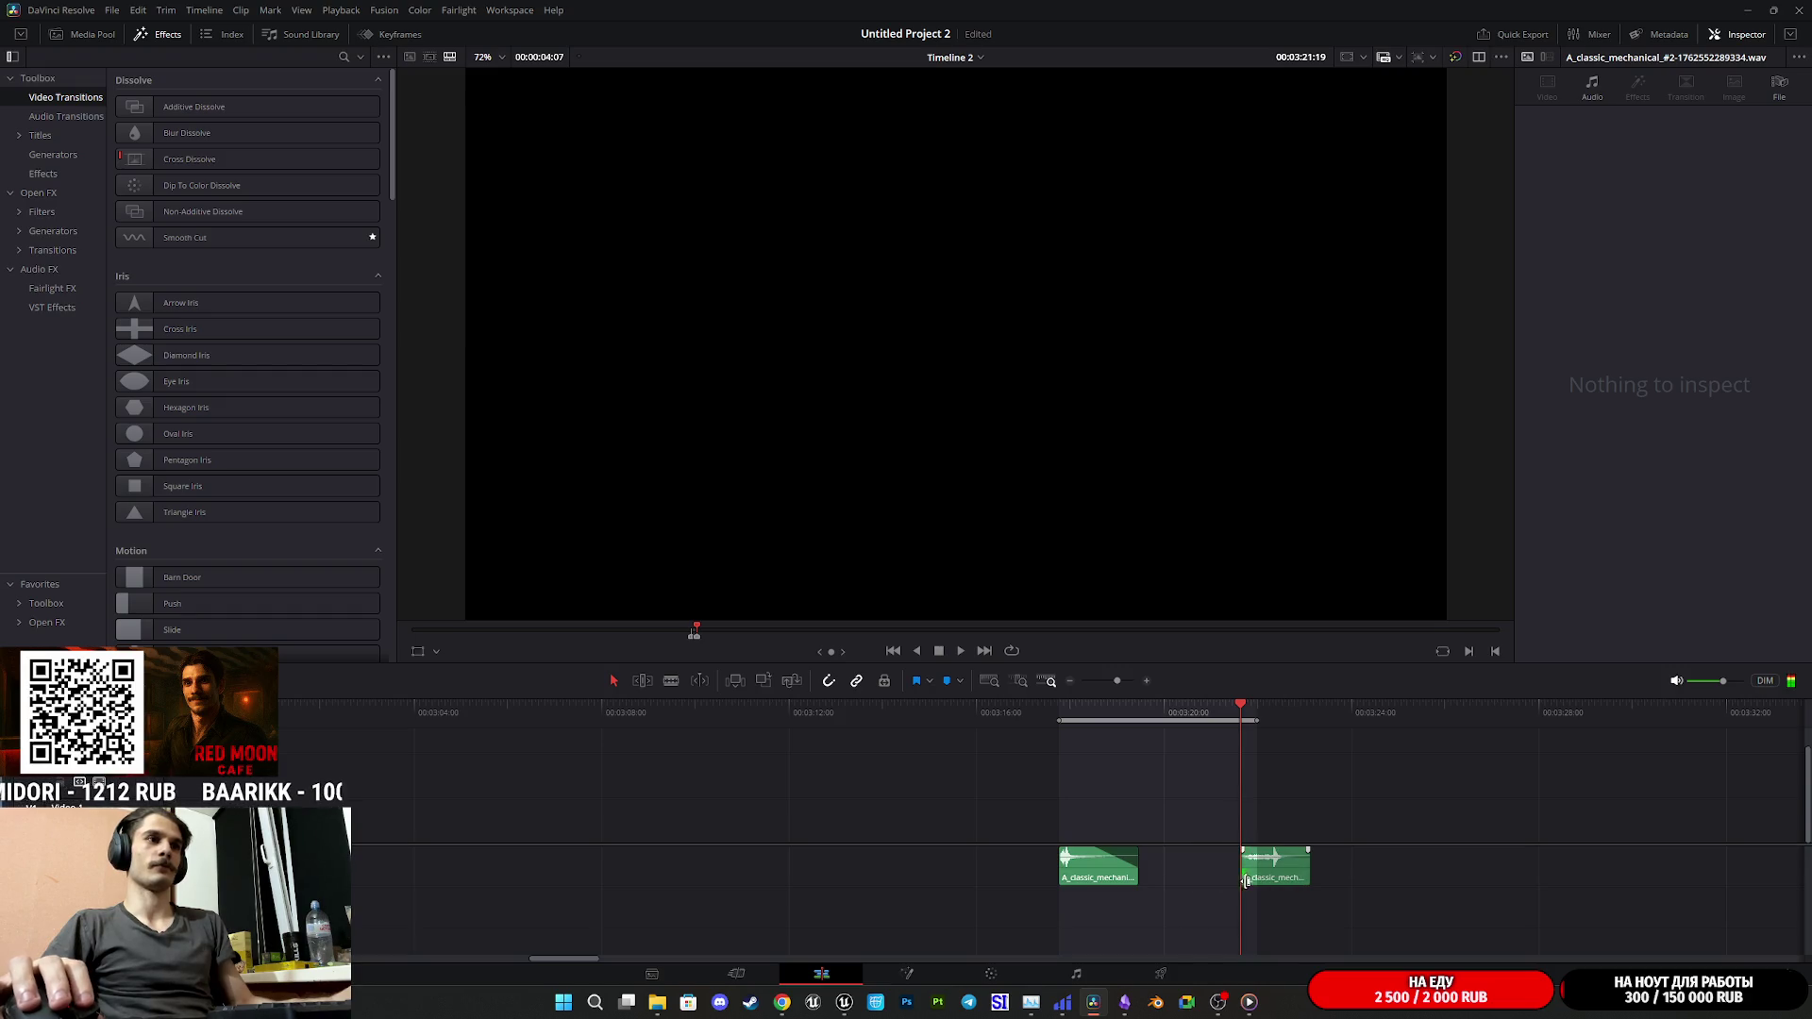
key("shift+Left")
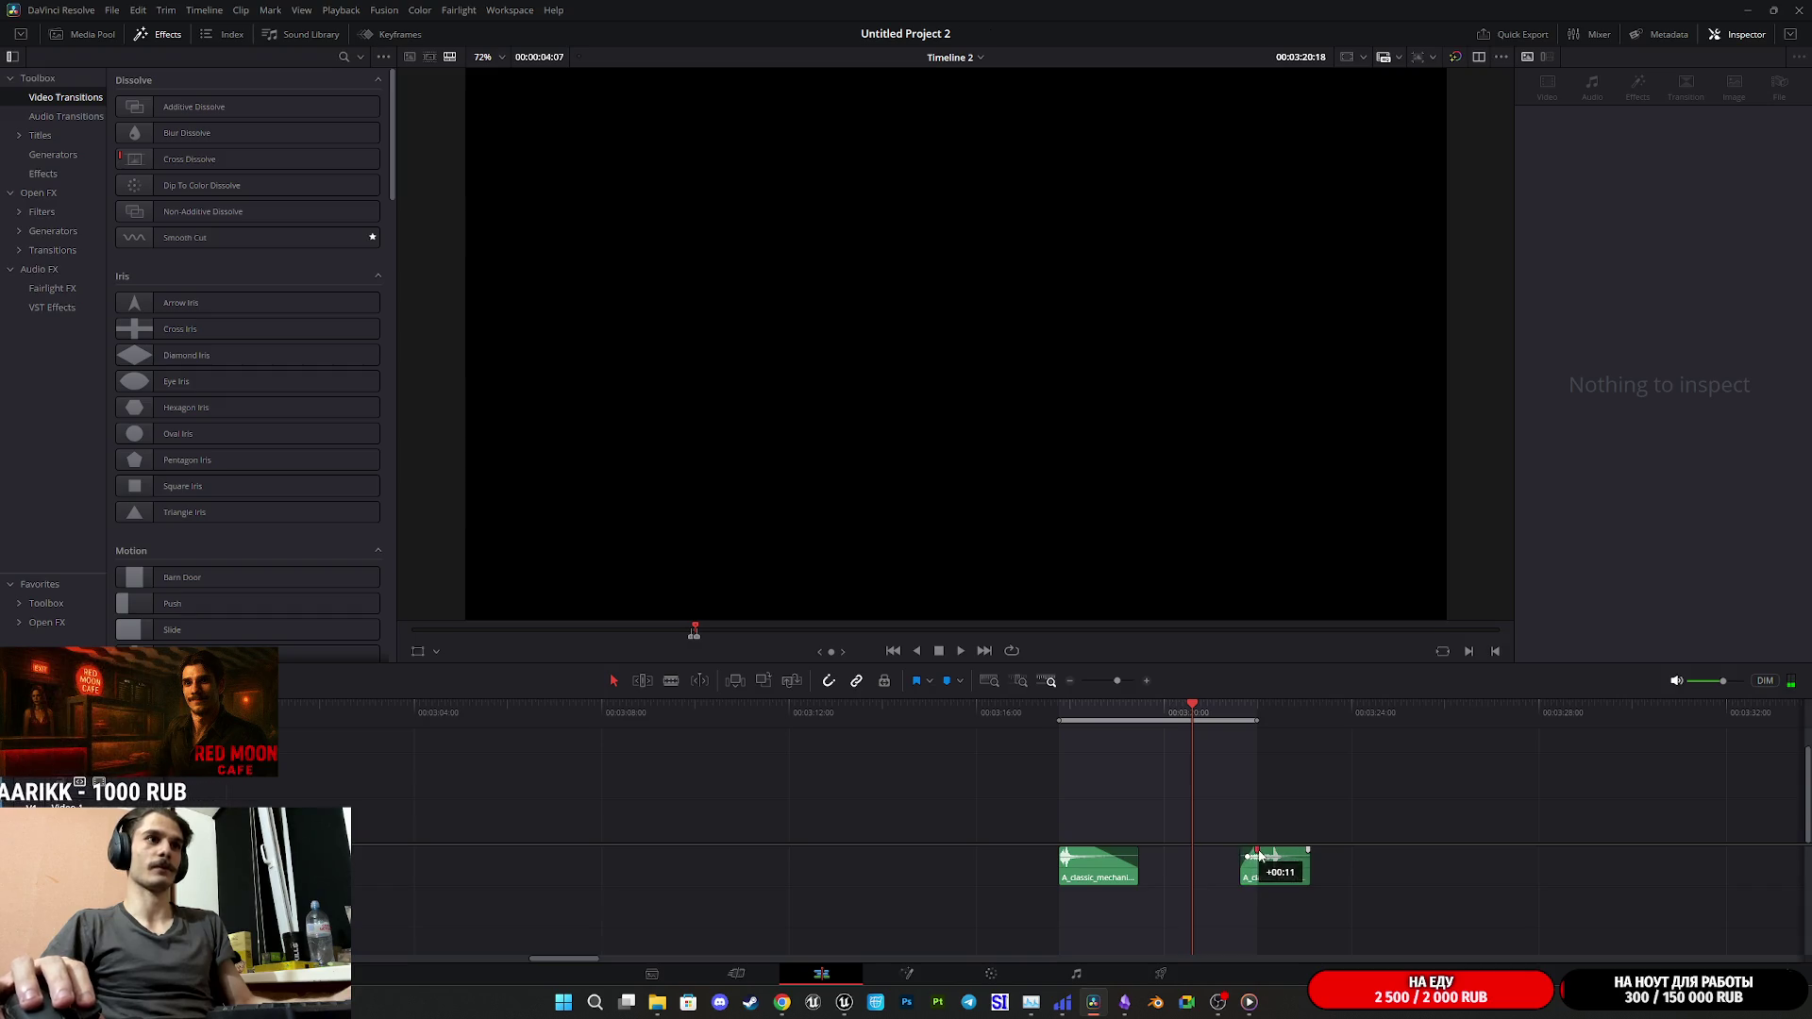
key("space")
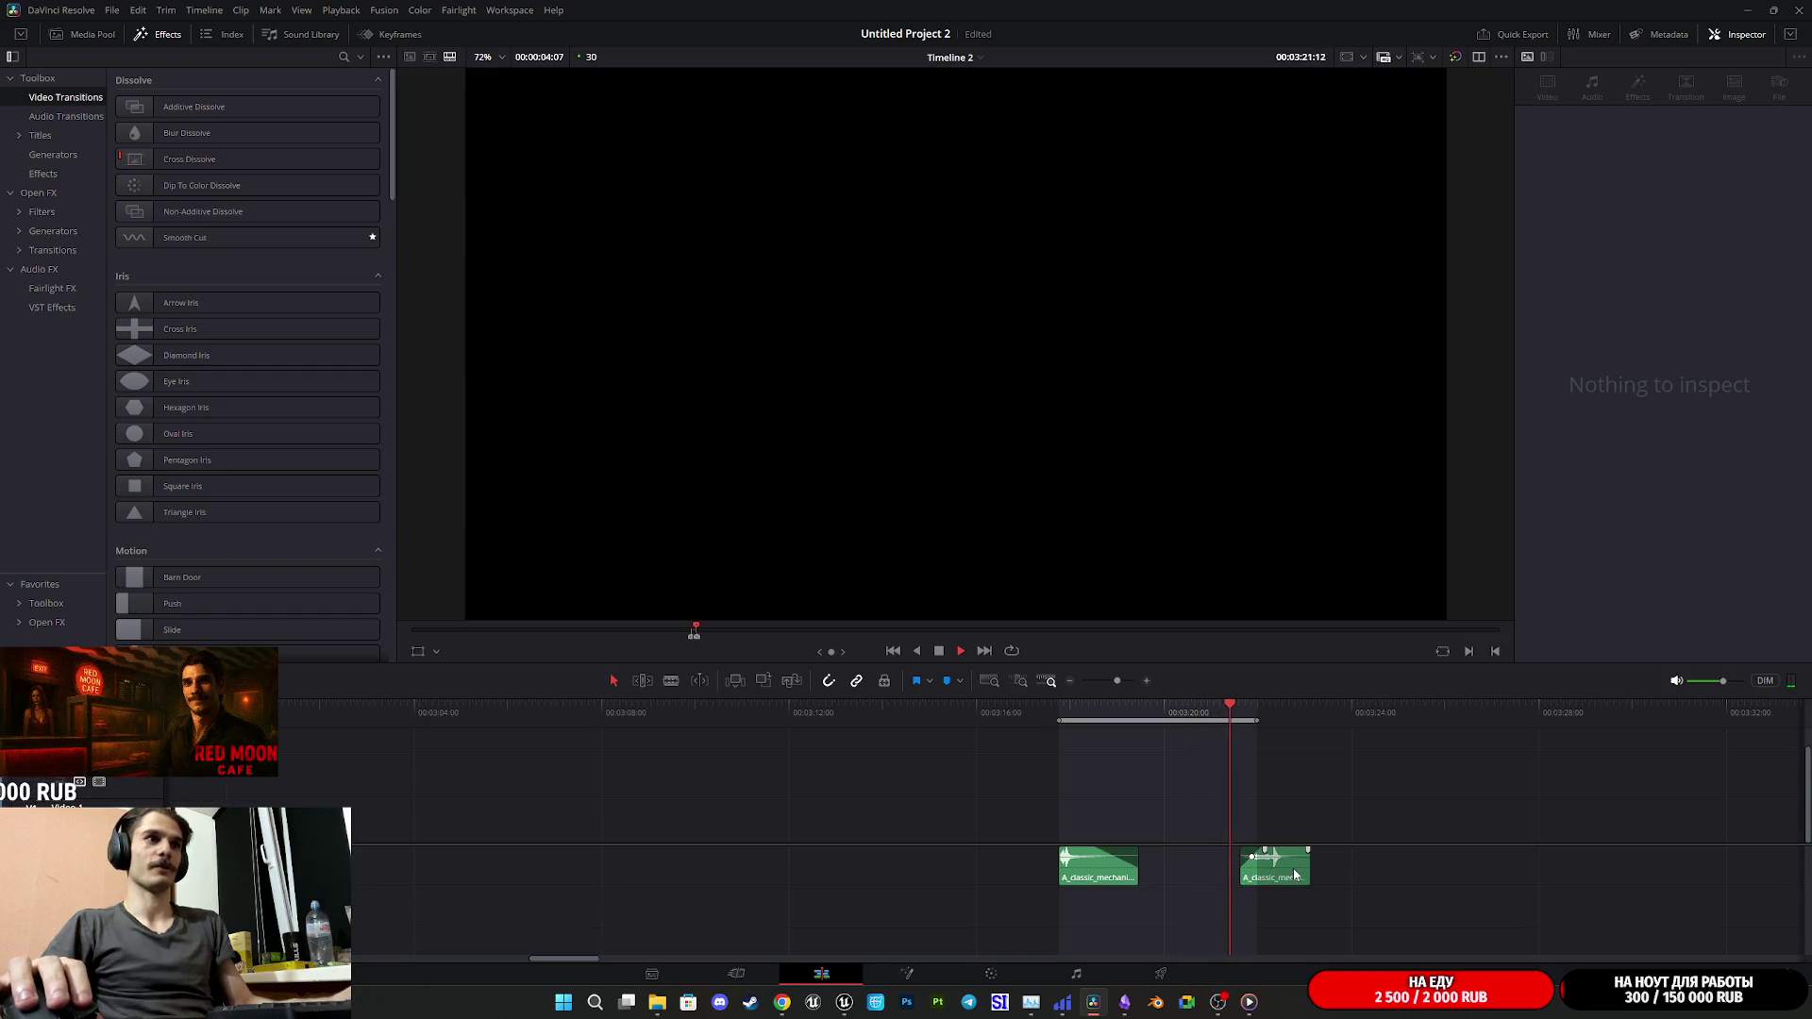
- Trim the second clip's end, preview it, and move it flush against the first clip
left_click_drag(1301, 868, 1279, 873)
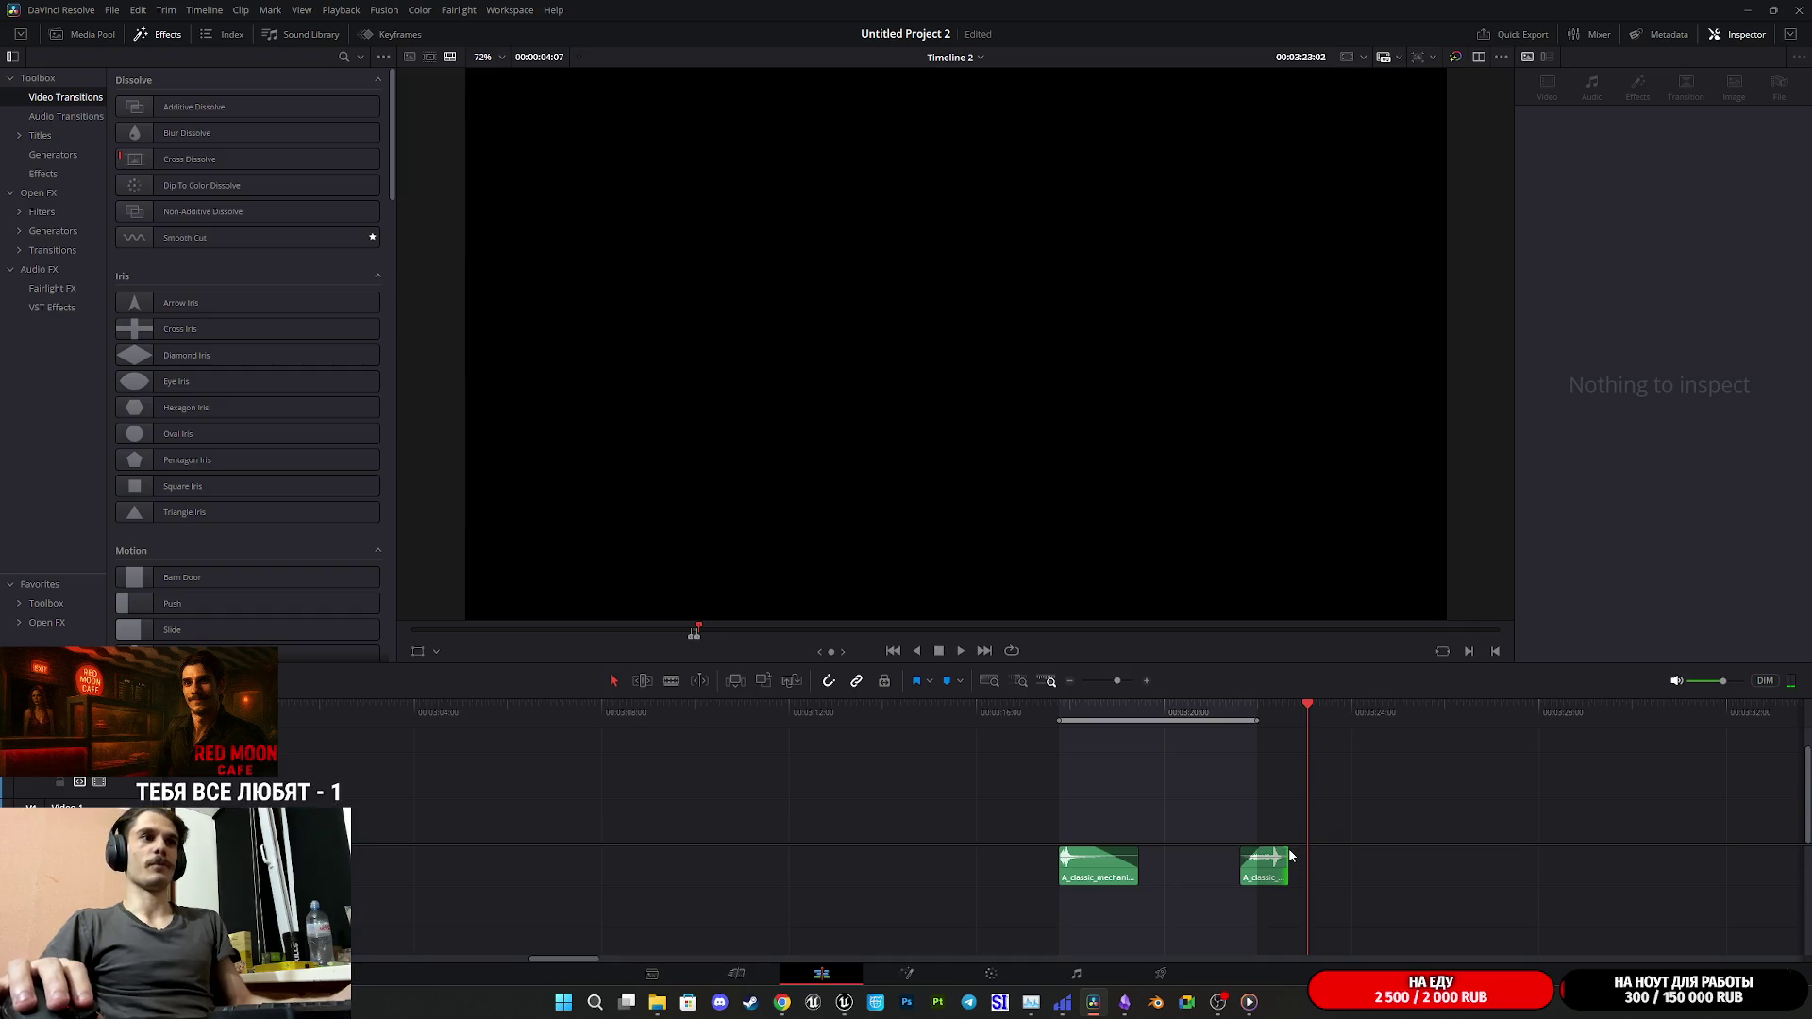
left_click_drag(1286, 853, 1232, 883)
left_click(1233, 725)
key("space")
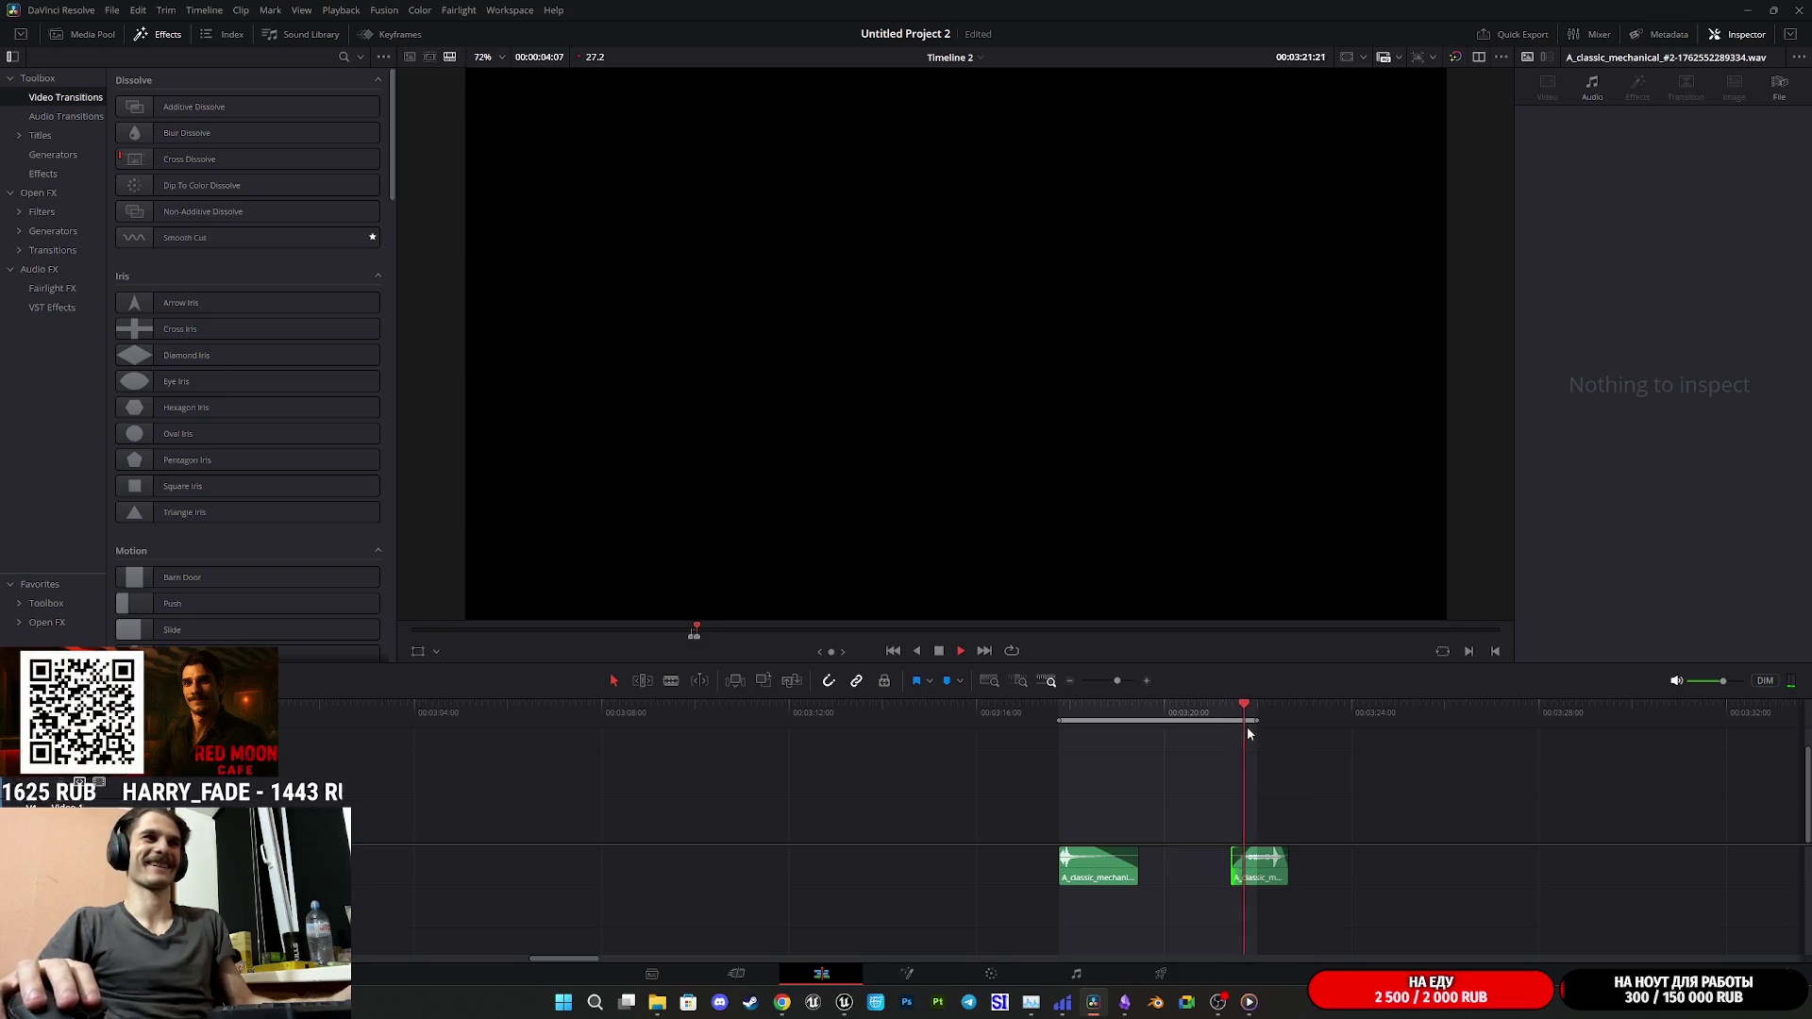
left_click_drag(1257, 876, 1166, 875)
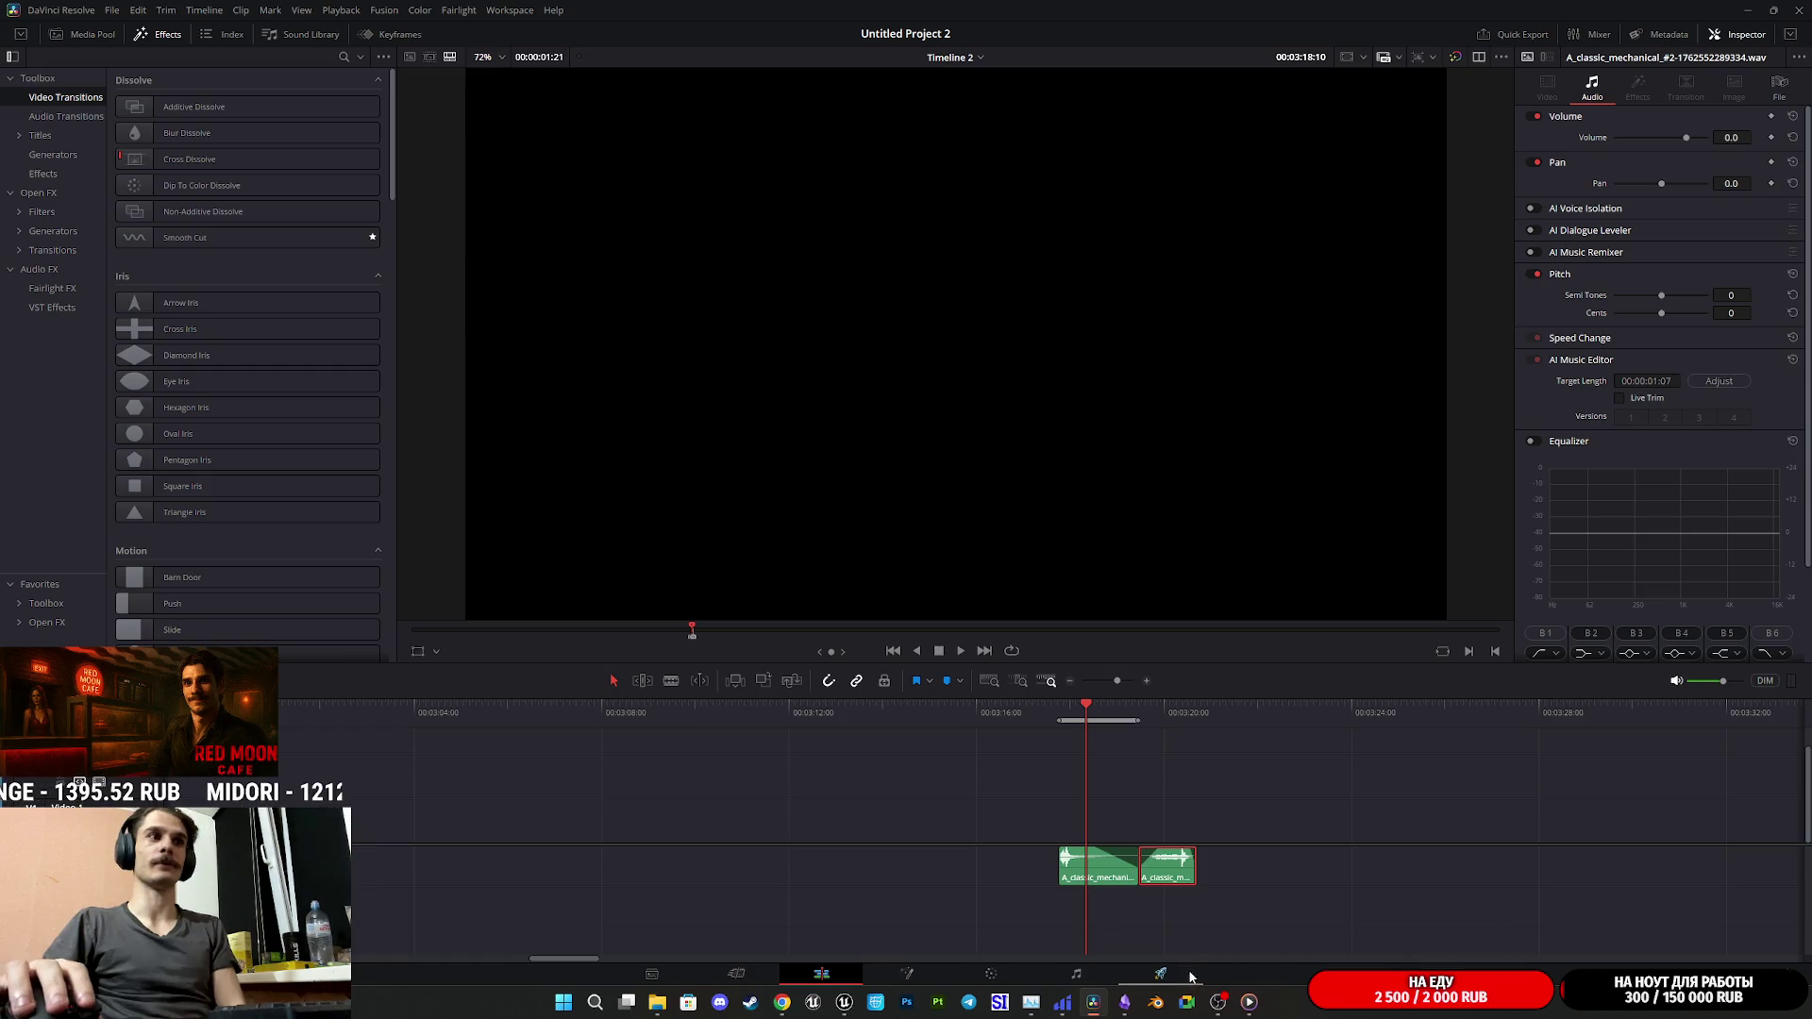
left_click(1161, 973)
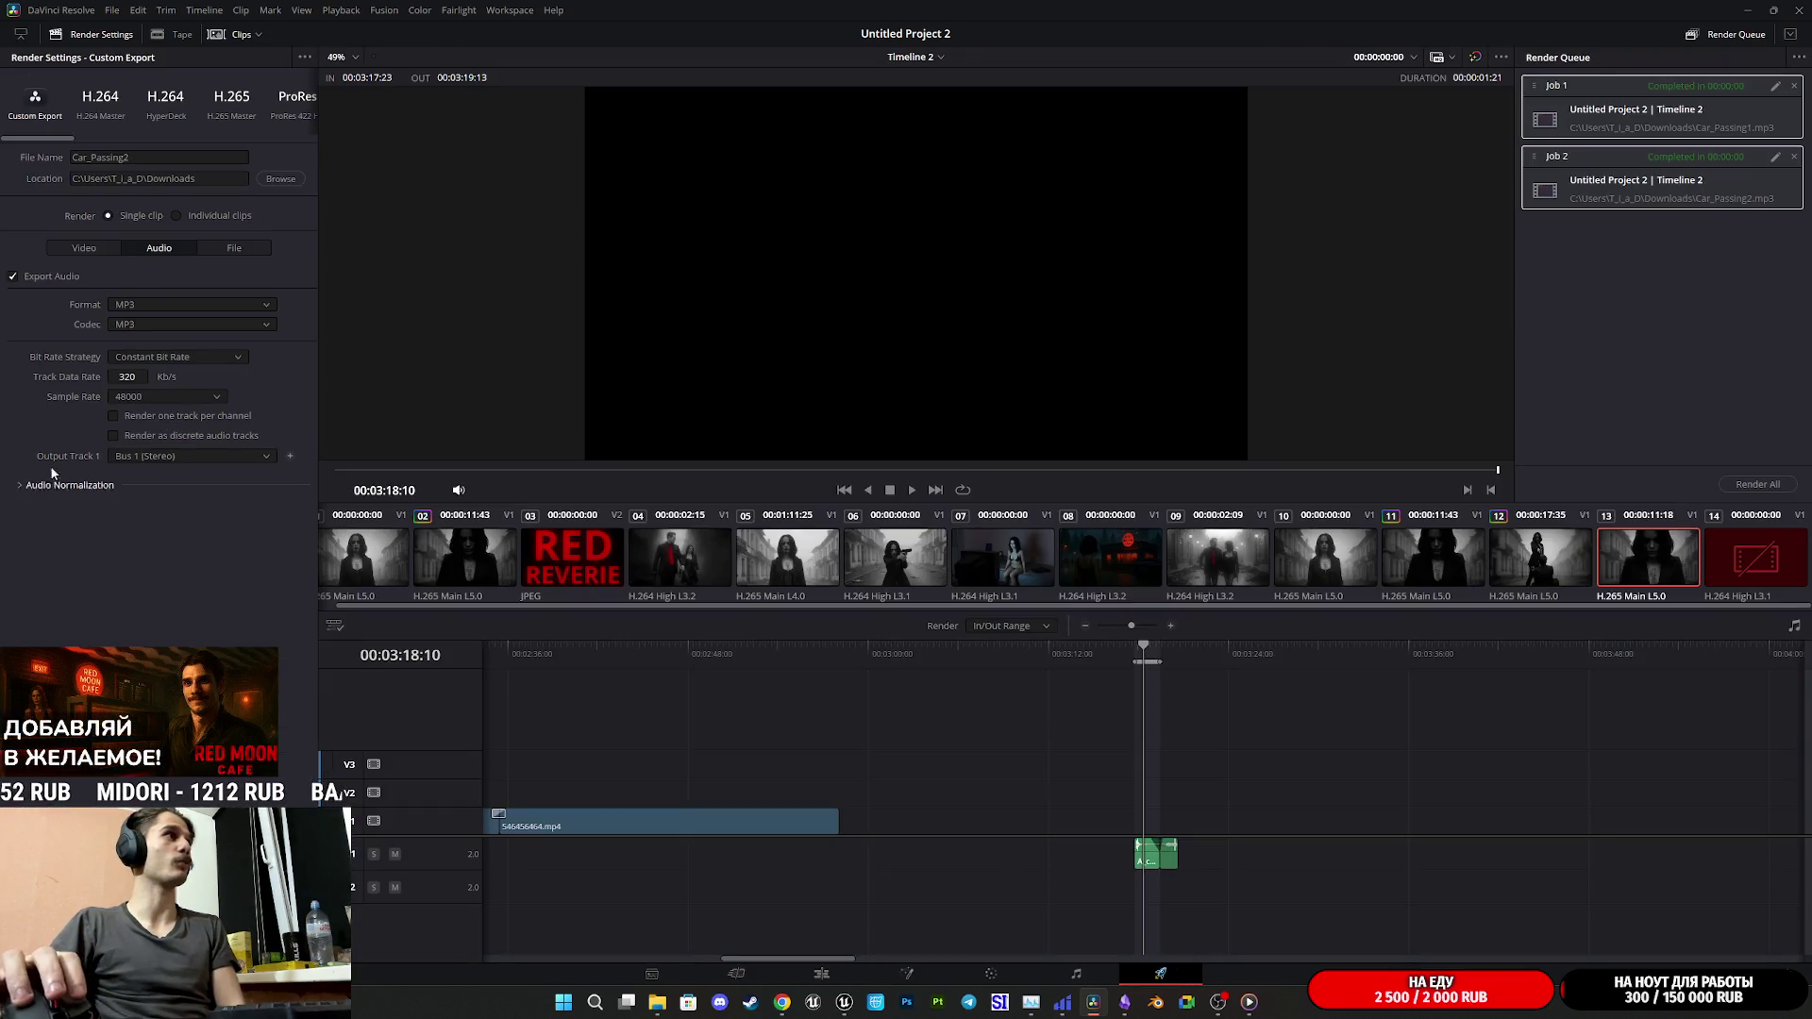
- Name the output file Cash_Register_Open and add it to the render queue
double_click(177, 156)
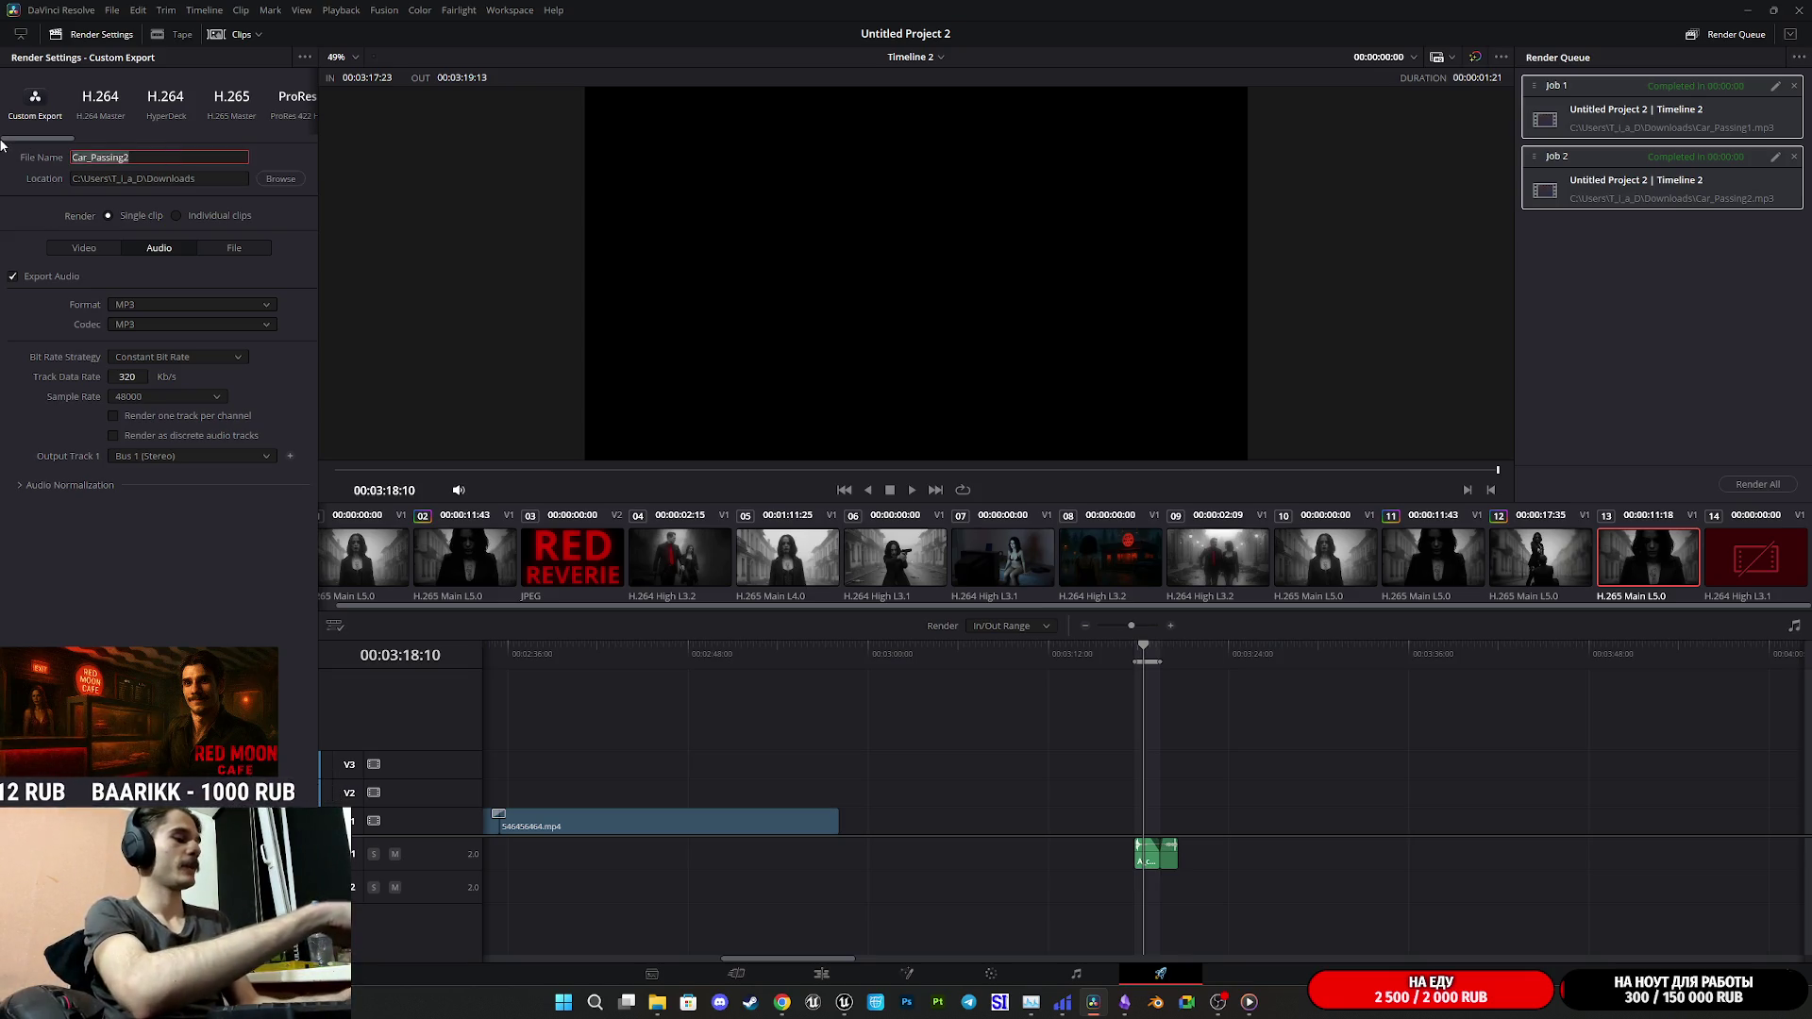
type("Сфкы")
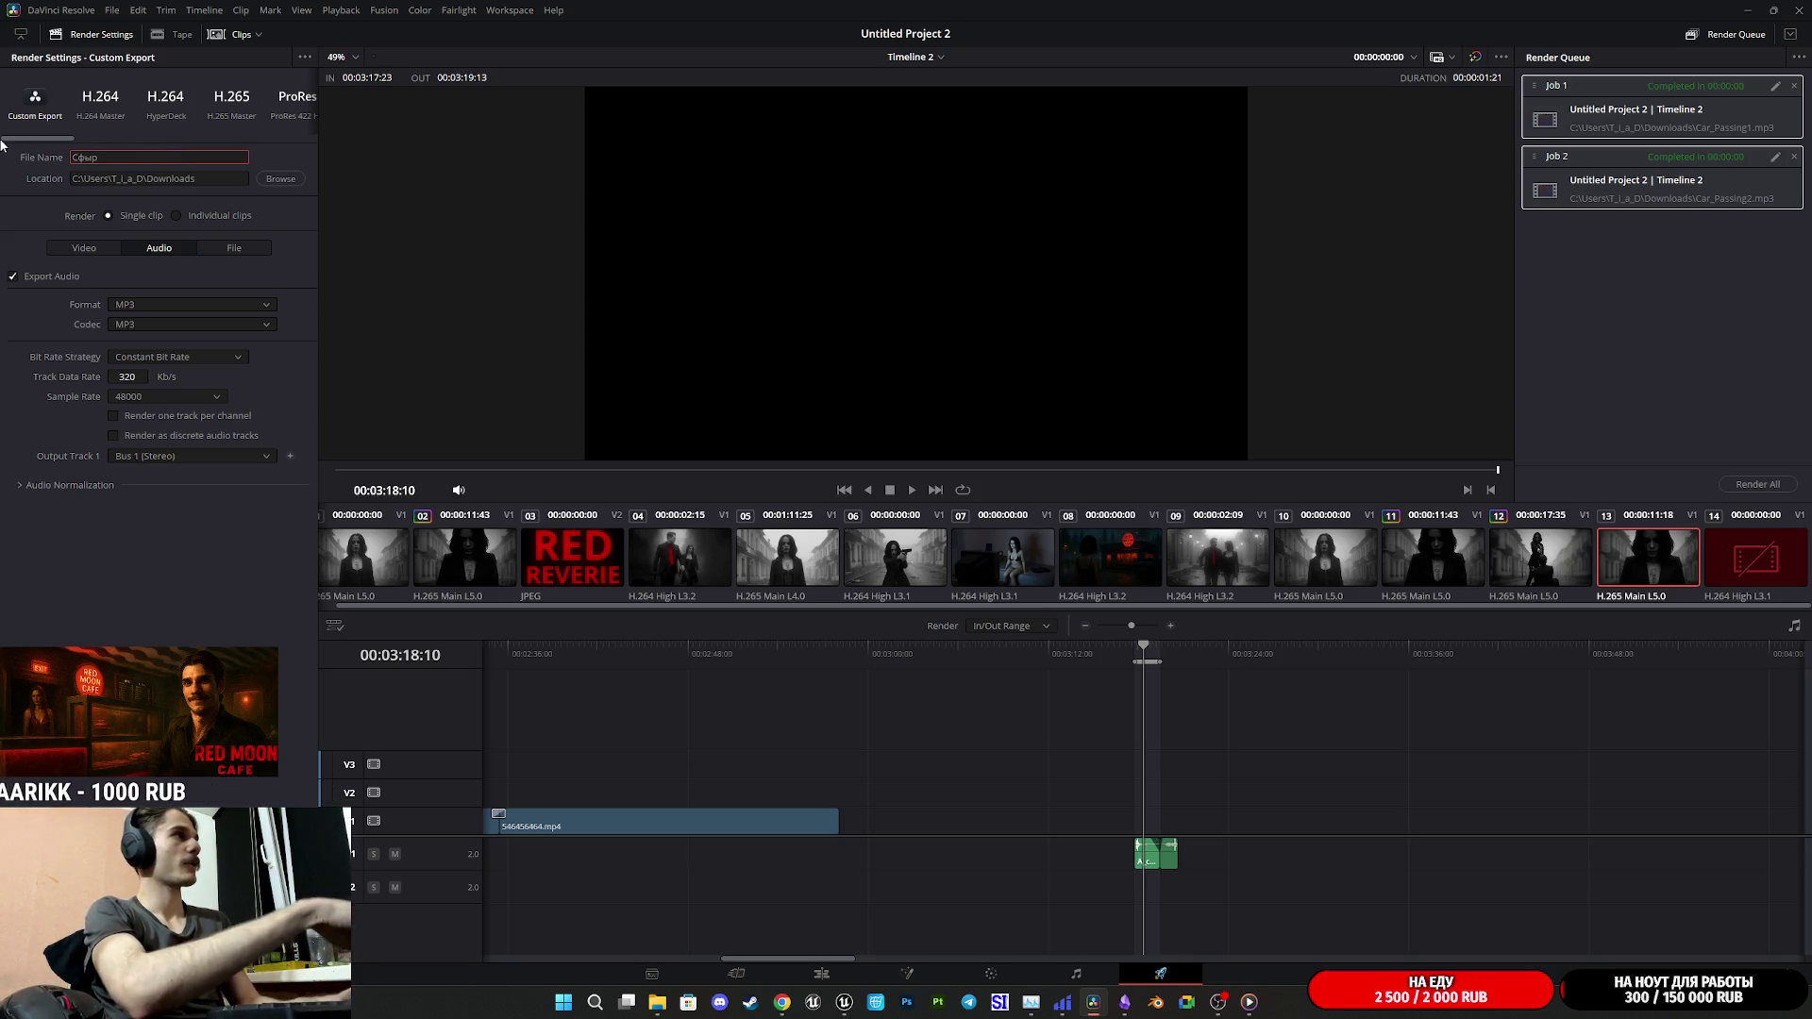
key("BackSpace")
key("BackSpace")
key("BackSpace")
type("Cash")
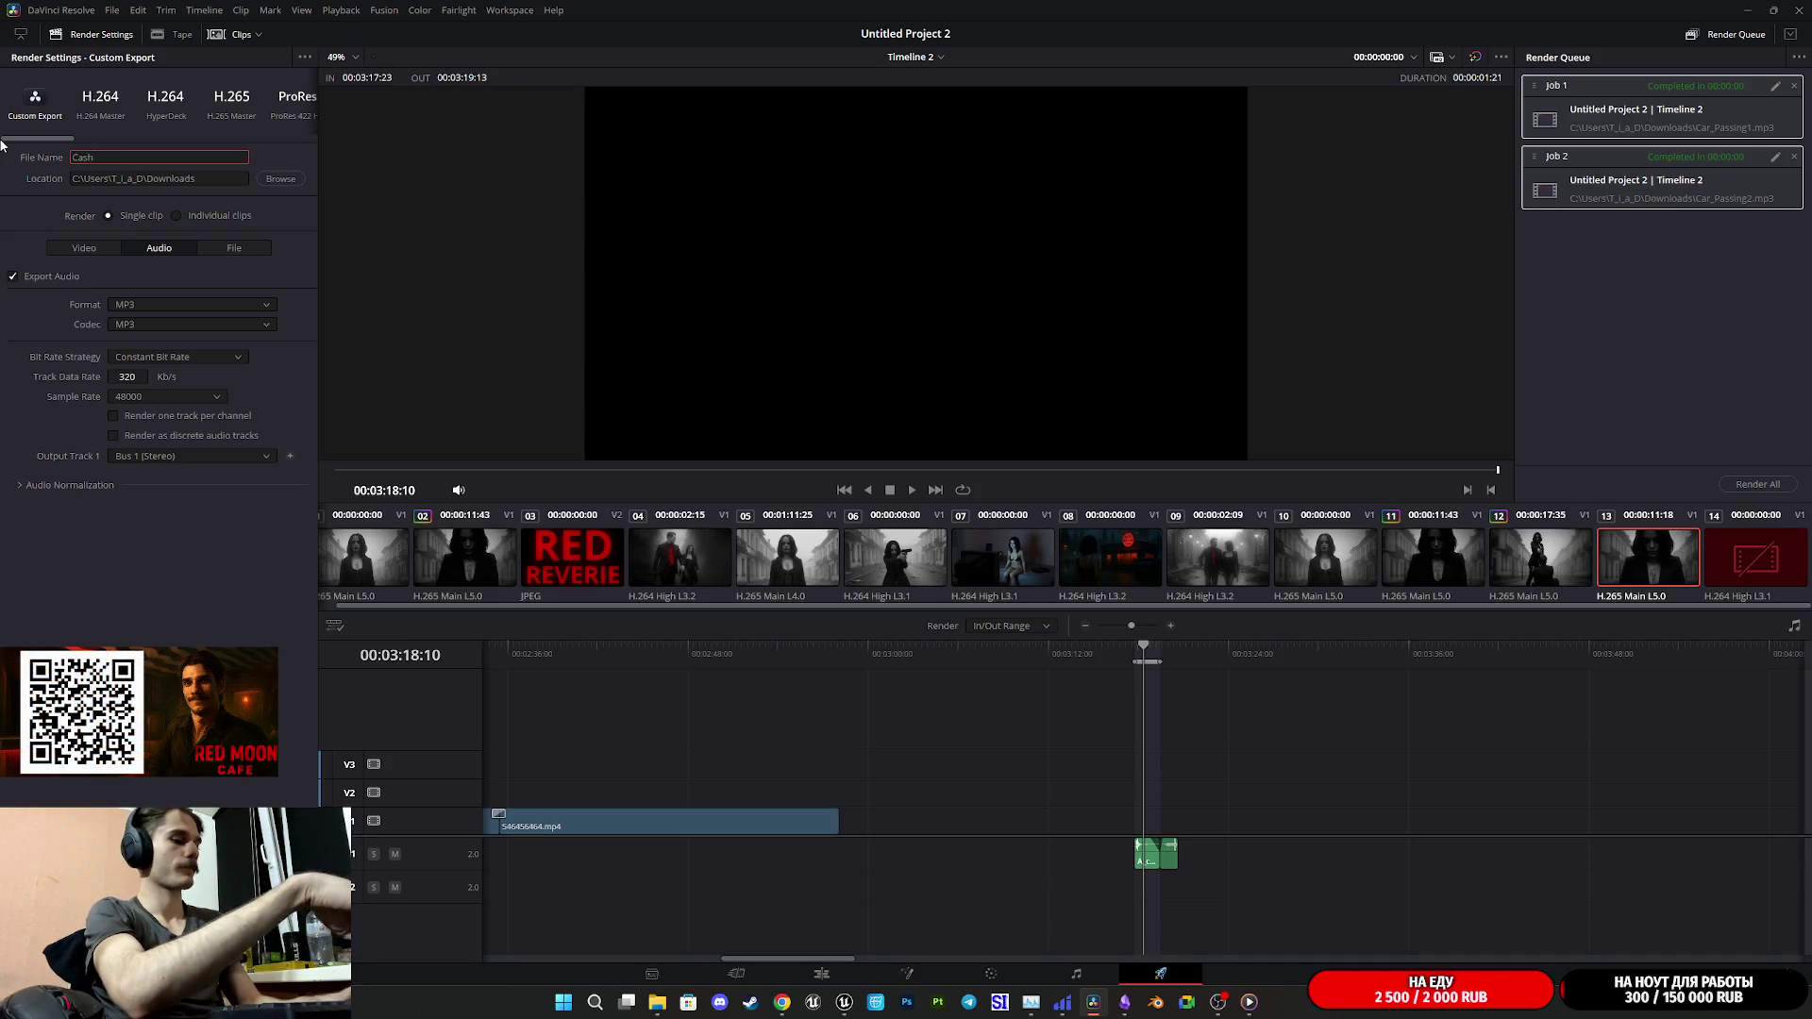
type("_Register1")
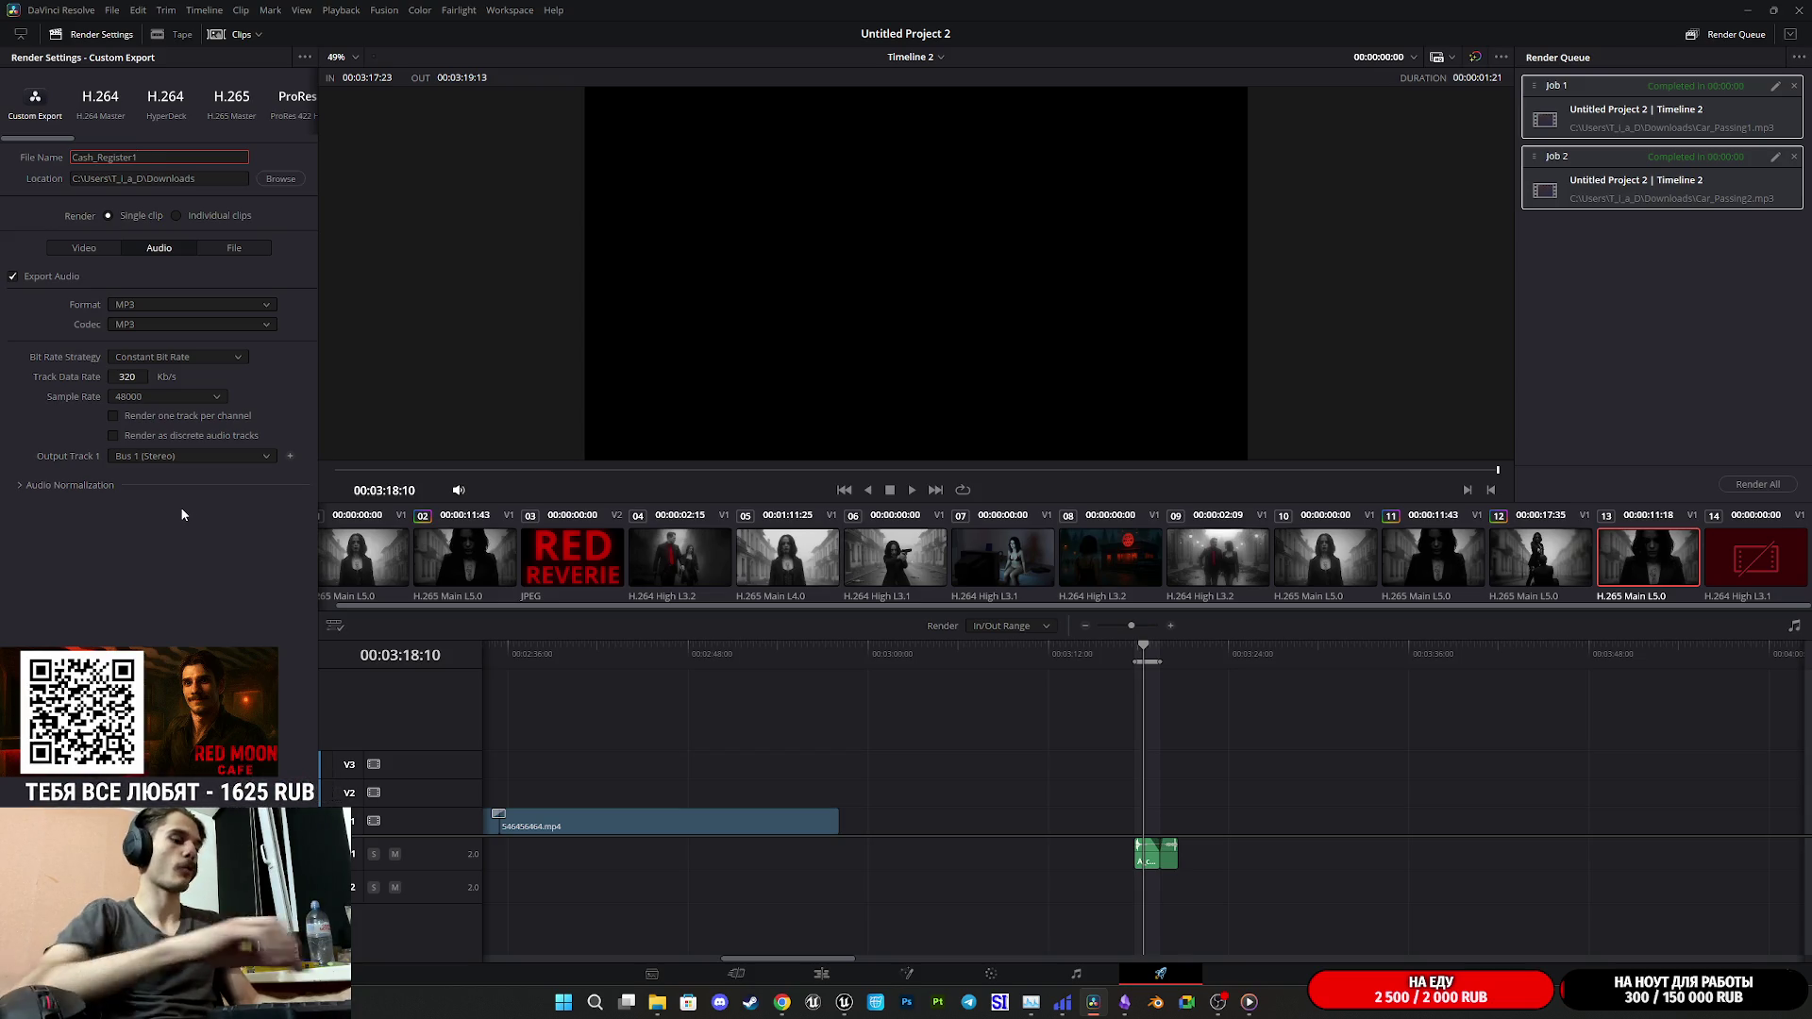
key("BackSpace")
type("Open")
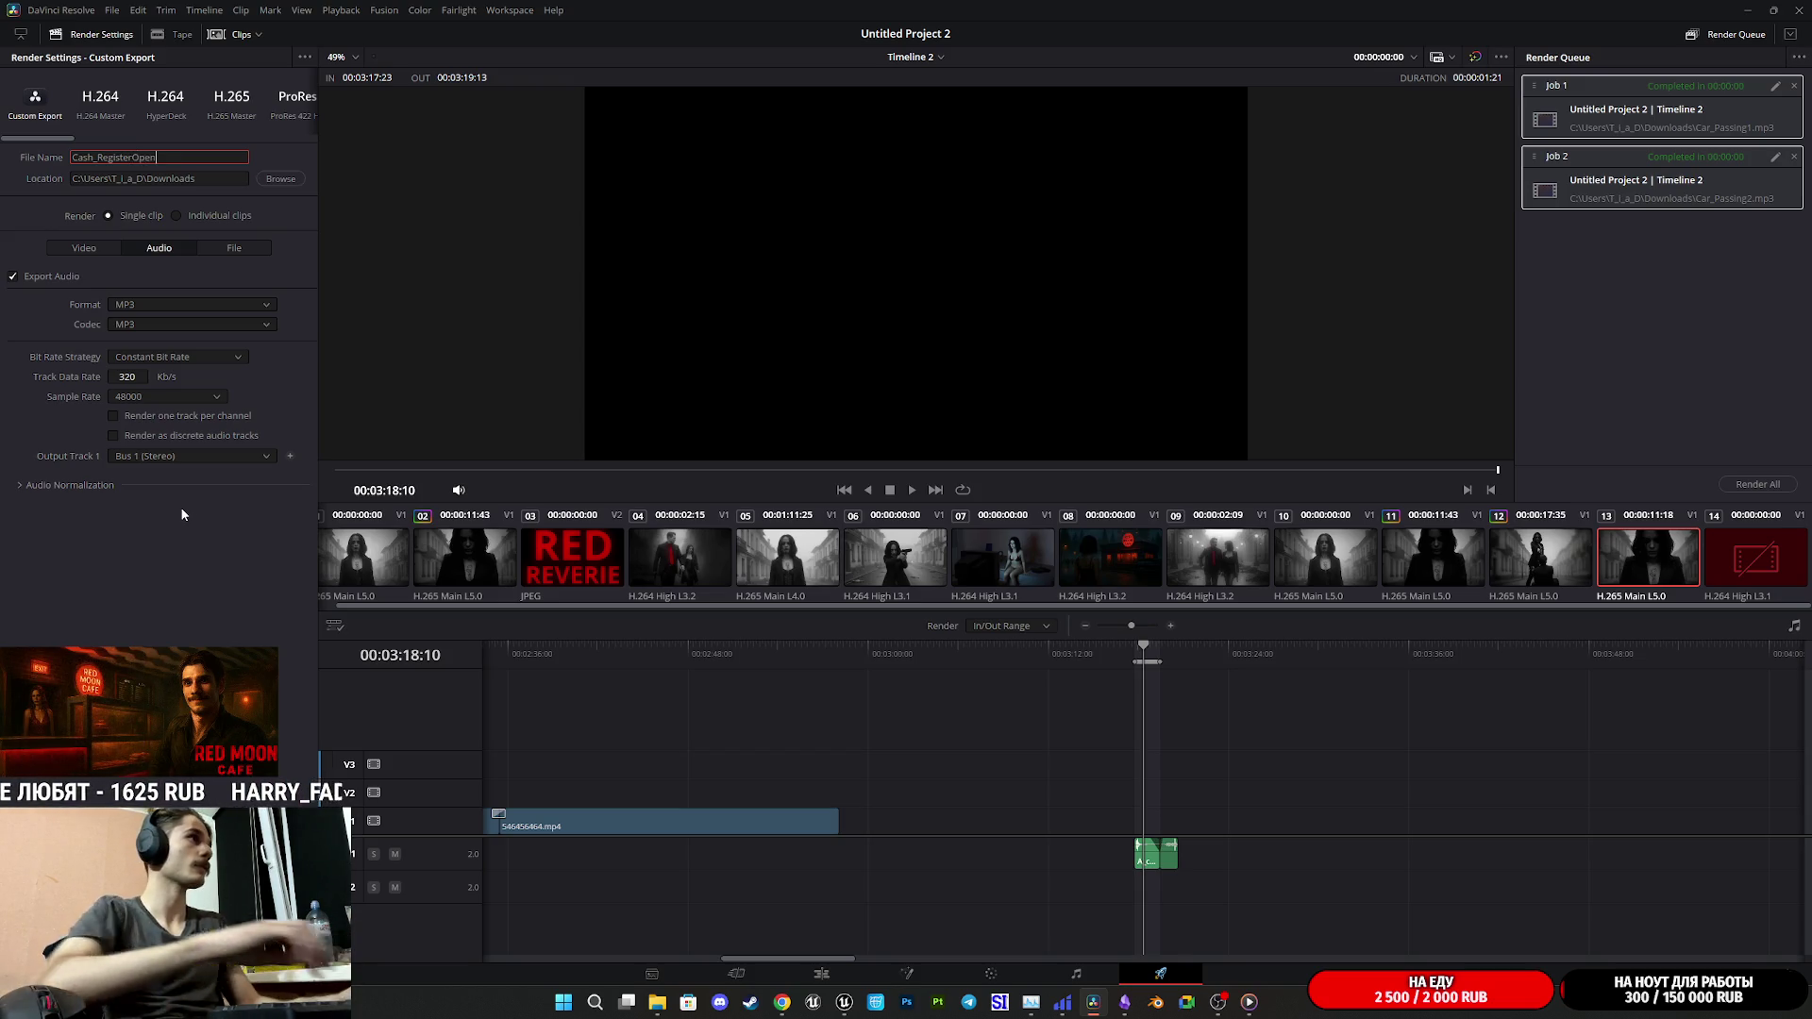
left_click(133, 156)
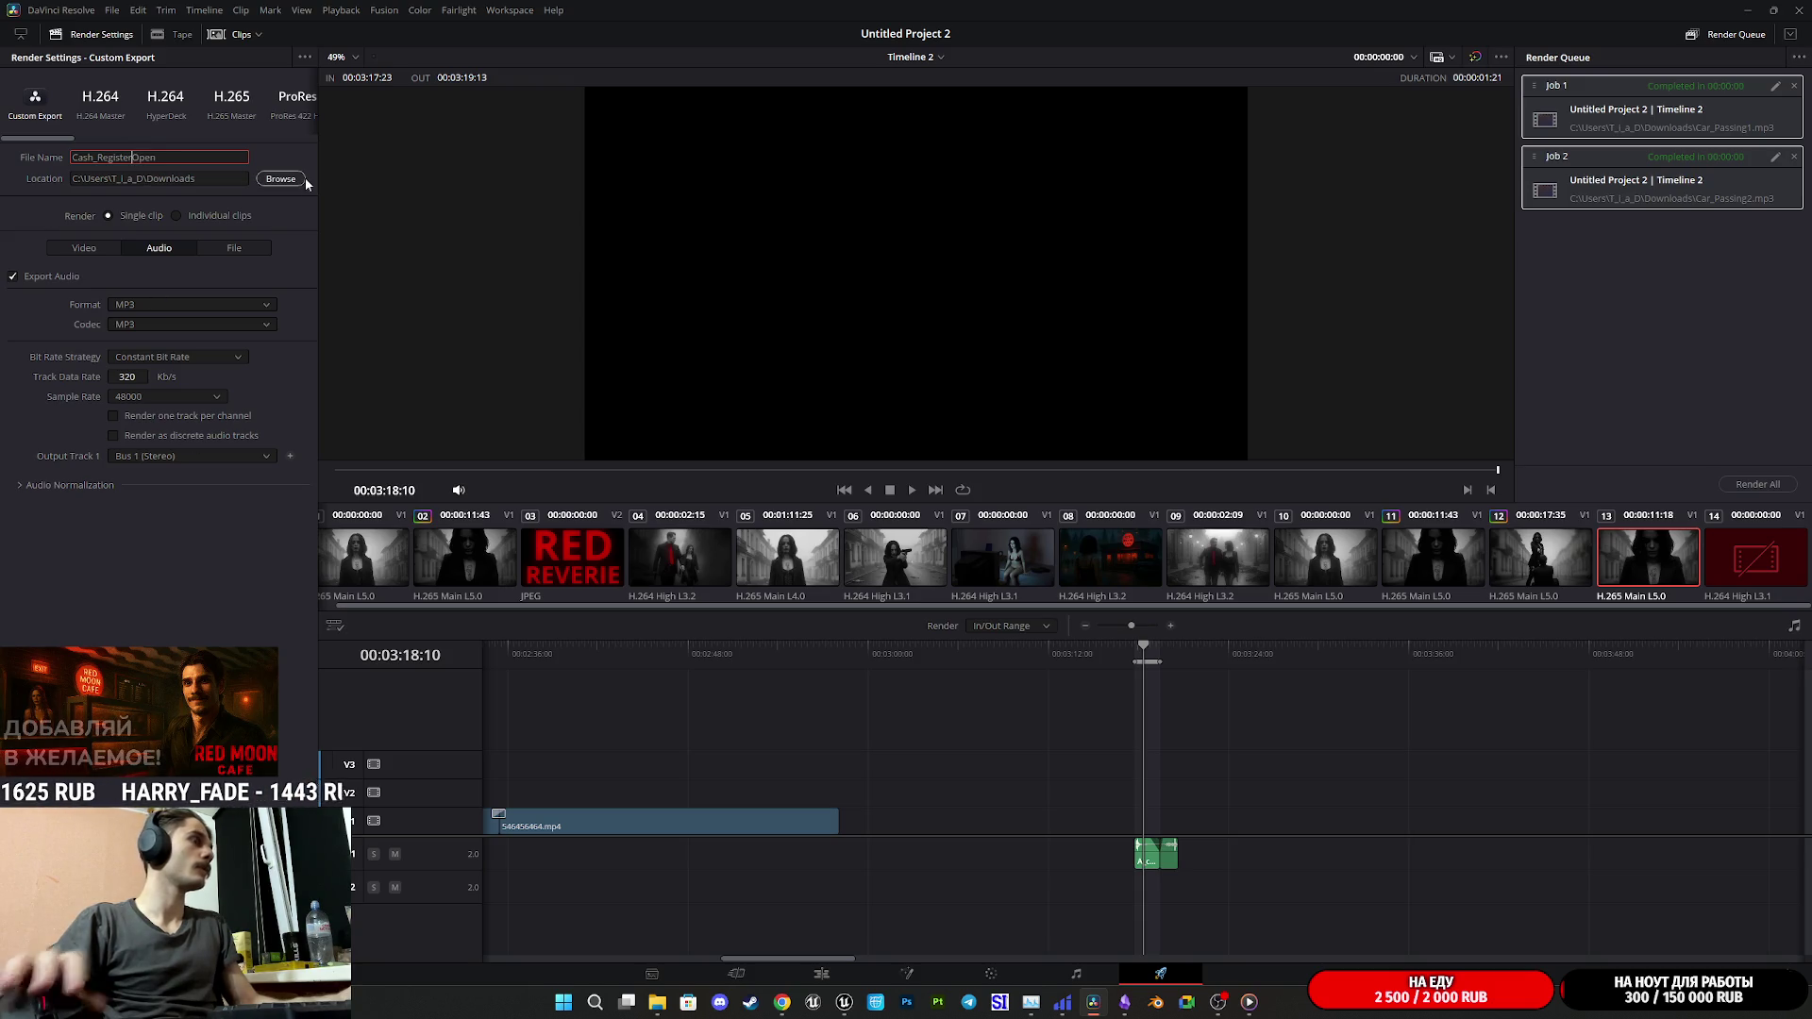
type("_")
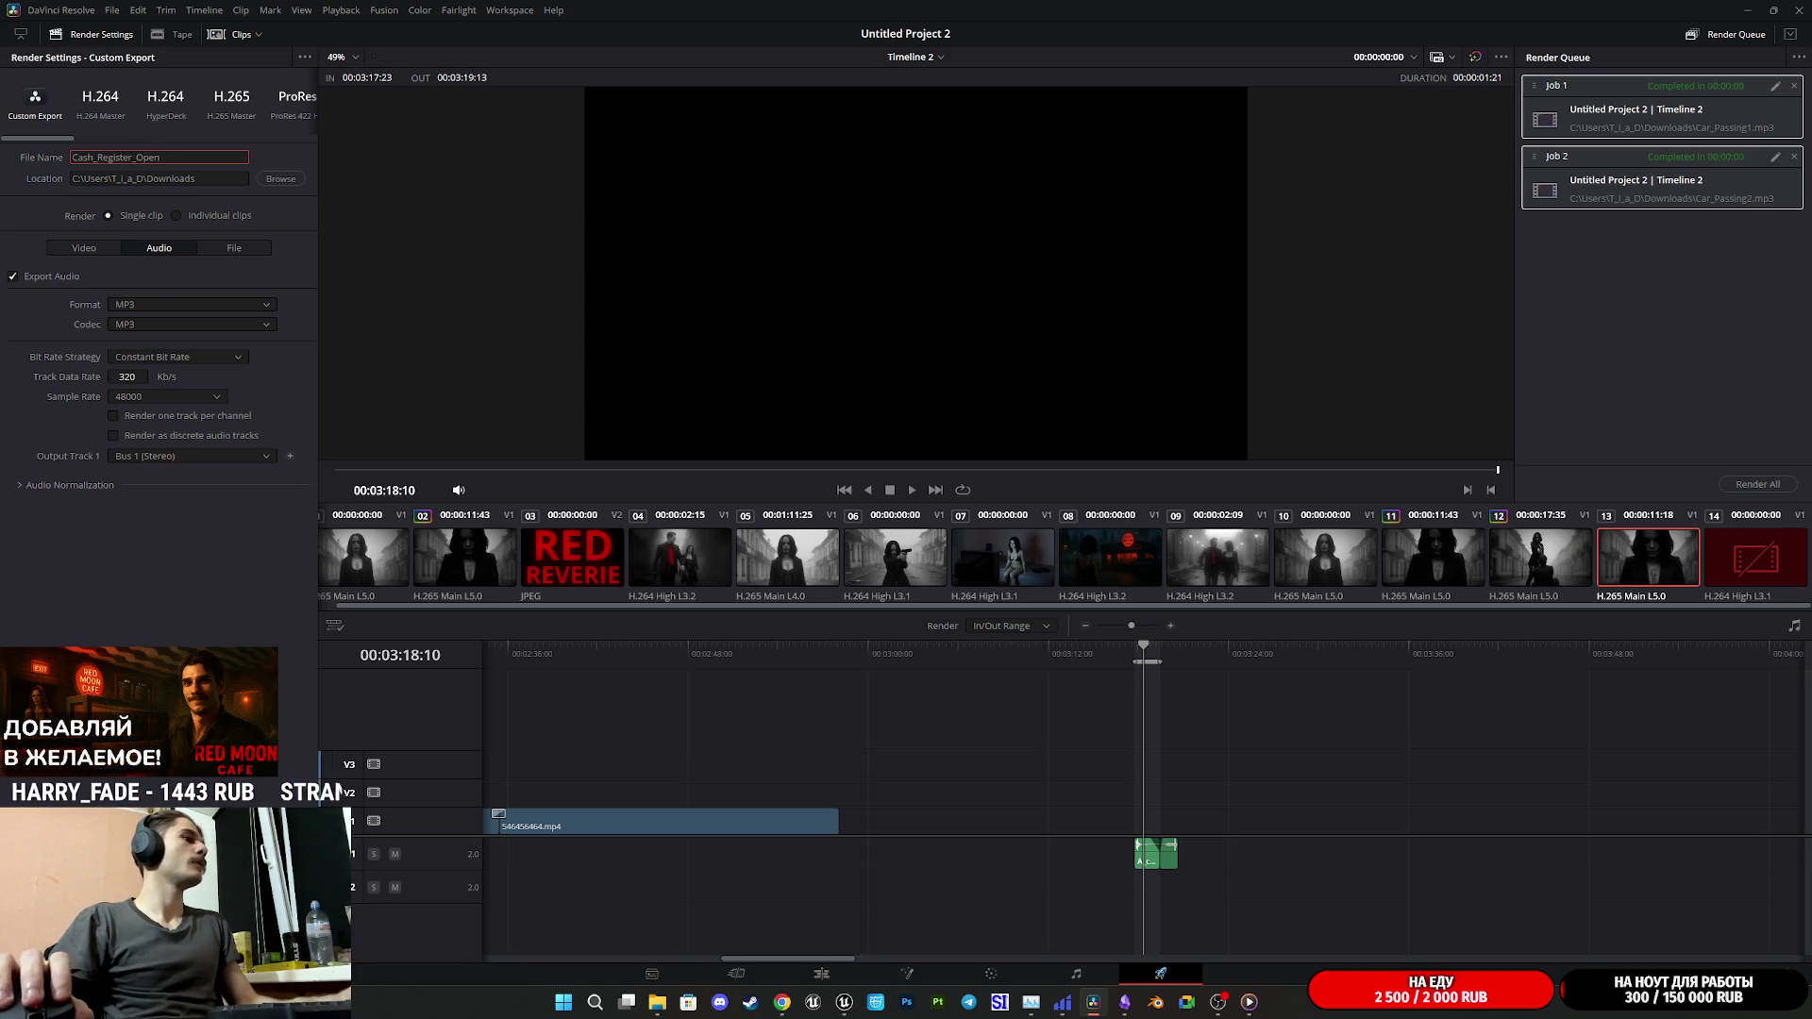
left_click(255, 947)
- Mark the second clip as the render range and queue it as Cash_Register_Close
left_click(1175, 661)
key("o")
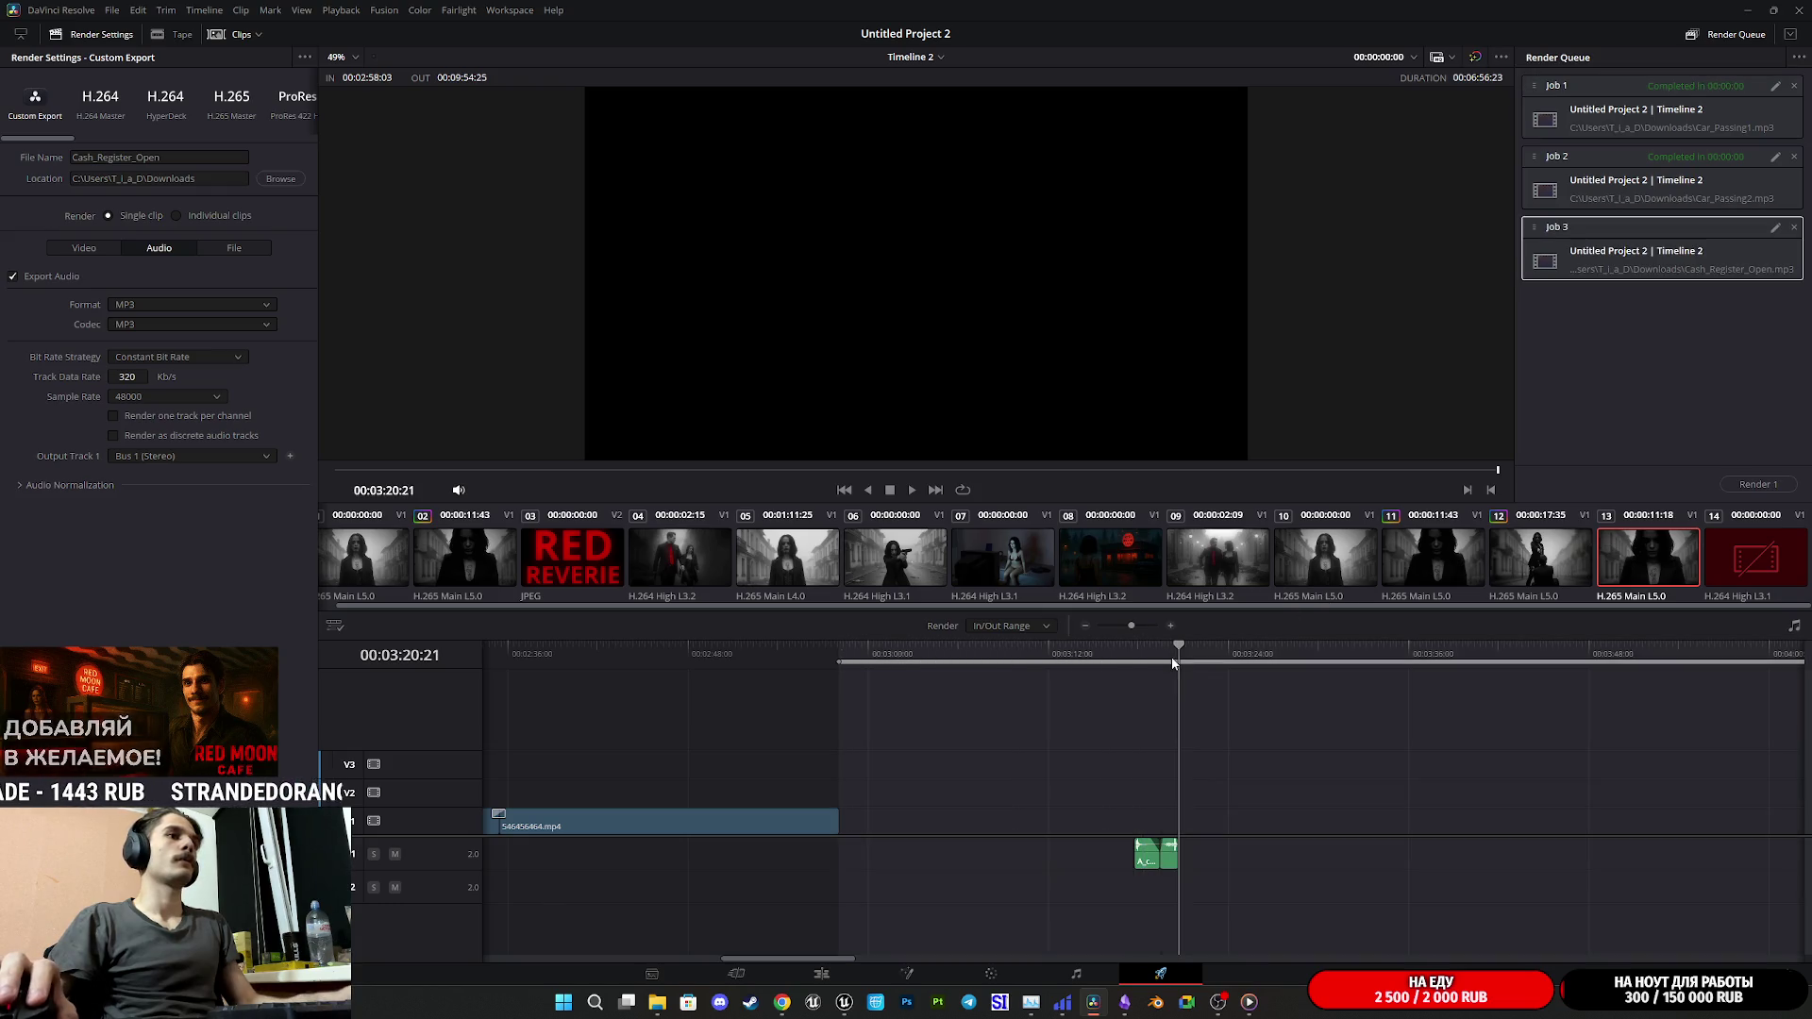
left_click(1162, 654)
key("i")
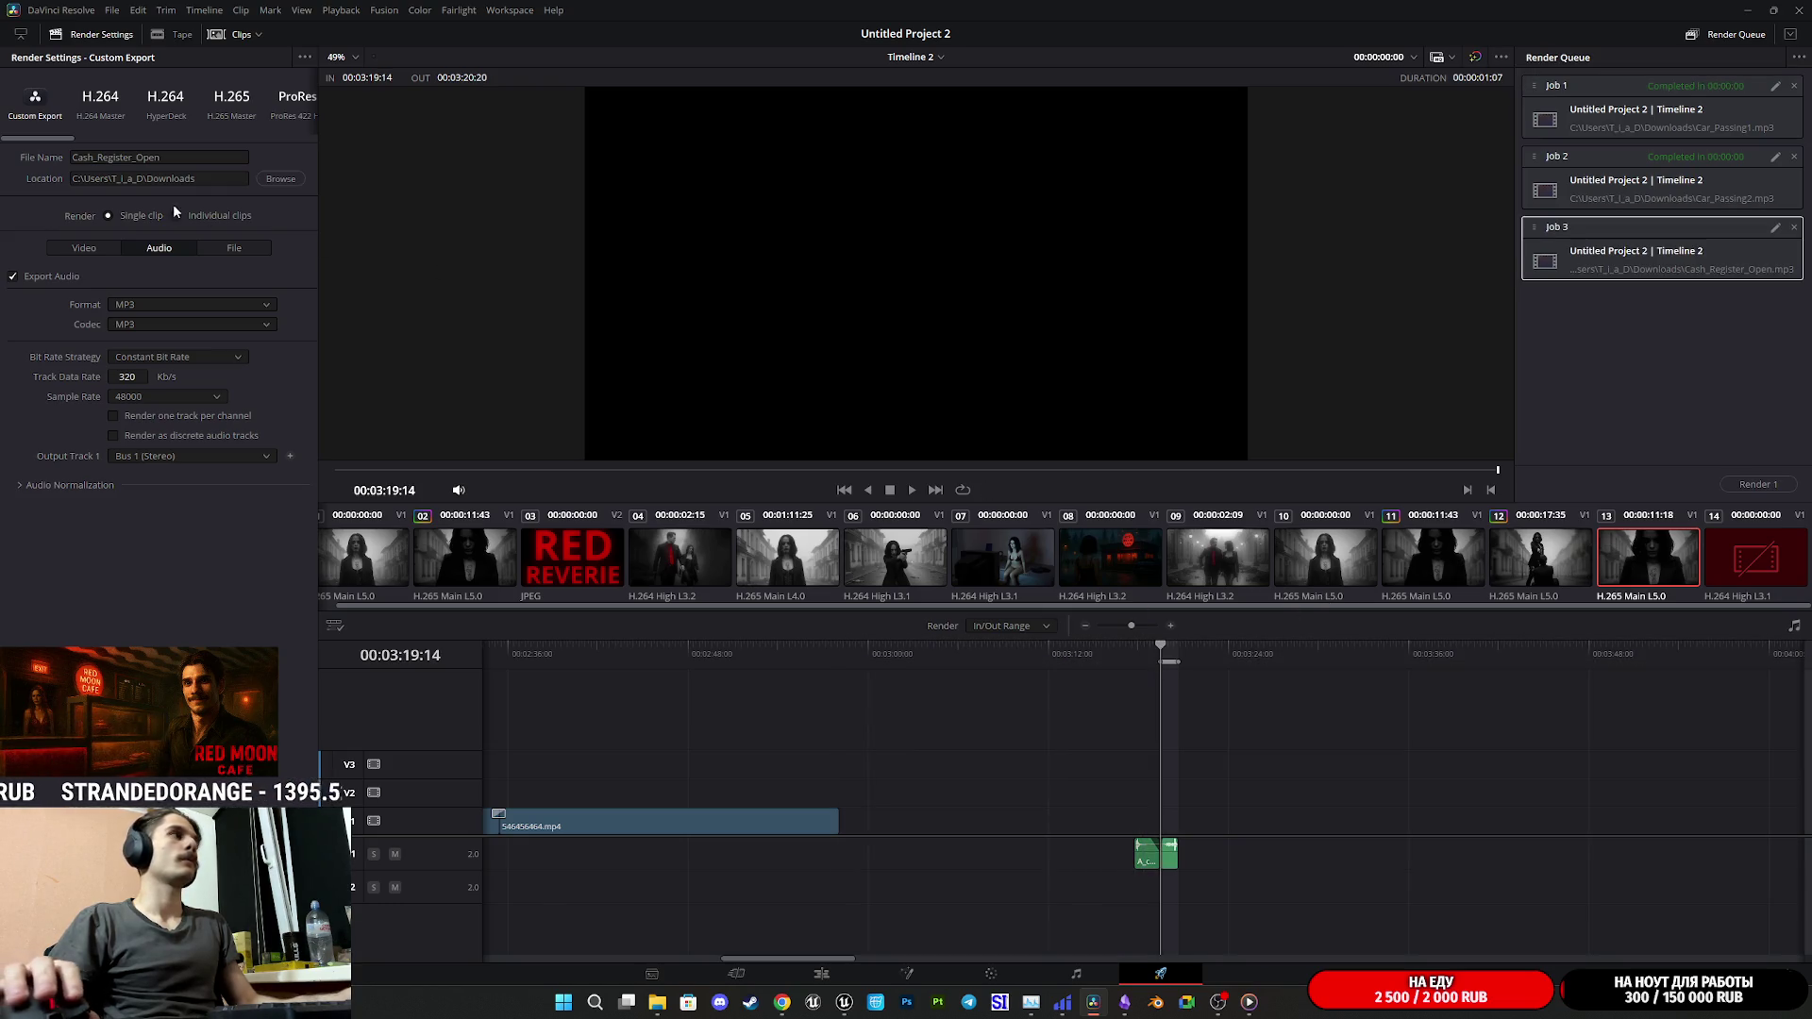
left_click(177, 157)
key("BackSpace")
key("BackSpace")
type("Clos")
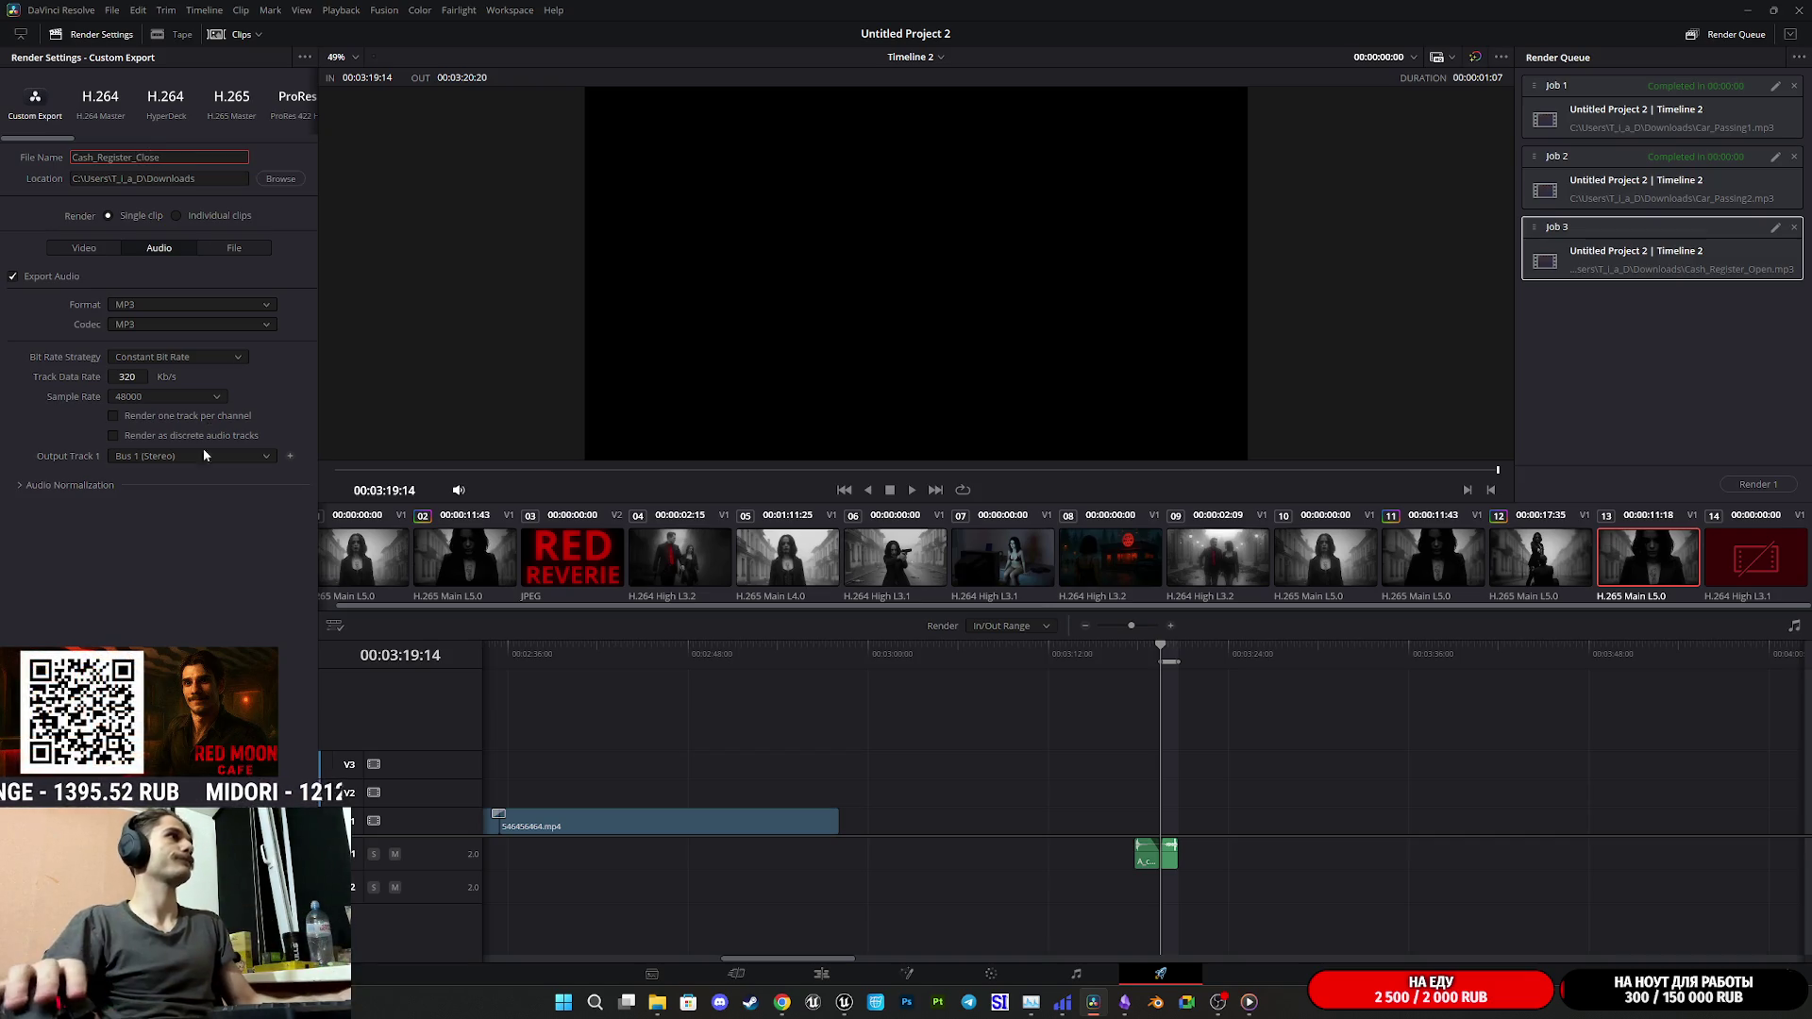
left_click(236, 949)
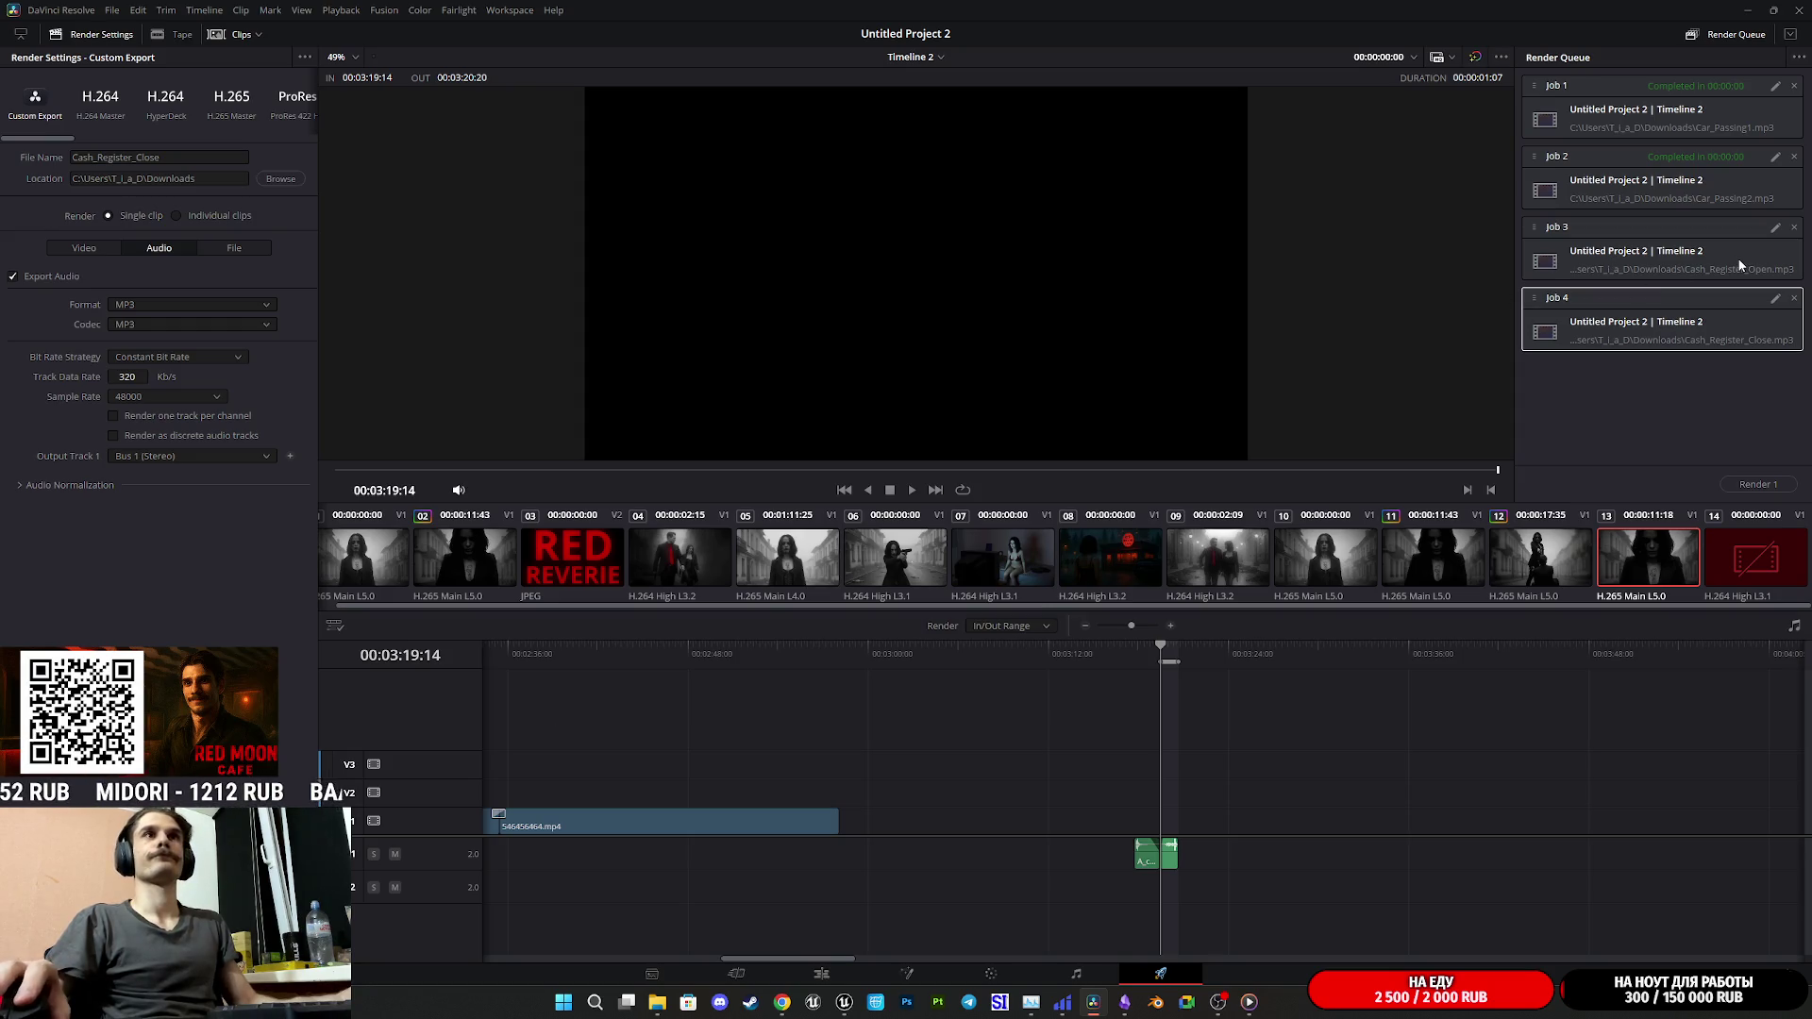
- Remove the old Car_Passing1 and Car_Passing2 jobs and render both cash-register MP3s
left_click(1794, 86)
left_click(1794, 85)
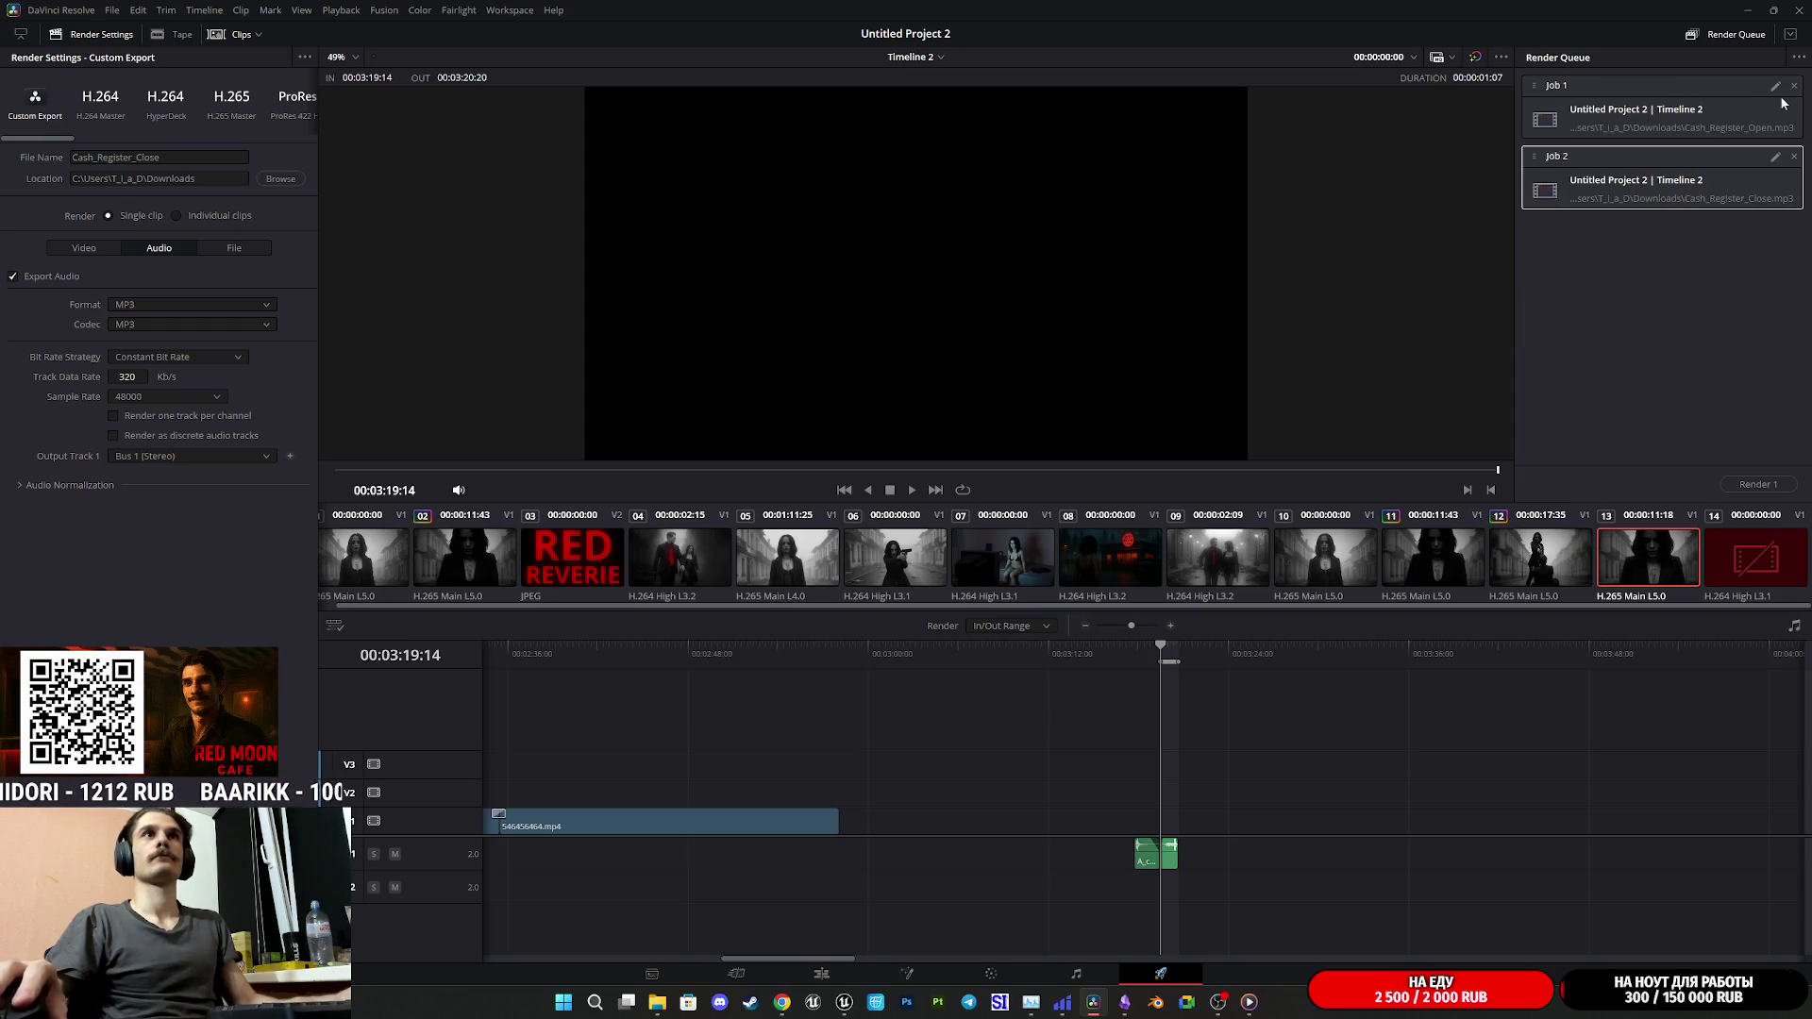
left_click(1761, 483)
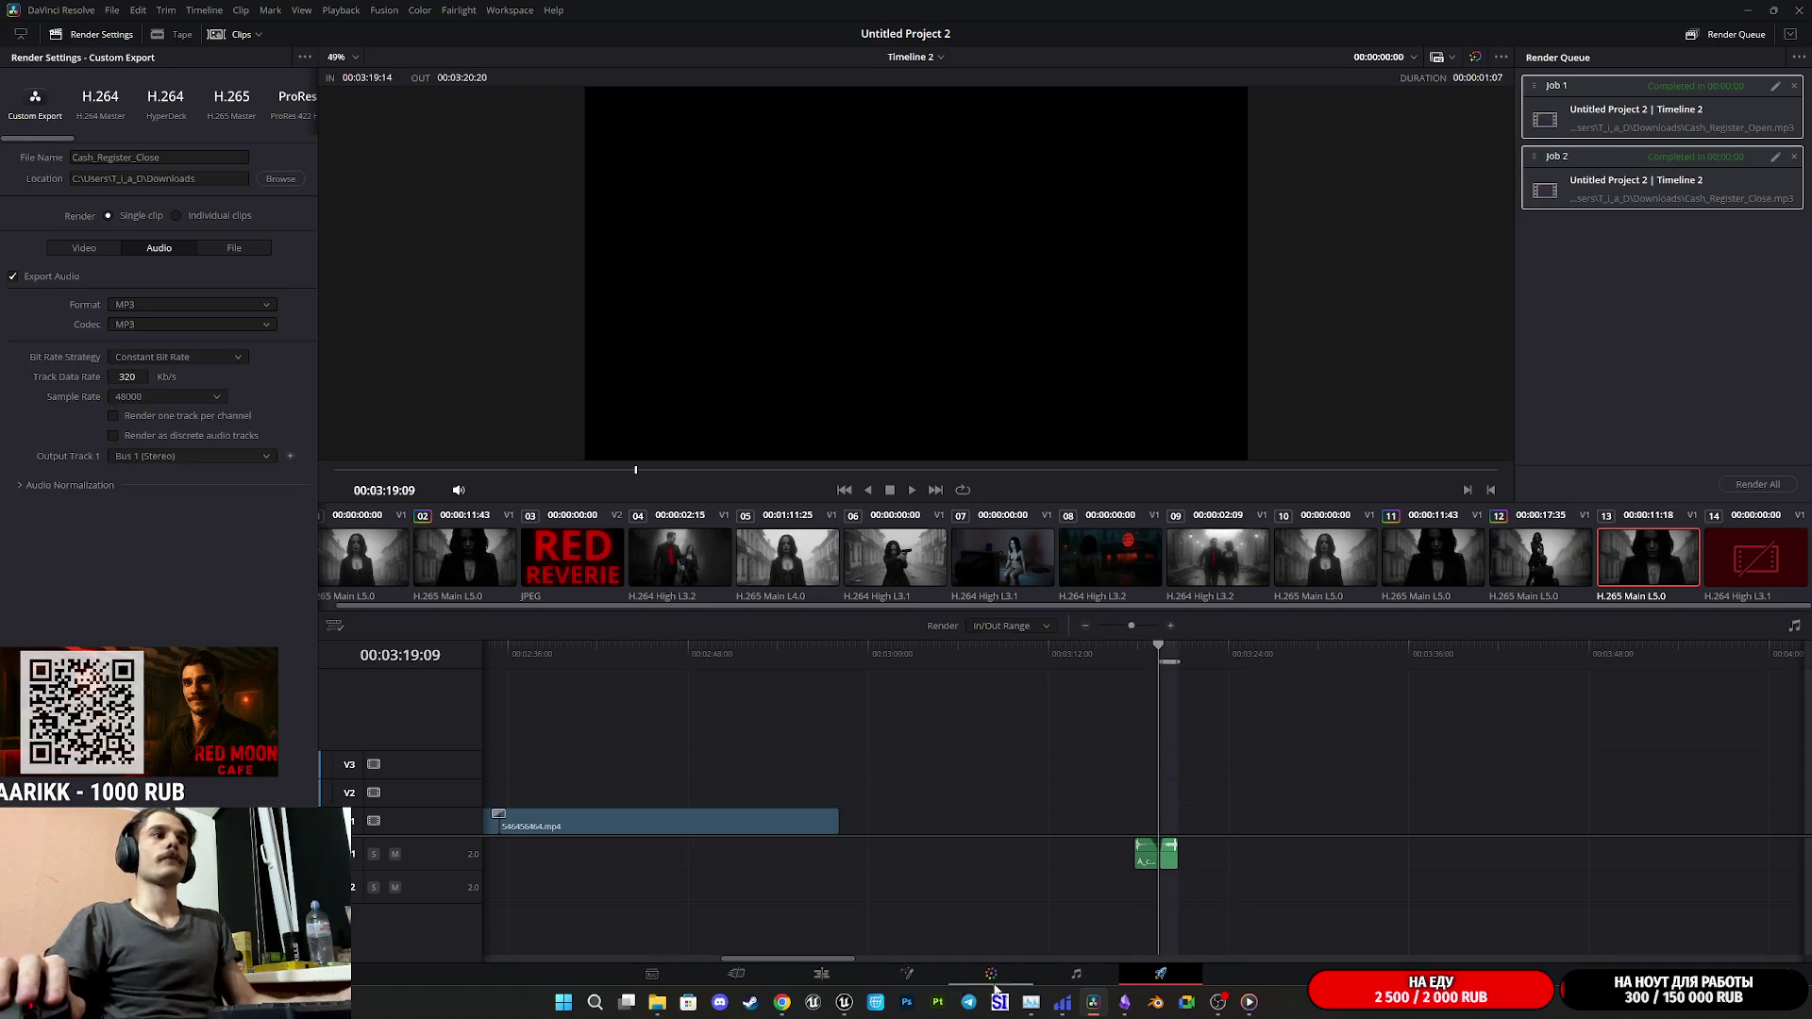
mouse_move(781, 1002)
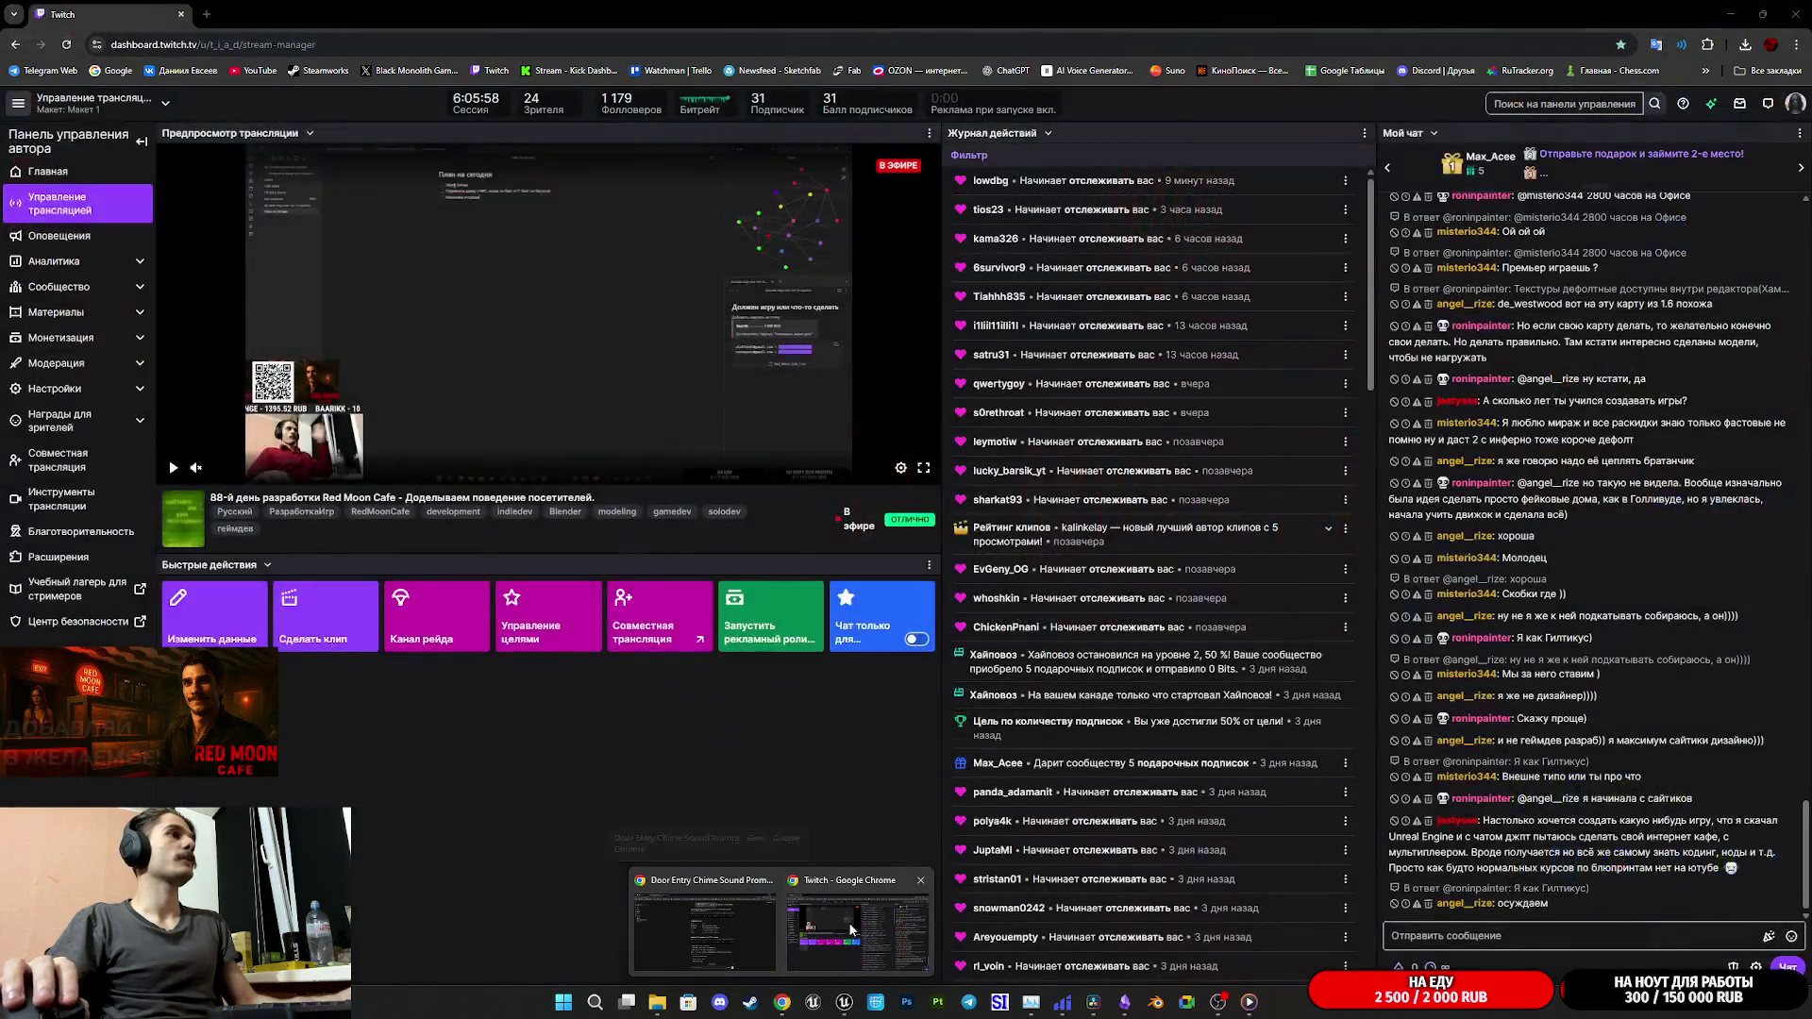
left_click(850, 929)
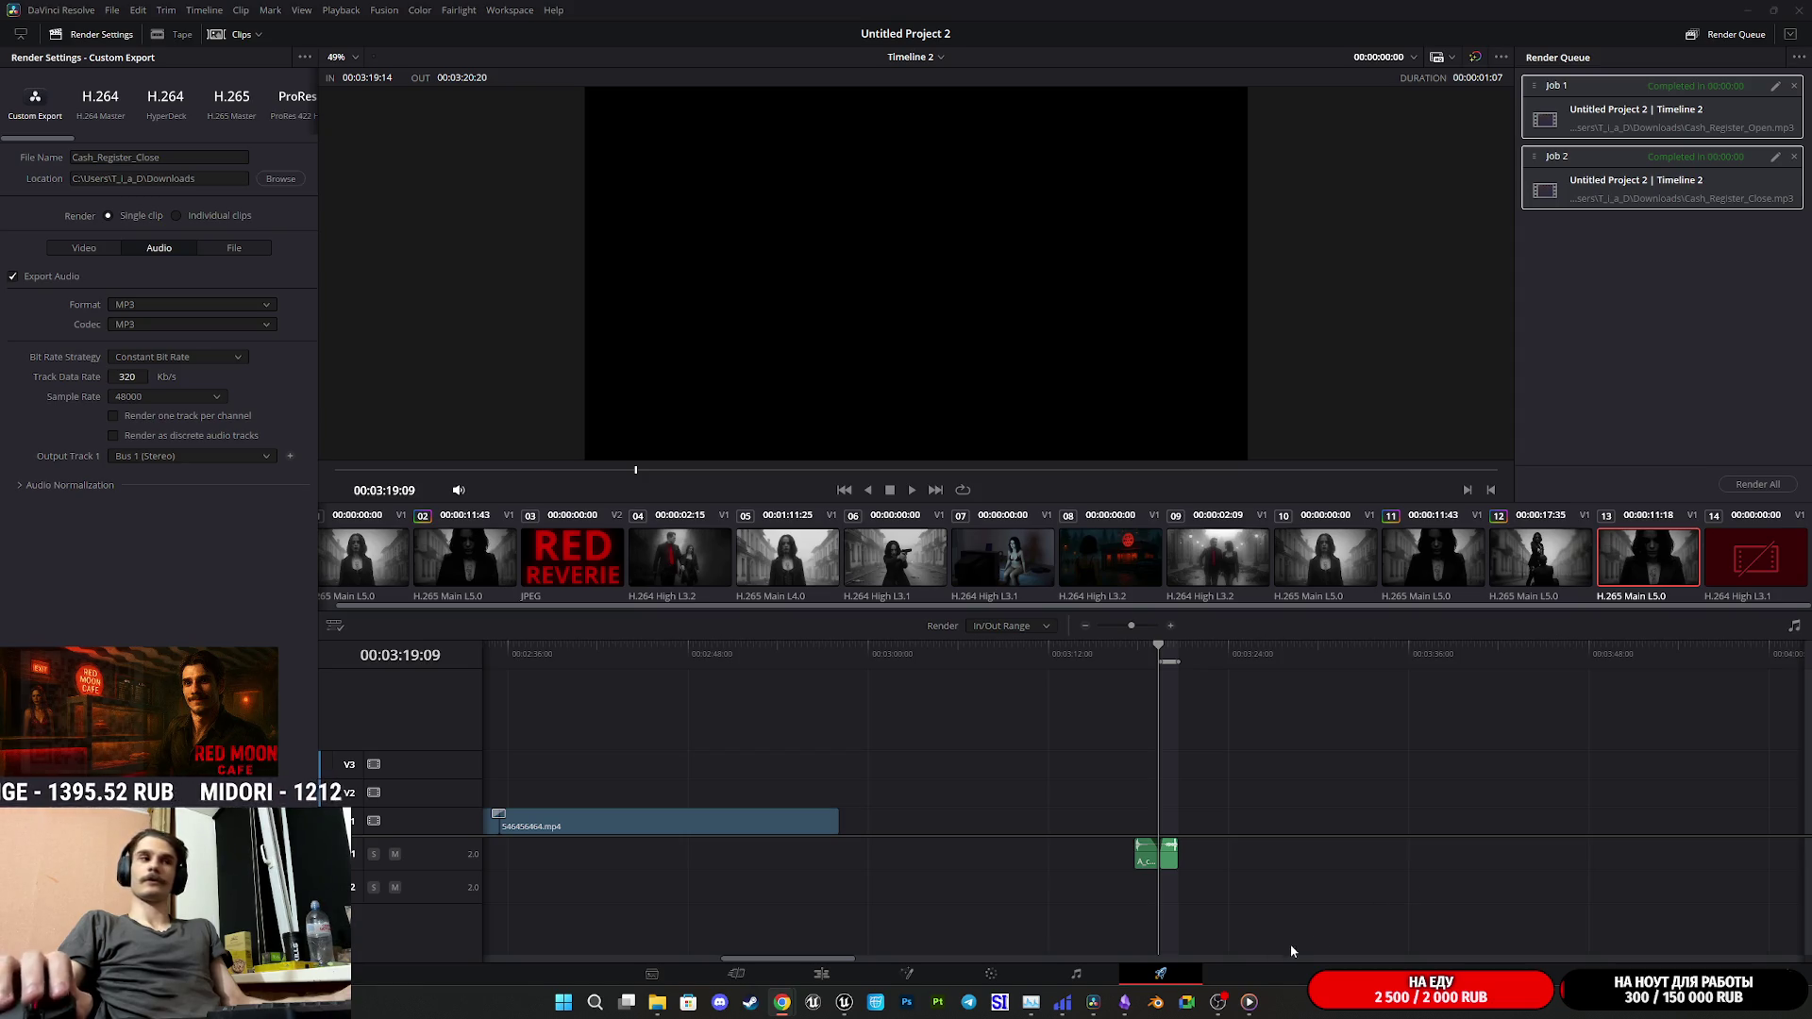
mouse_move(1125, 1002)
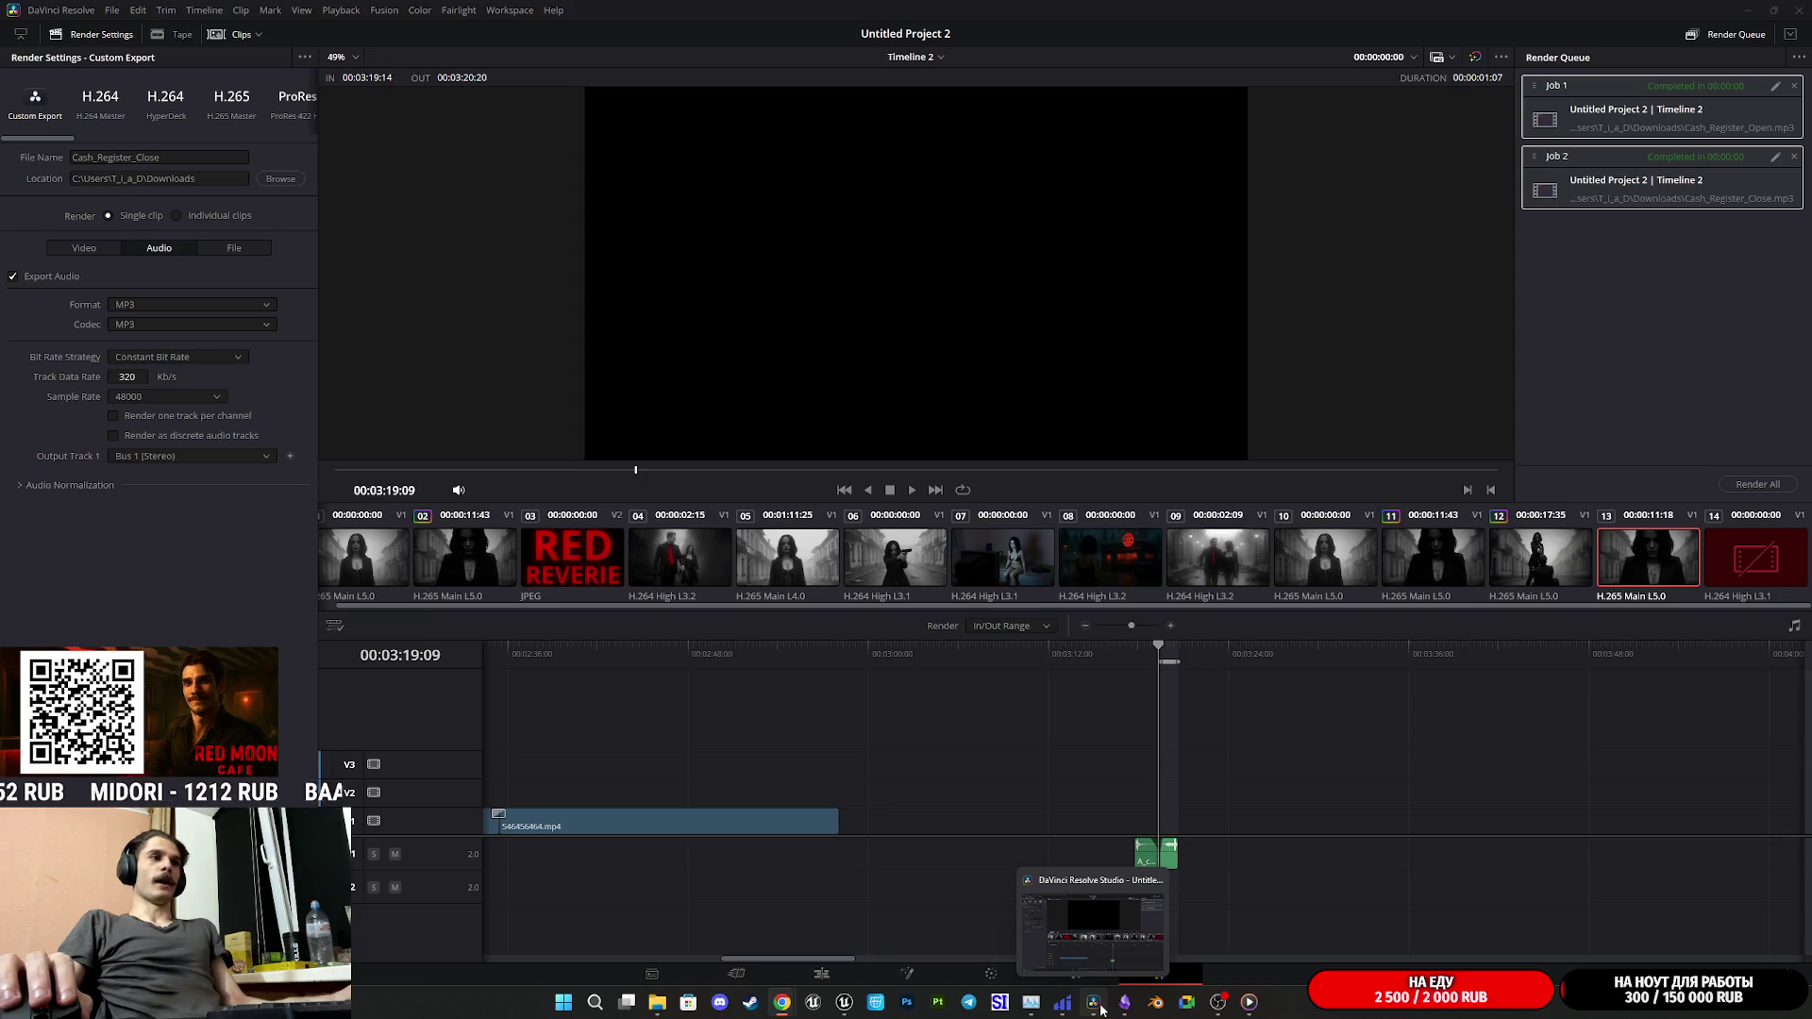
- Switch to the Unreal Editor and open Content > Sounds > Coffee_Machines_SFX in the Content Browser
mouse_move(845, 1002)
left_click(818, 925)
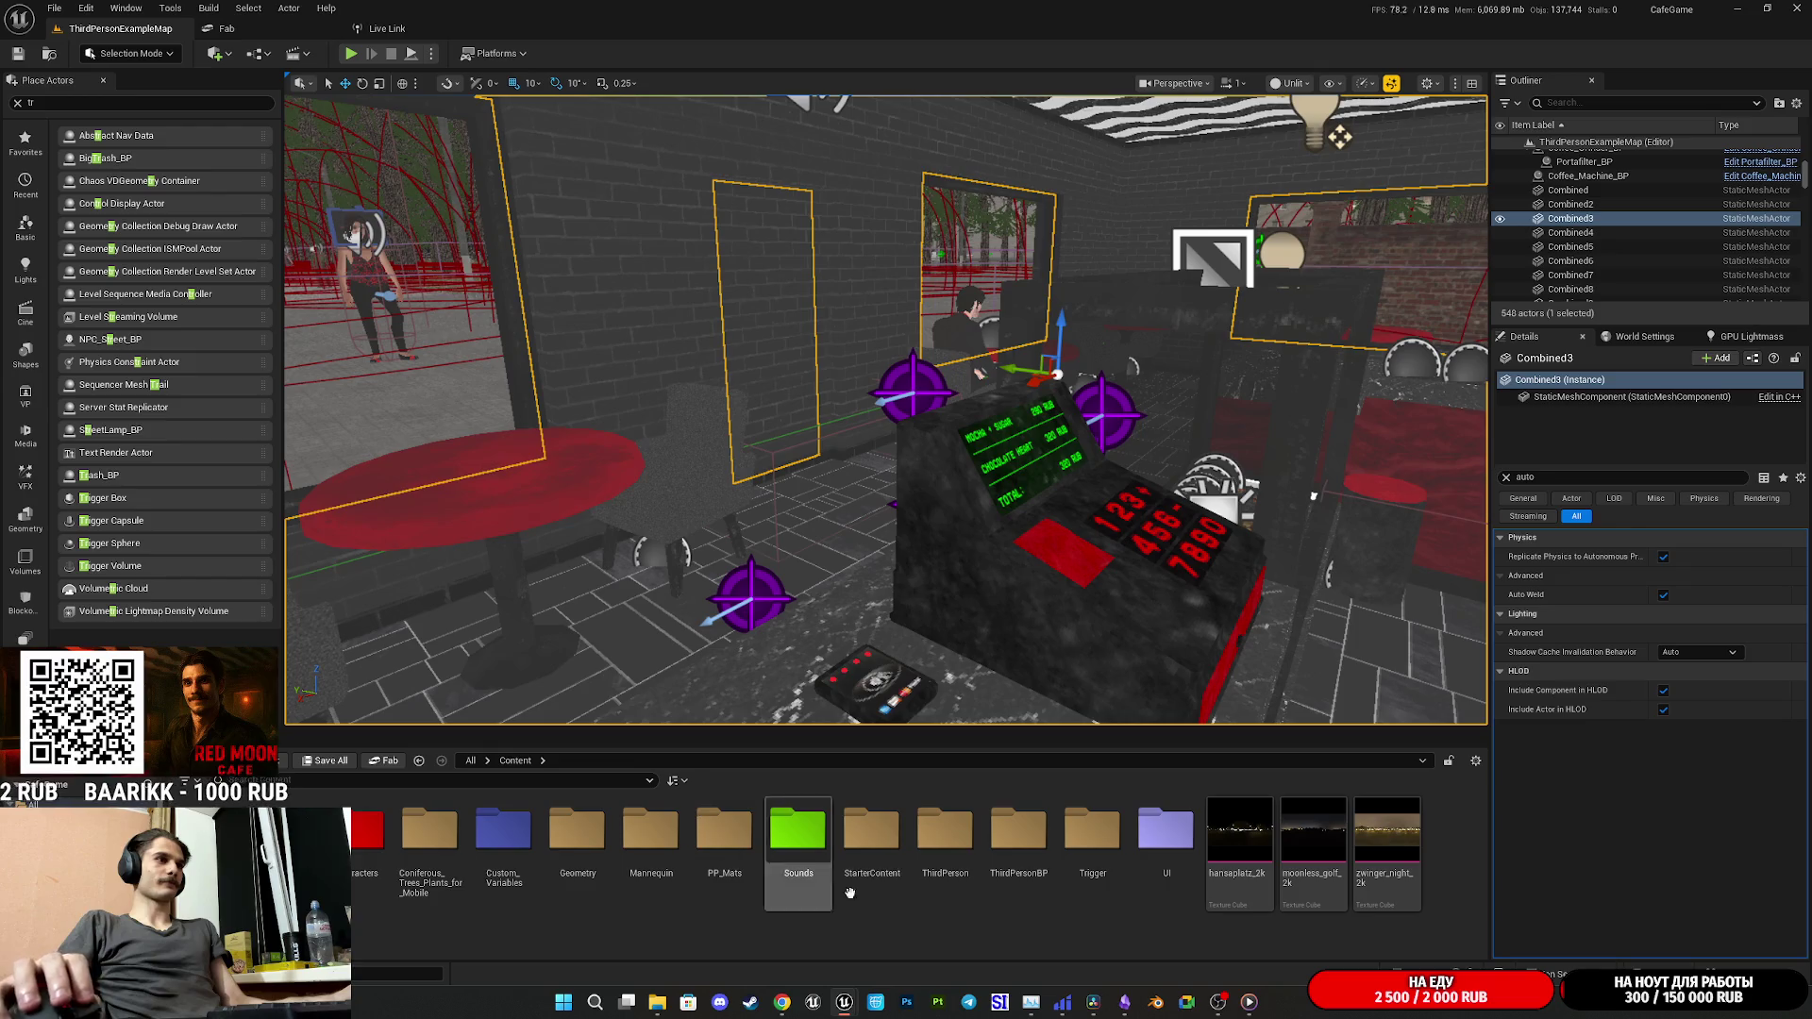
double_click(797, 835)
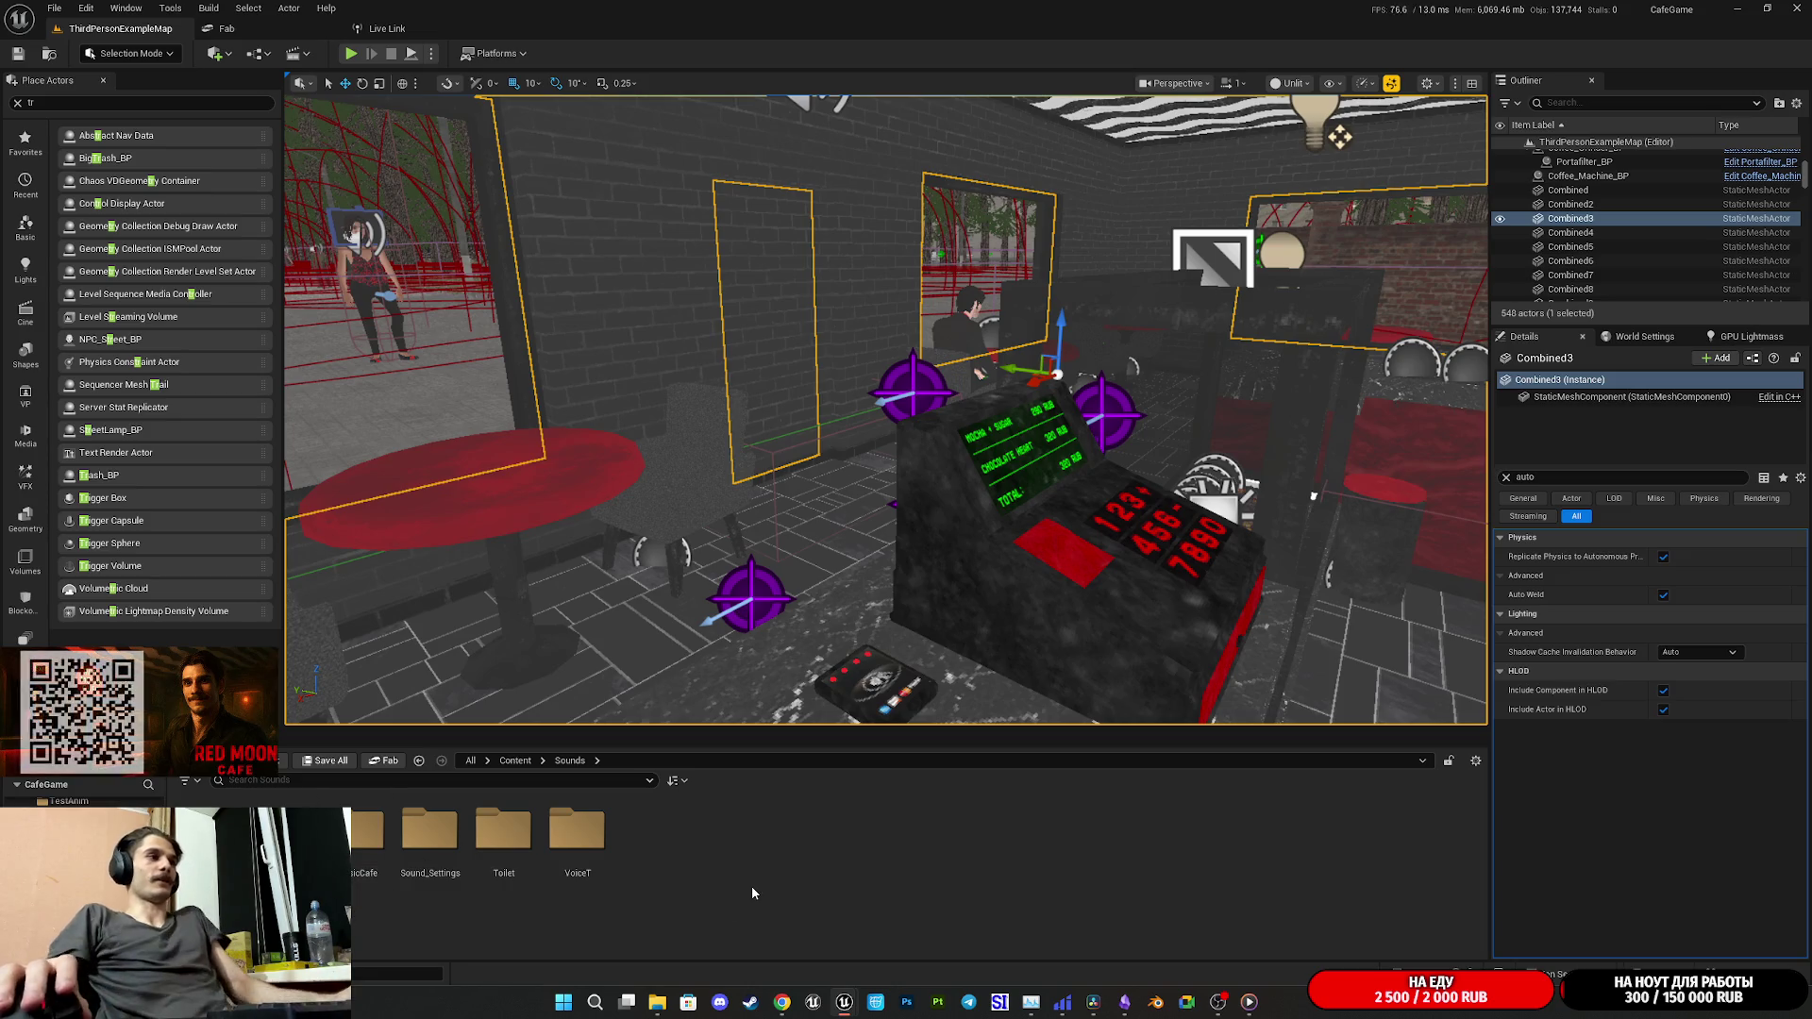
double_click(293, 830)
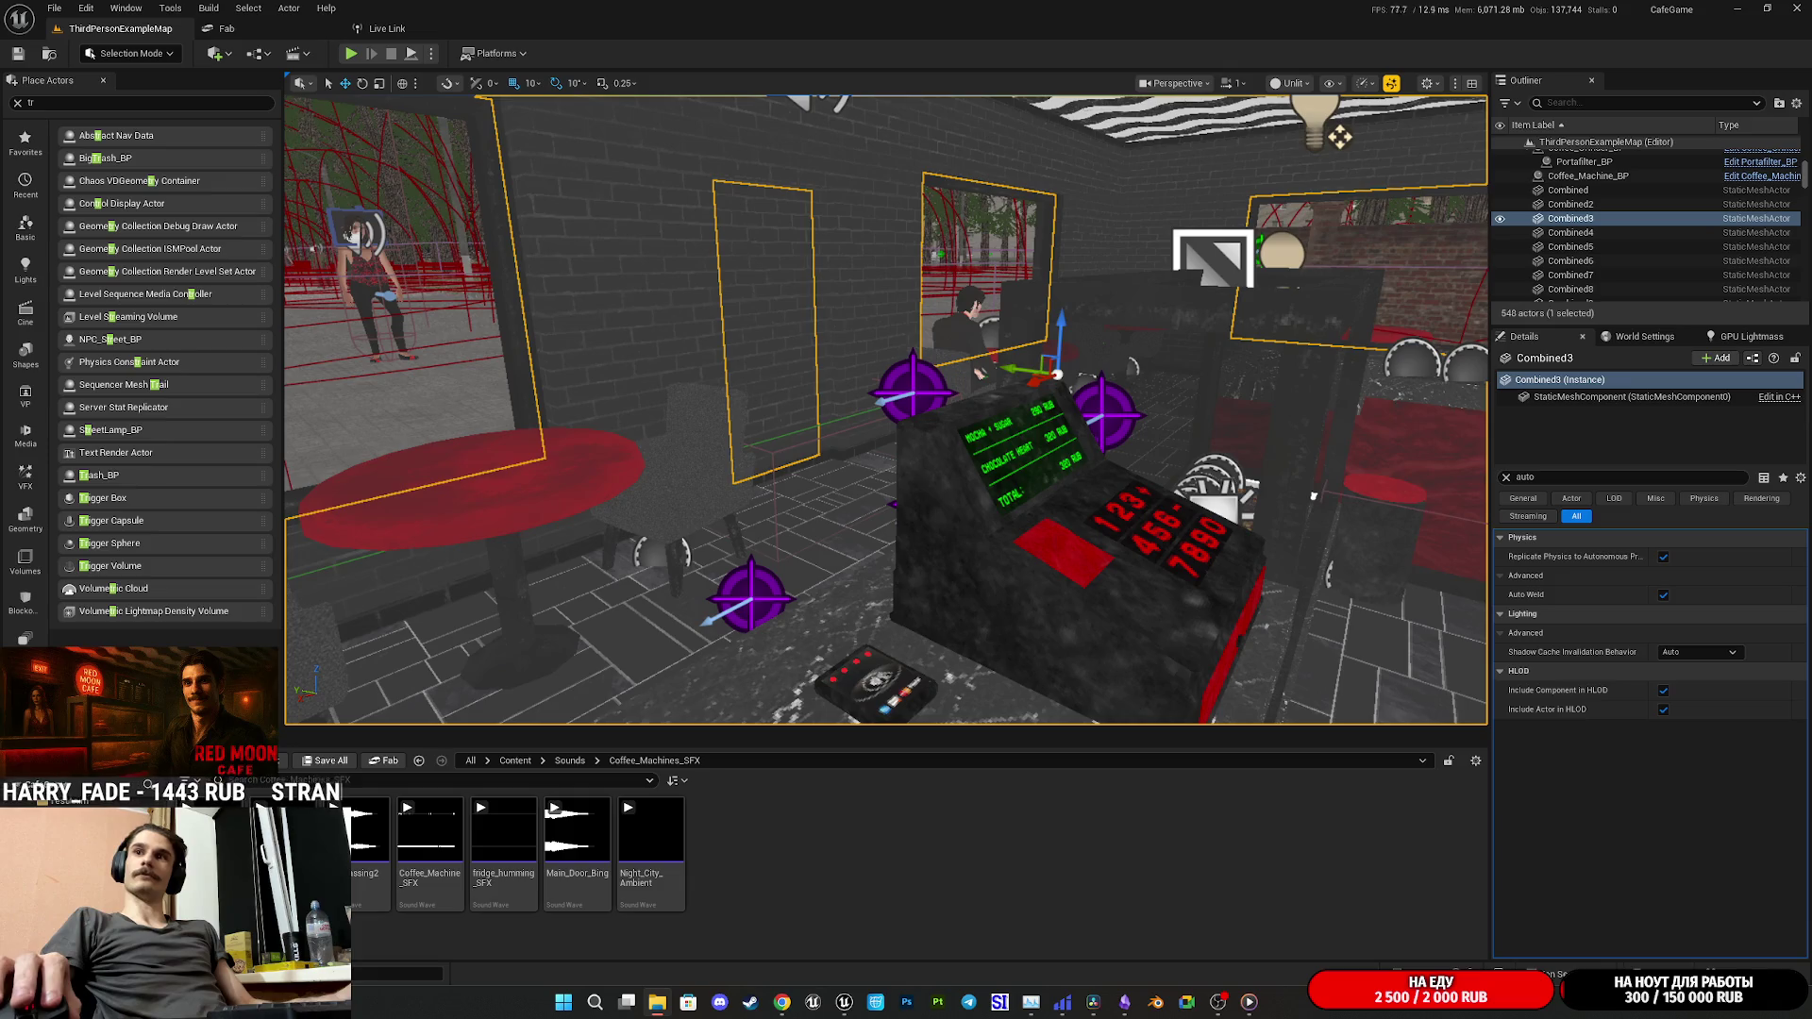
- Drag the Cash_Register_Close and Cash_Register_Open MP3s into the folder and preview the open sound
left_click_drag(986, 790, 866, 847)
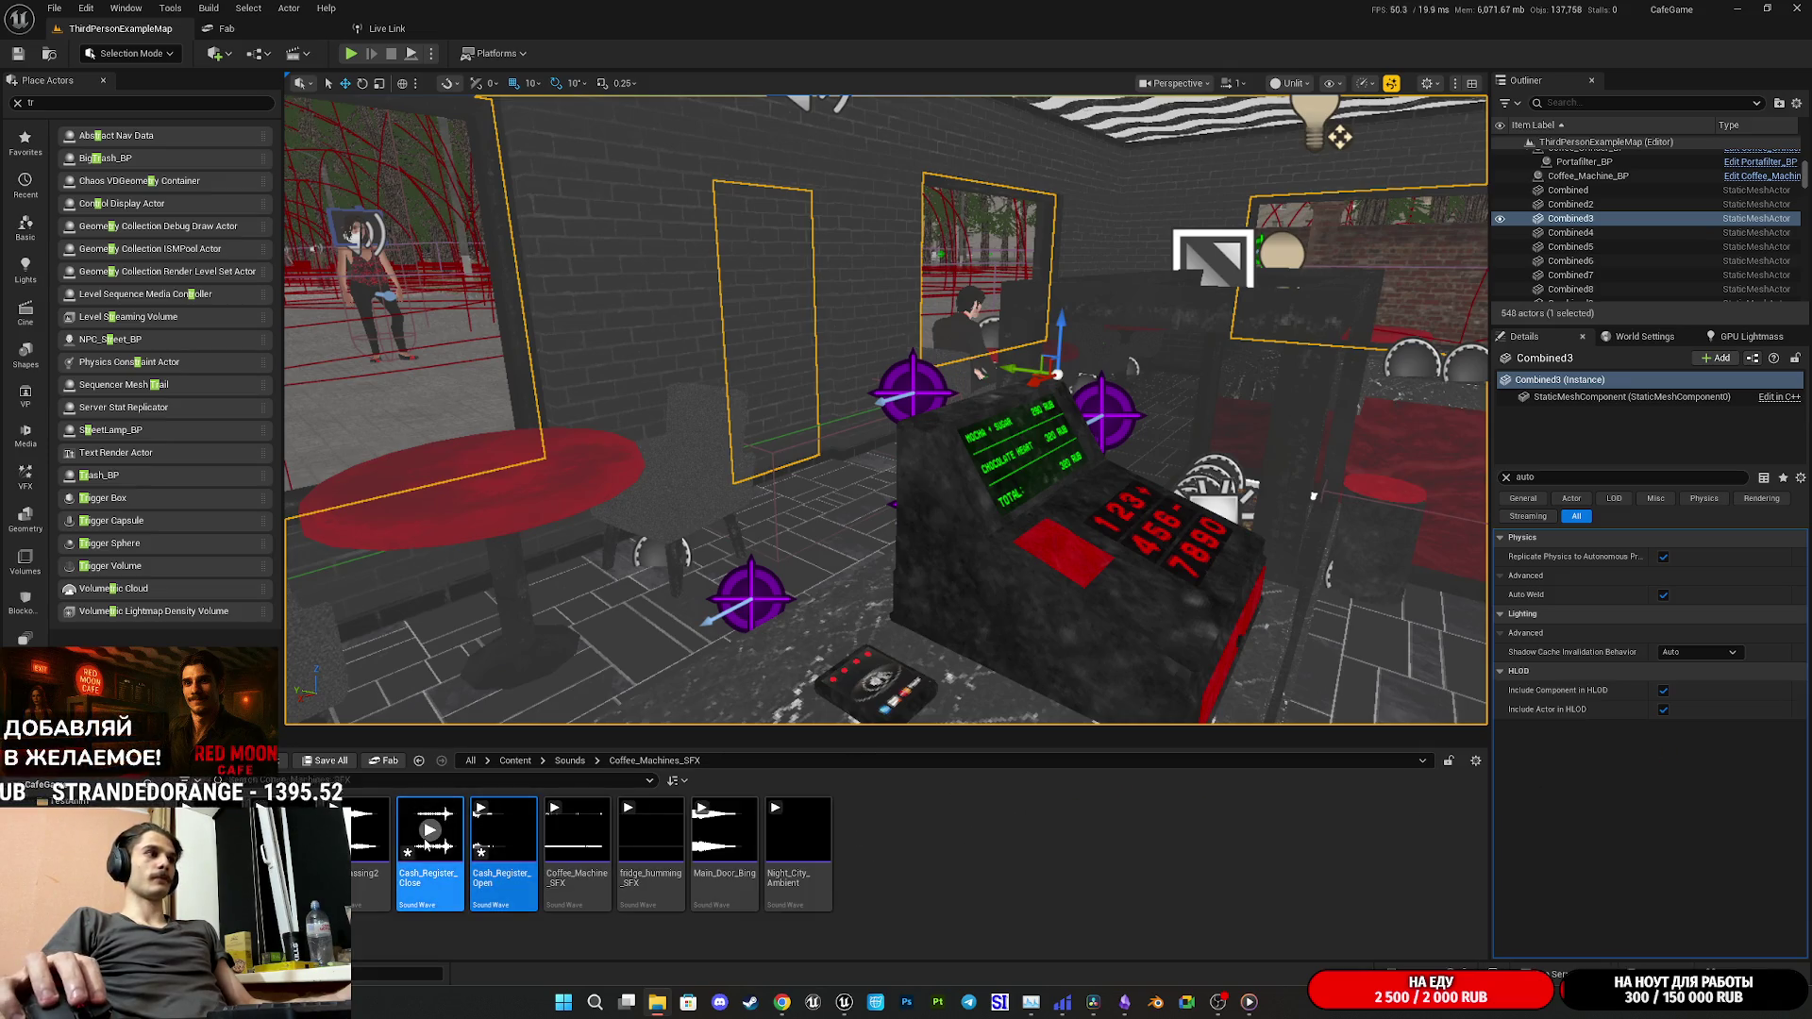
left_click(504, 830)
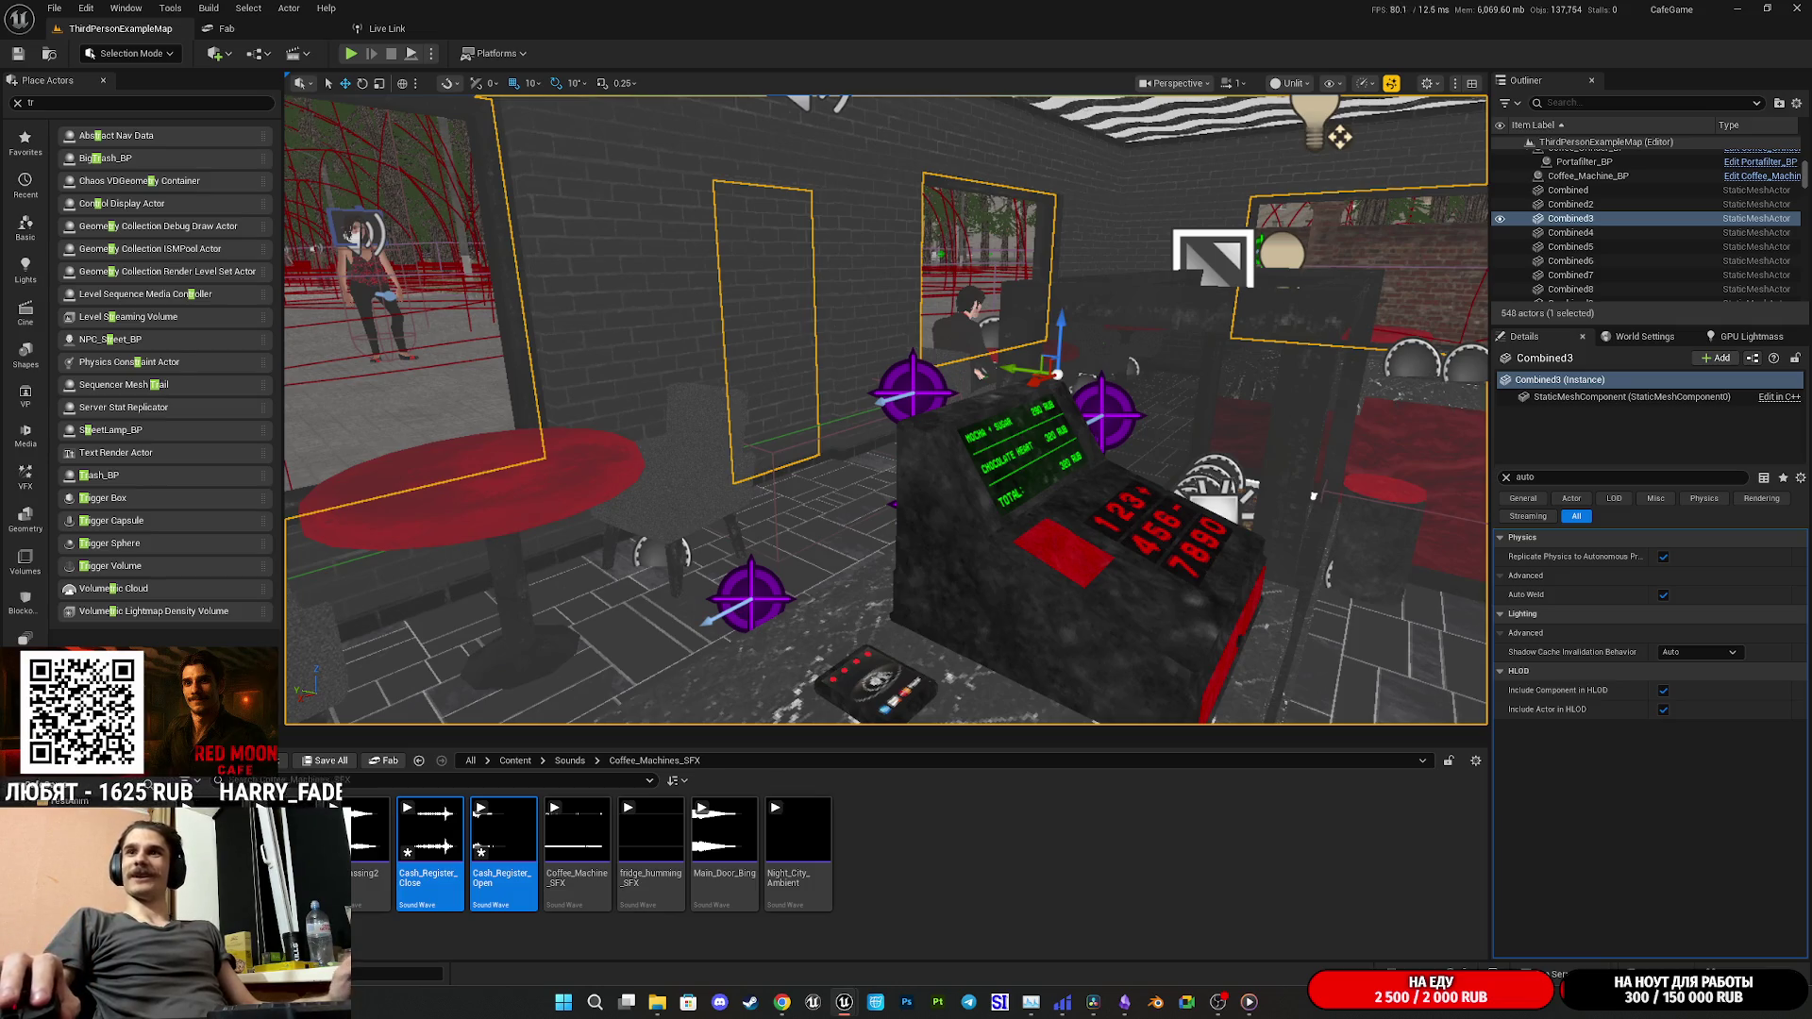
left_click(943, 819)
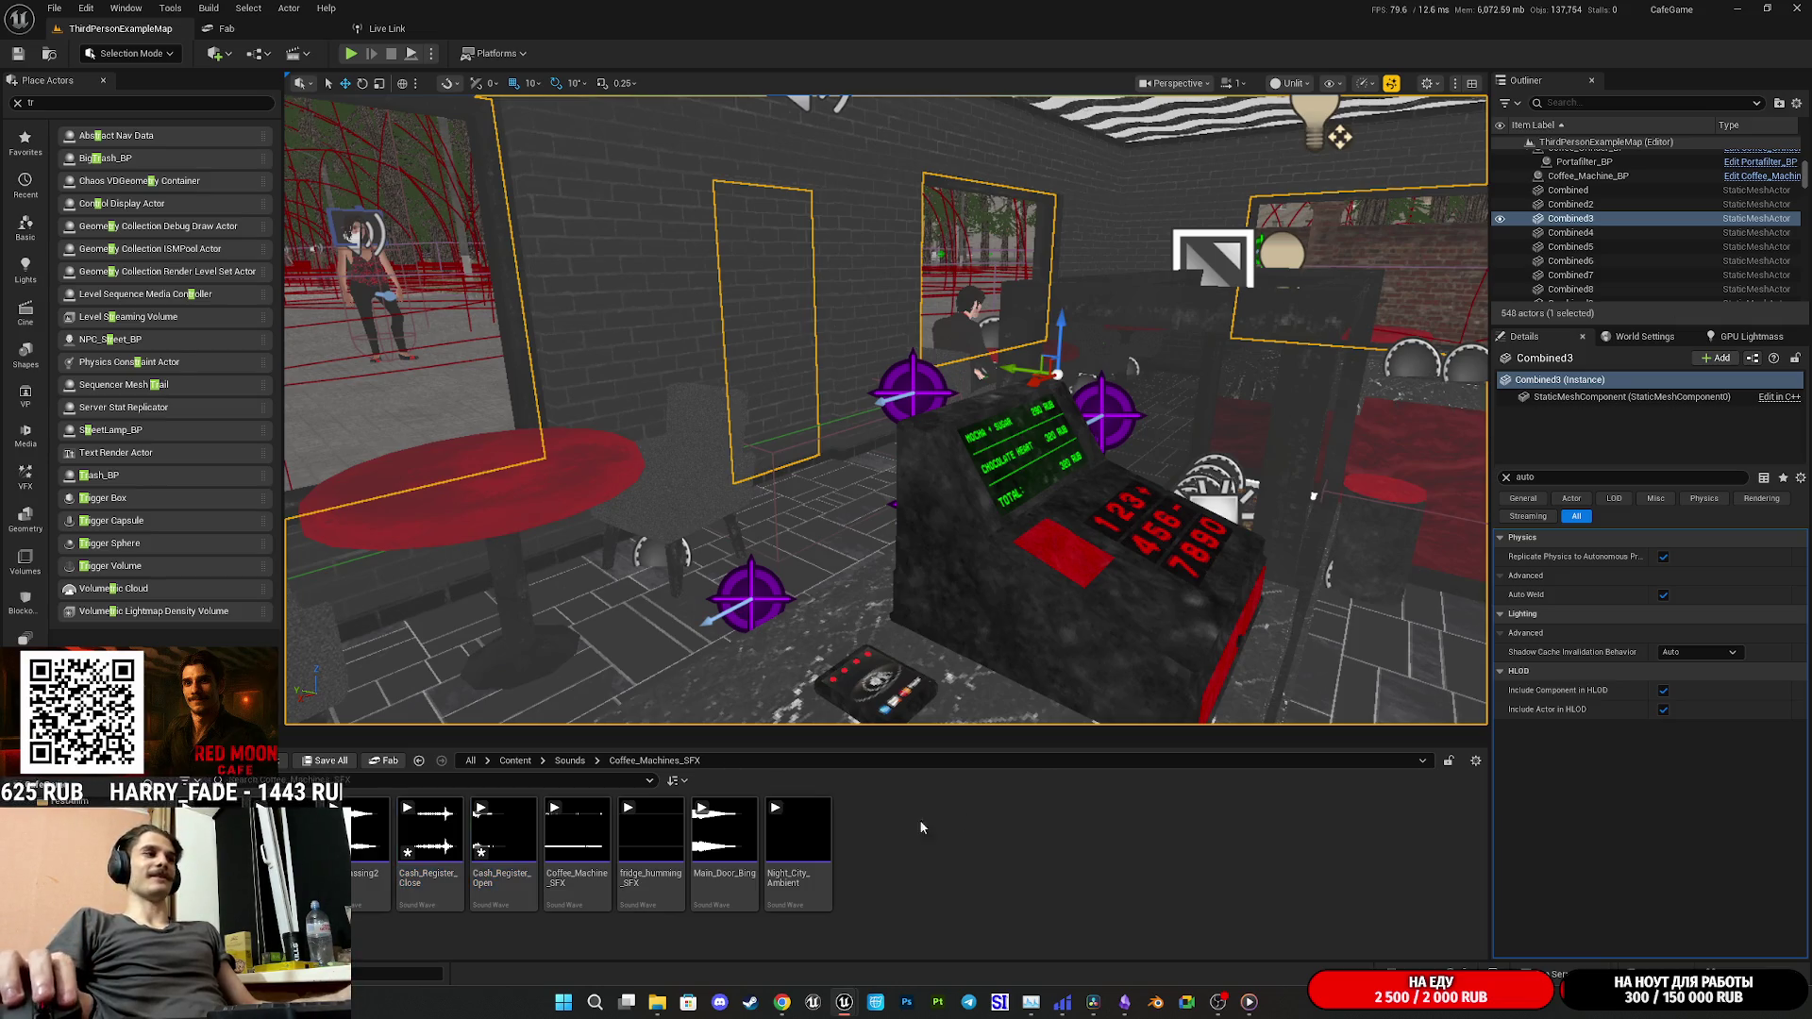
left_click(317, 762)
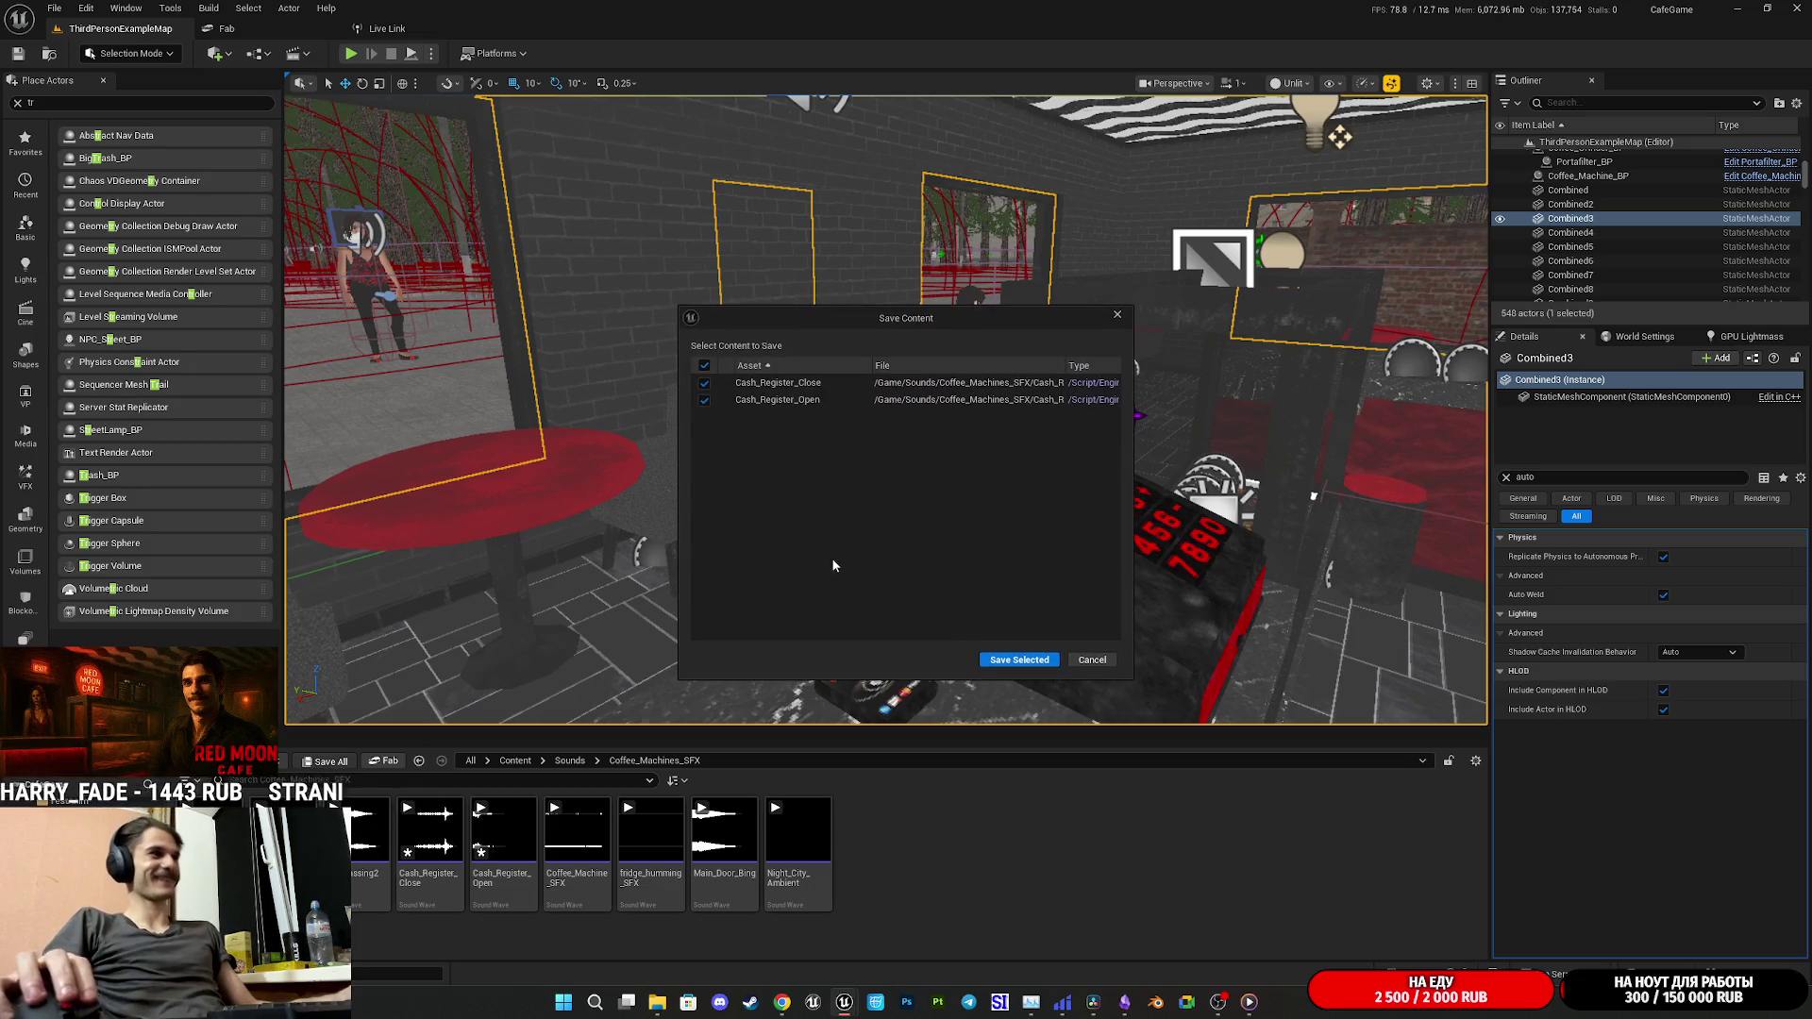
- Save both cash-register sound waves, then preview Cash_Register_Close and Cash_Register_Open
left_click(1030, 660)
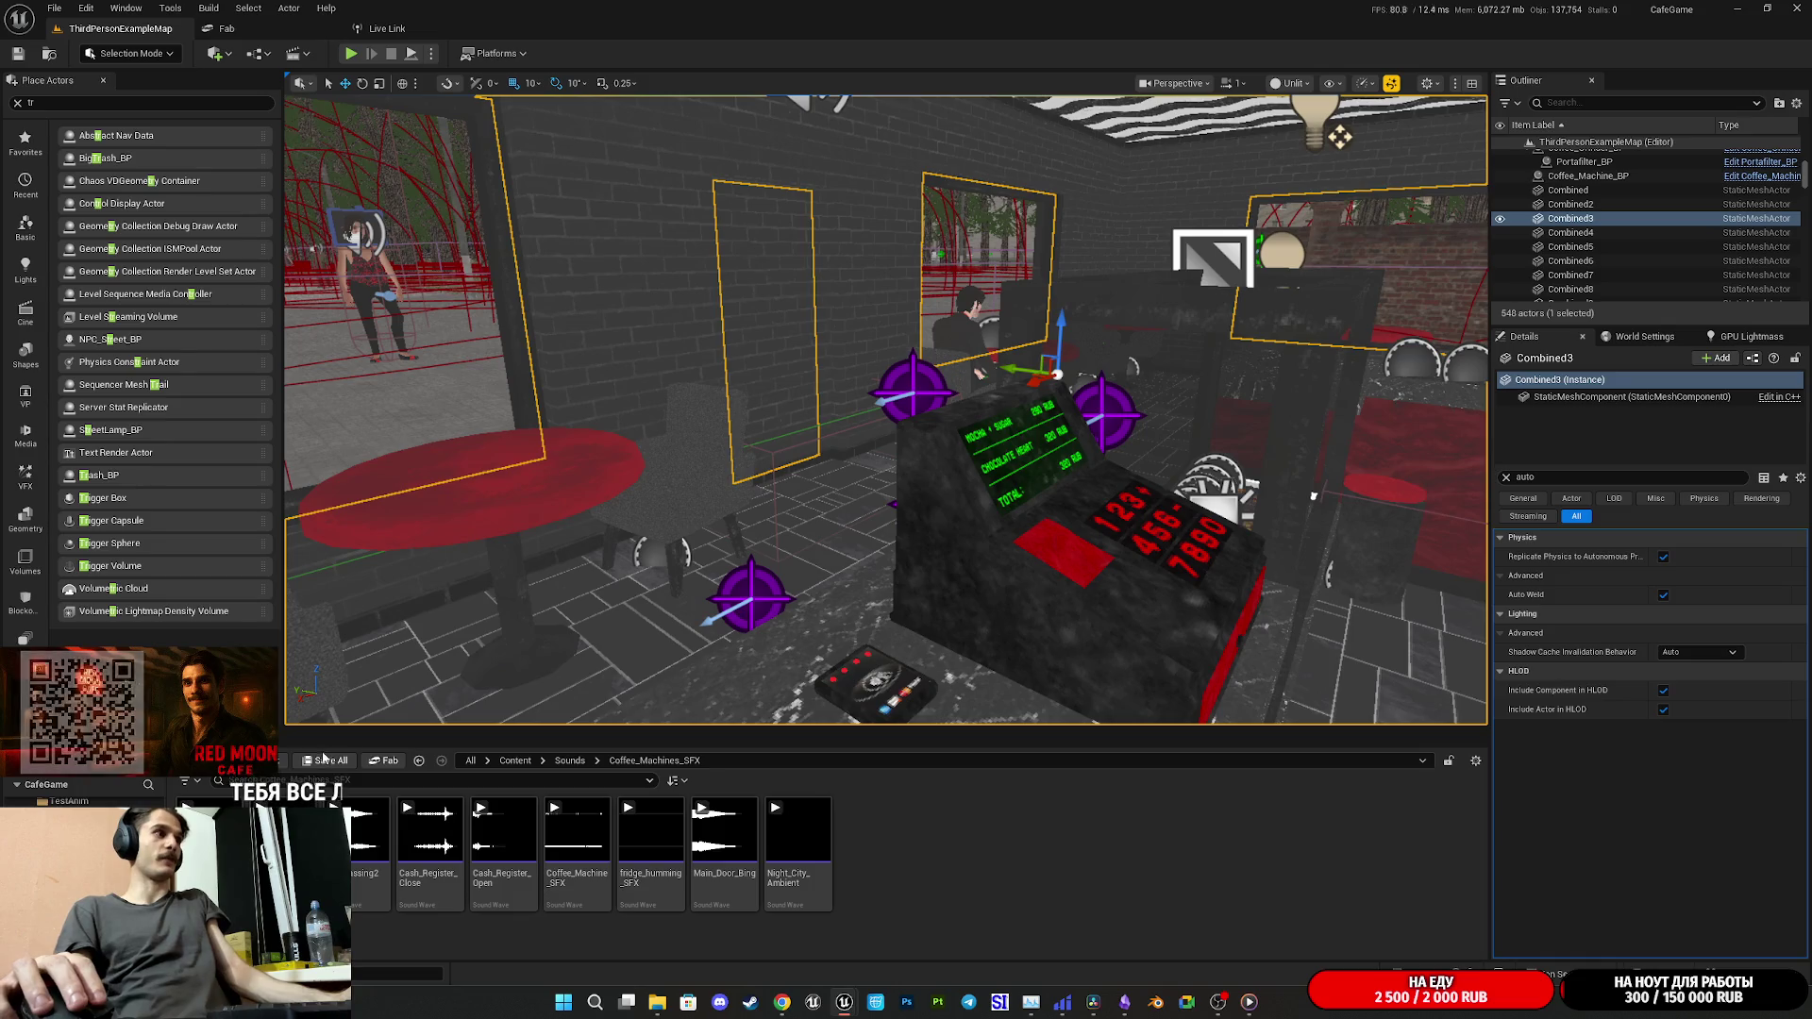
mouse_move(868, 599)
left_mouse_down()
mouse_move(878, 529)
mouse_move(755, 548)
mouse_move(943, 566)
mouse_move(849, 576)
mouse_move(849, 547)
mouse_move(944, 547)
left_mouse_up()
mouse_move(1110, 363)
left_mouse_down()
mouse_move(944, 378)
mouse_move(943, 405)
left_mouse_up()
left_click(430, 830)
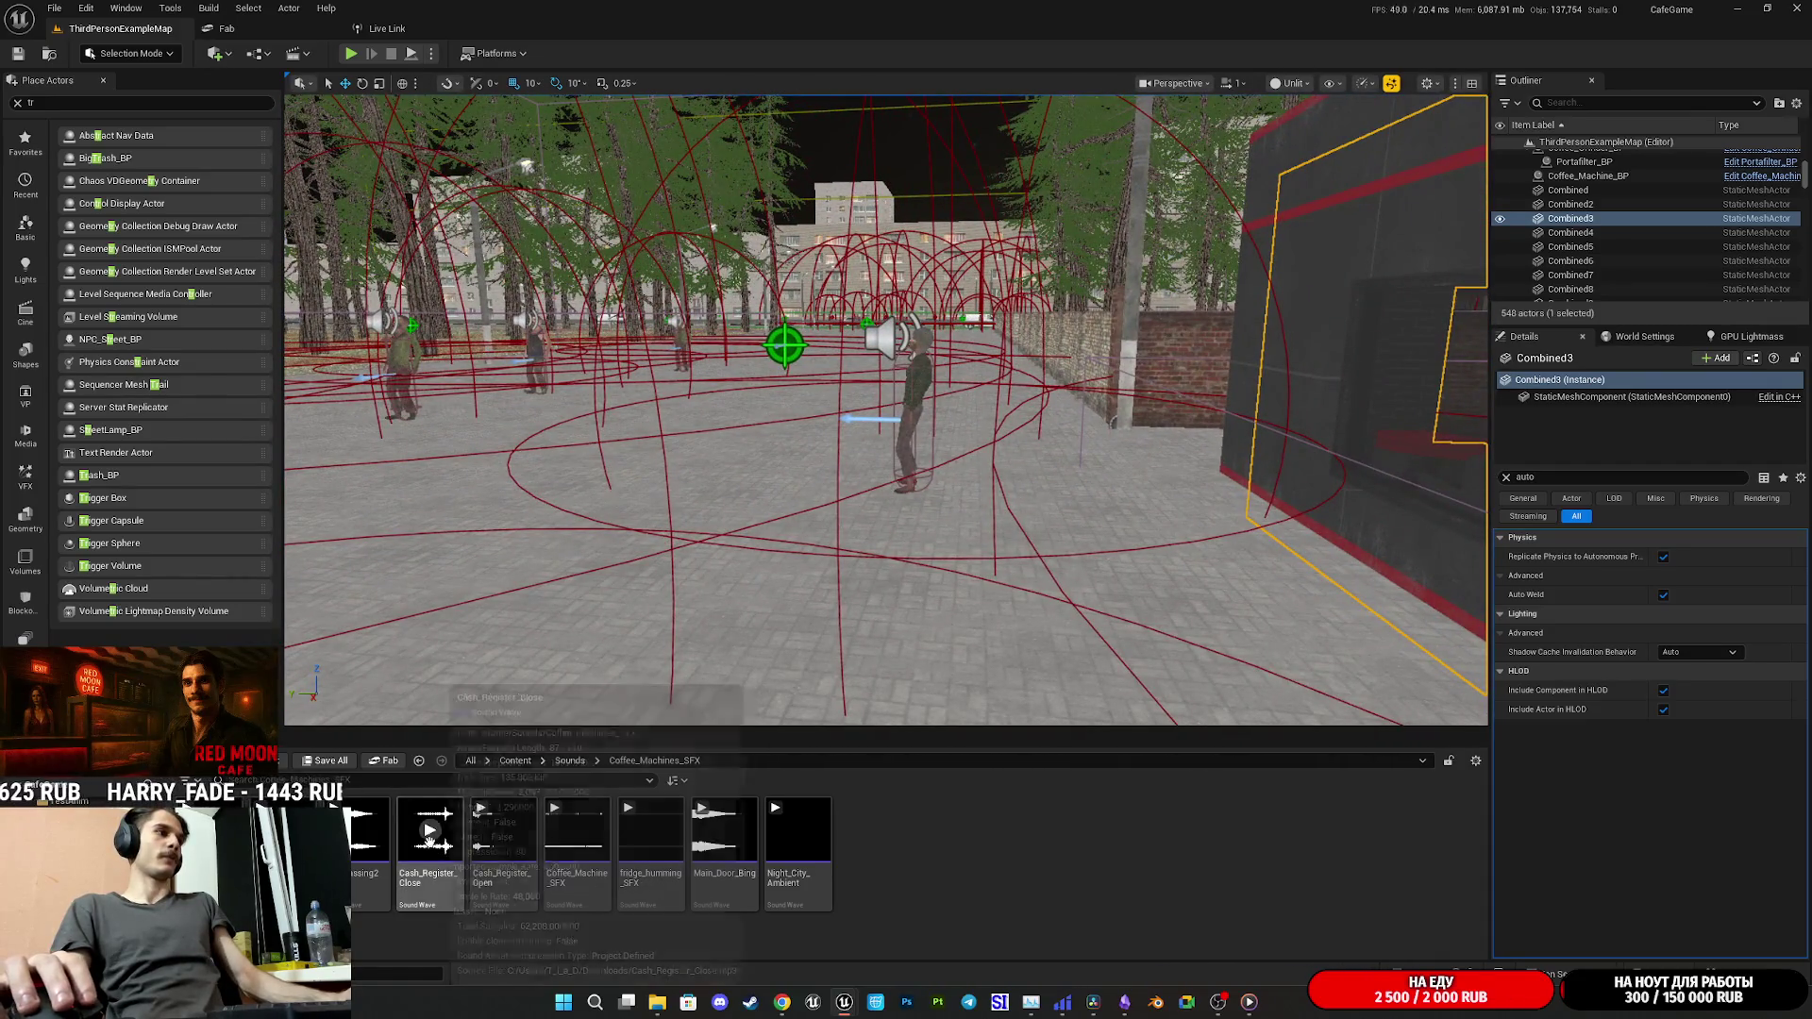
left_click(503, 830)
left_click_drag(849, 472, 906, 472)
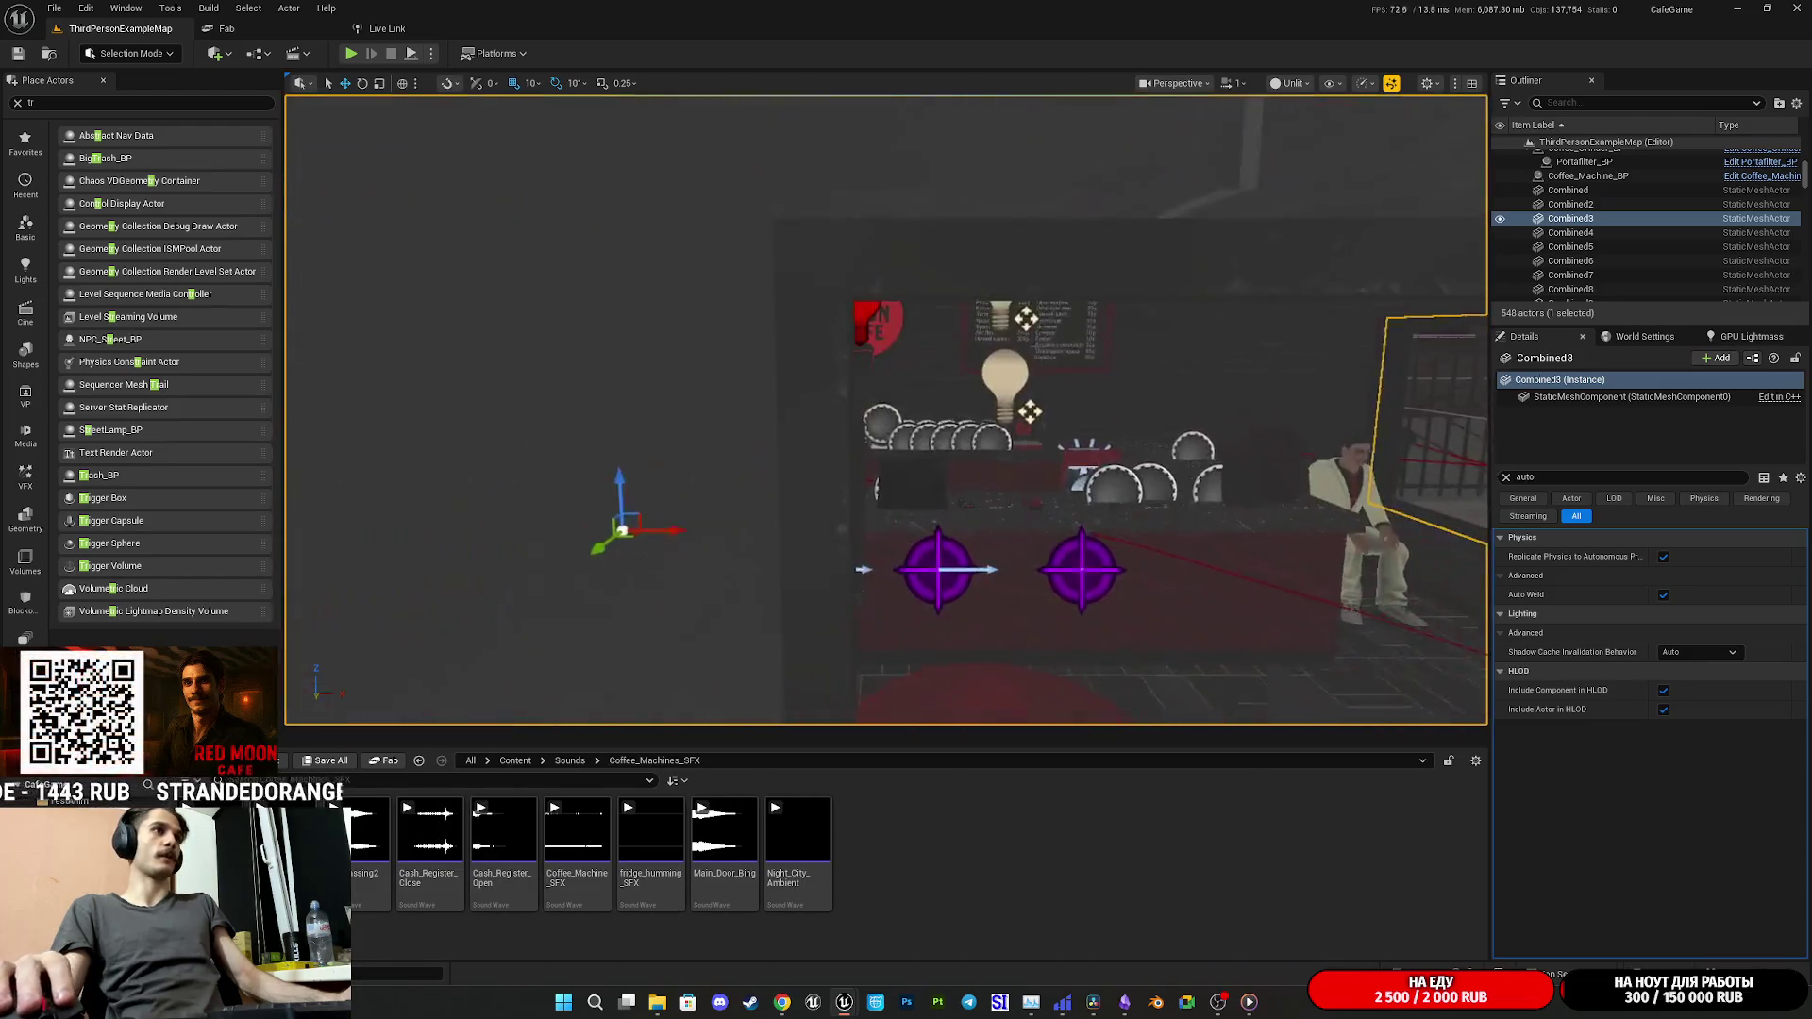
- Open both cash-register sound waves and set Cash_Register_Open's volume to 0.5
double_click(444, 892)
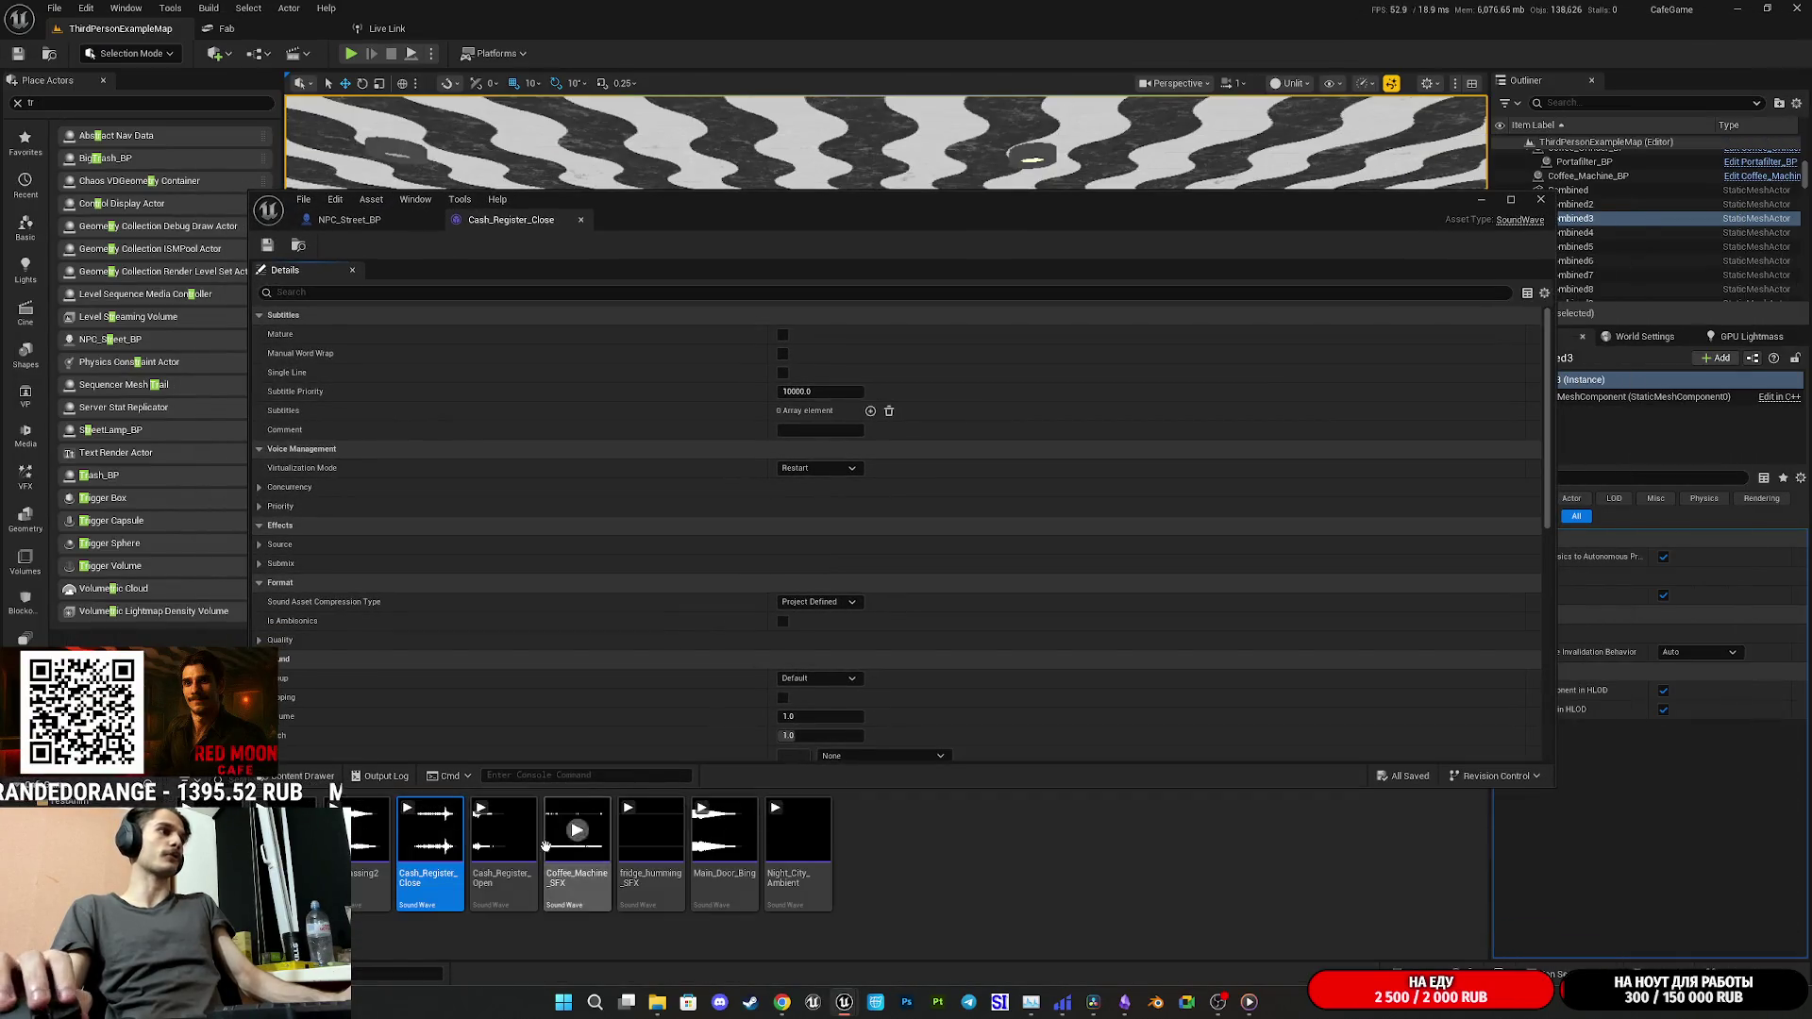
double_click(503, 835)
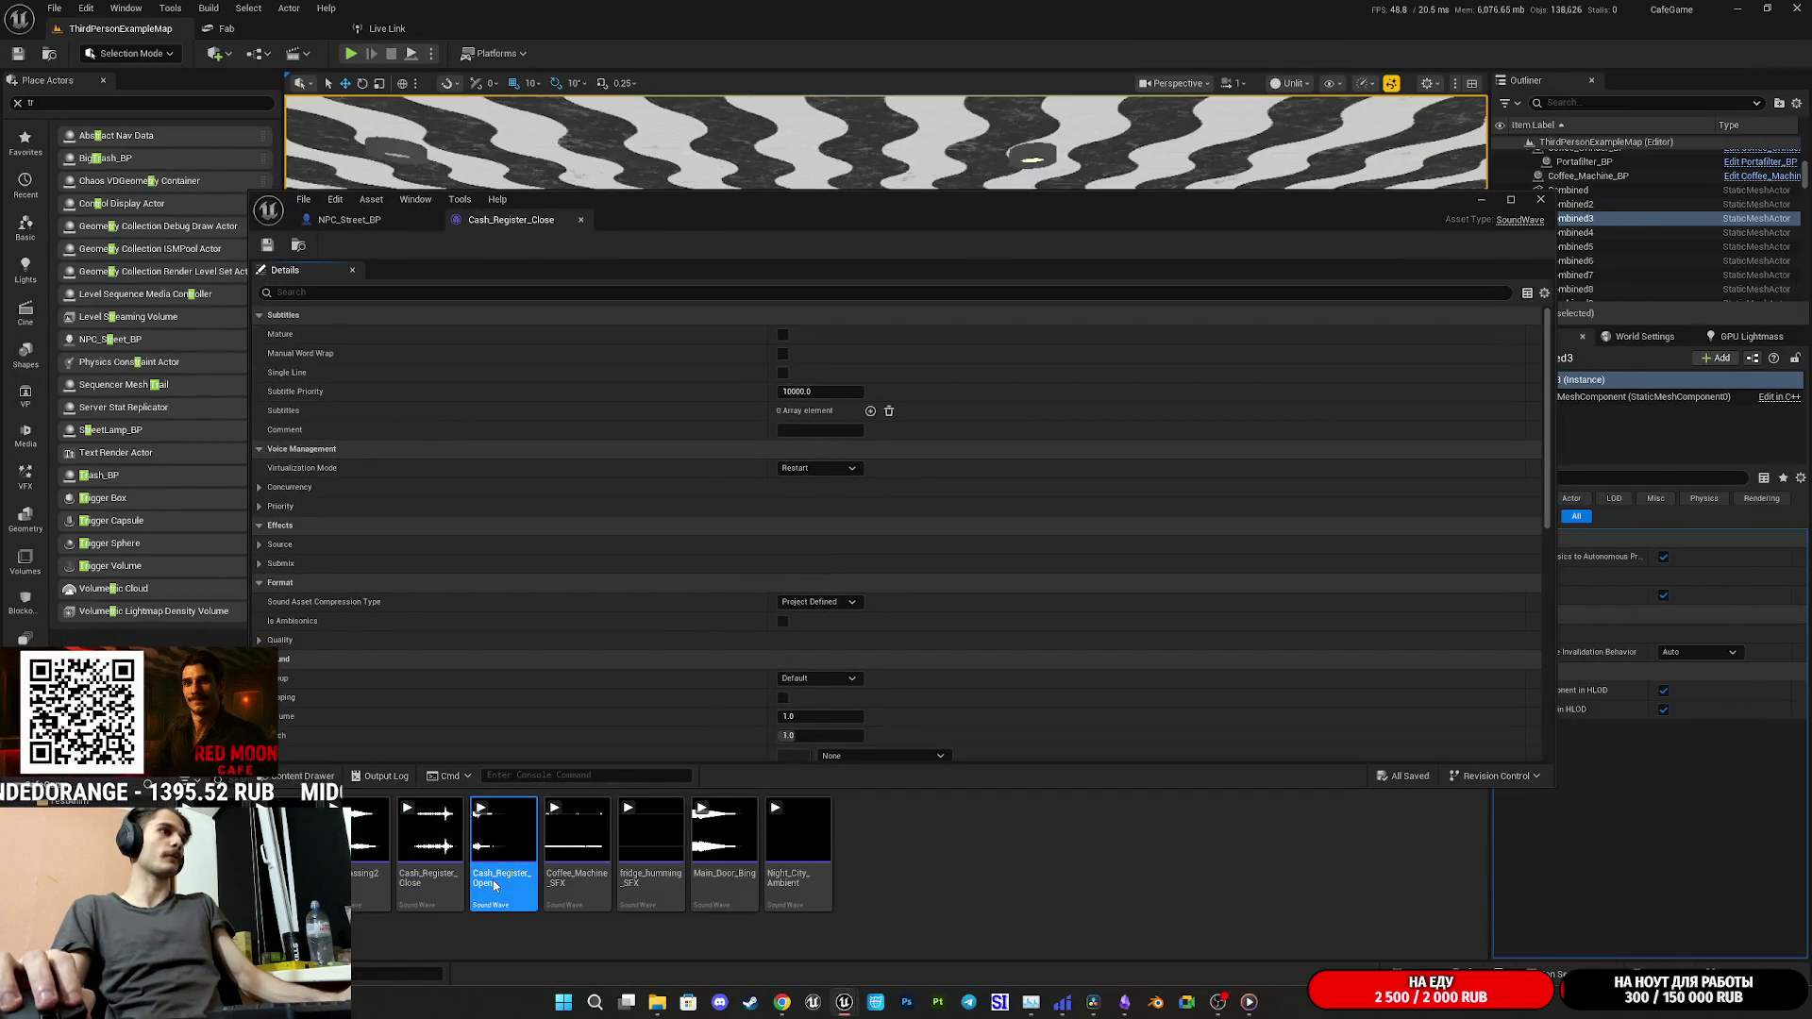
scroll(944, 566, "down", 3)
left_click_drag(834, 554, 821, 558)
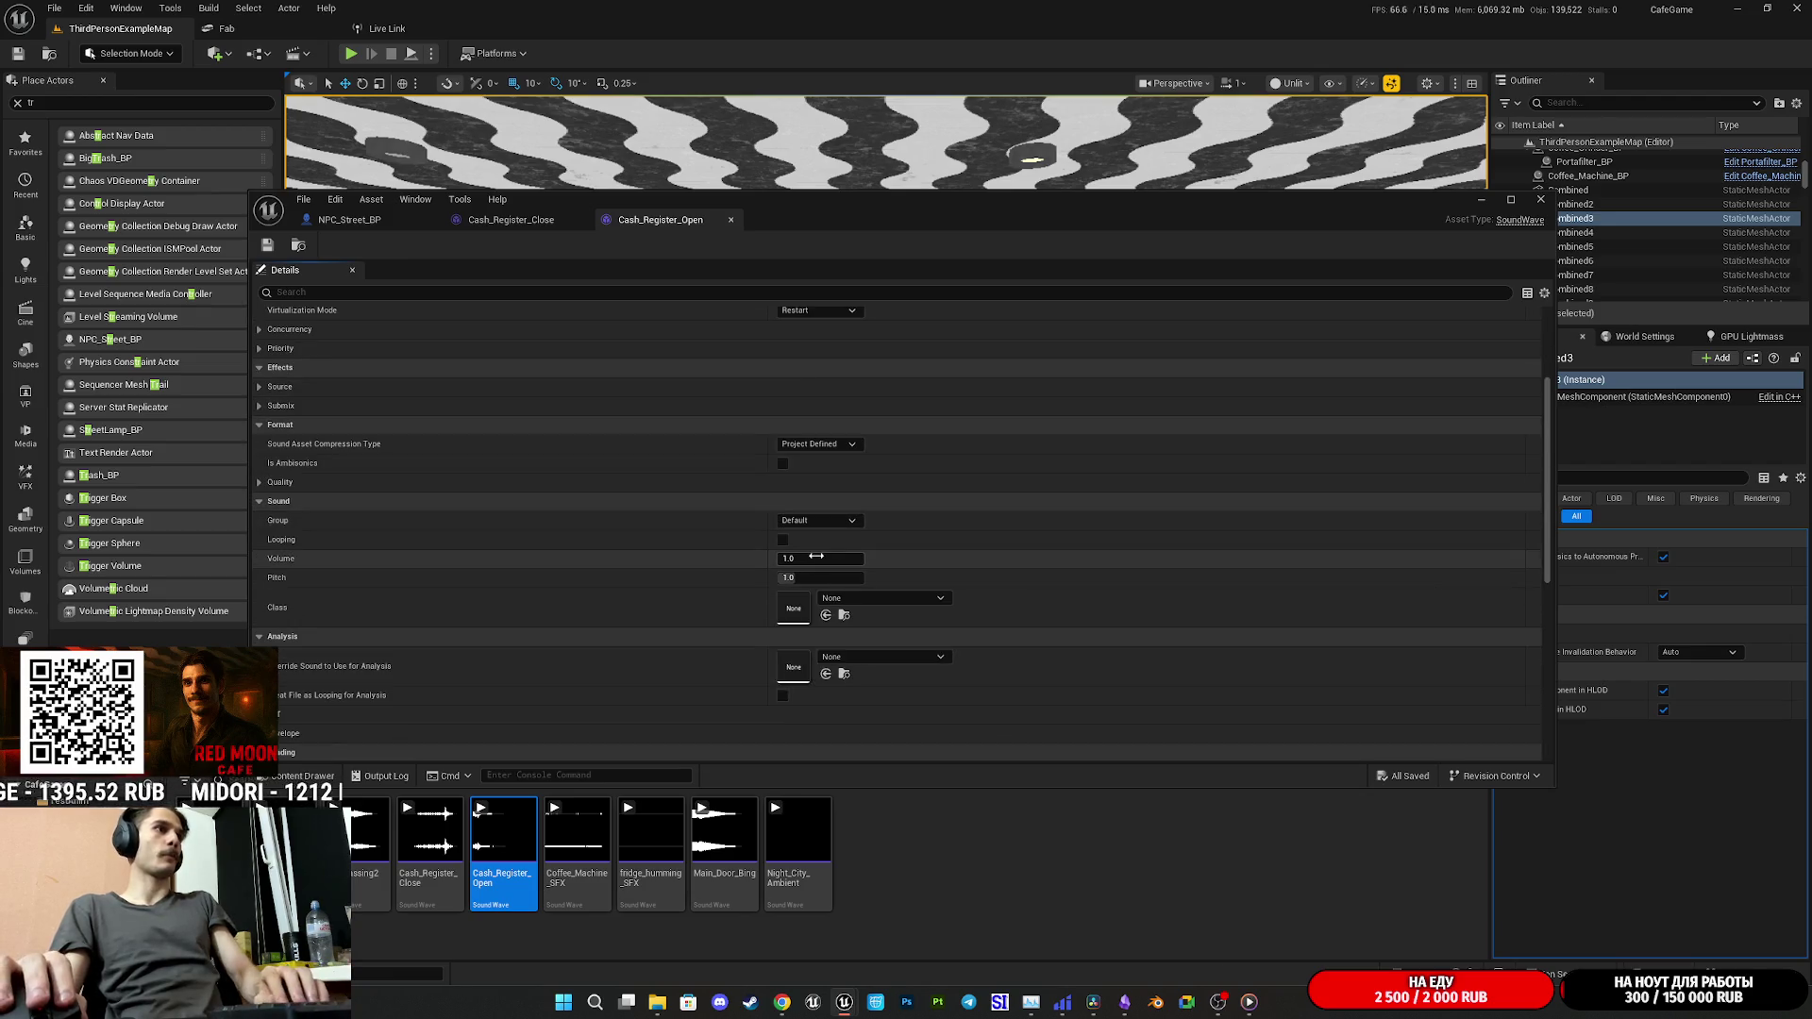
left_click(836, 557)
type("0.5")
key("Return")
- Set Cash_Register_Close's volume to 0.5 and put it in the Effects group
left_click(514, 220)
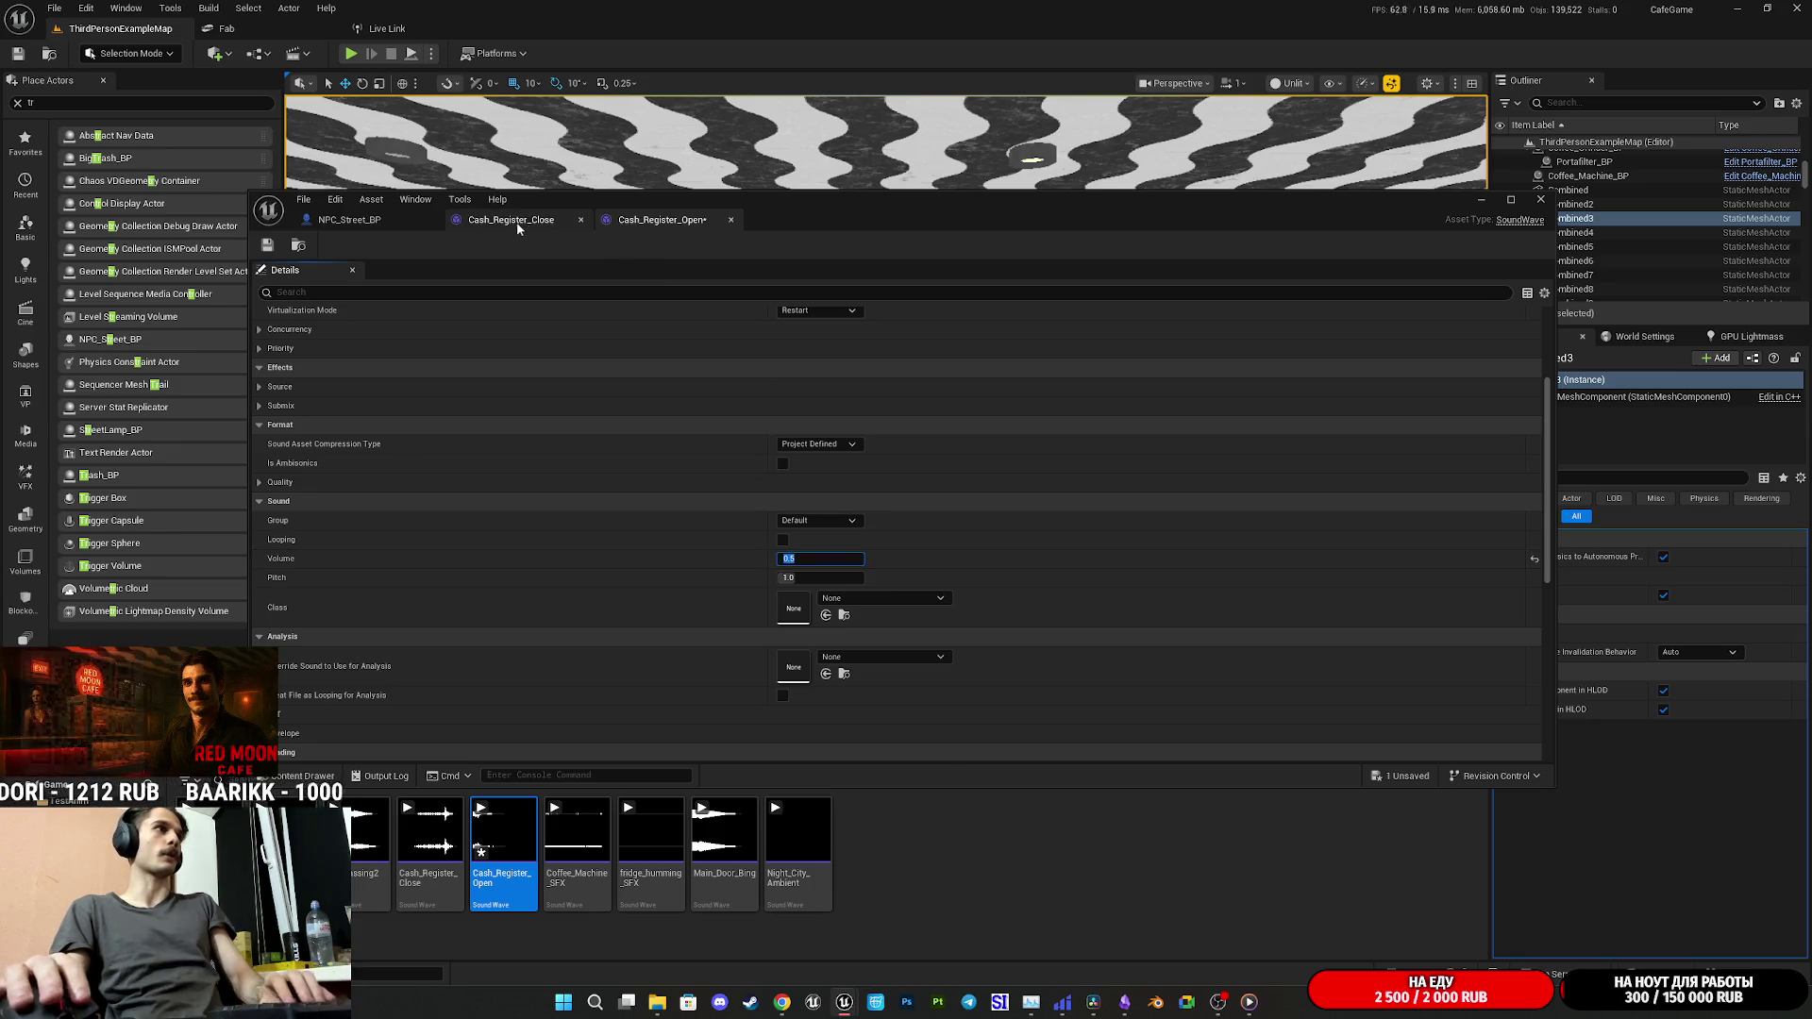
left_click(819, 581)
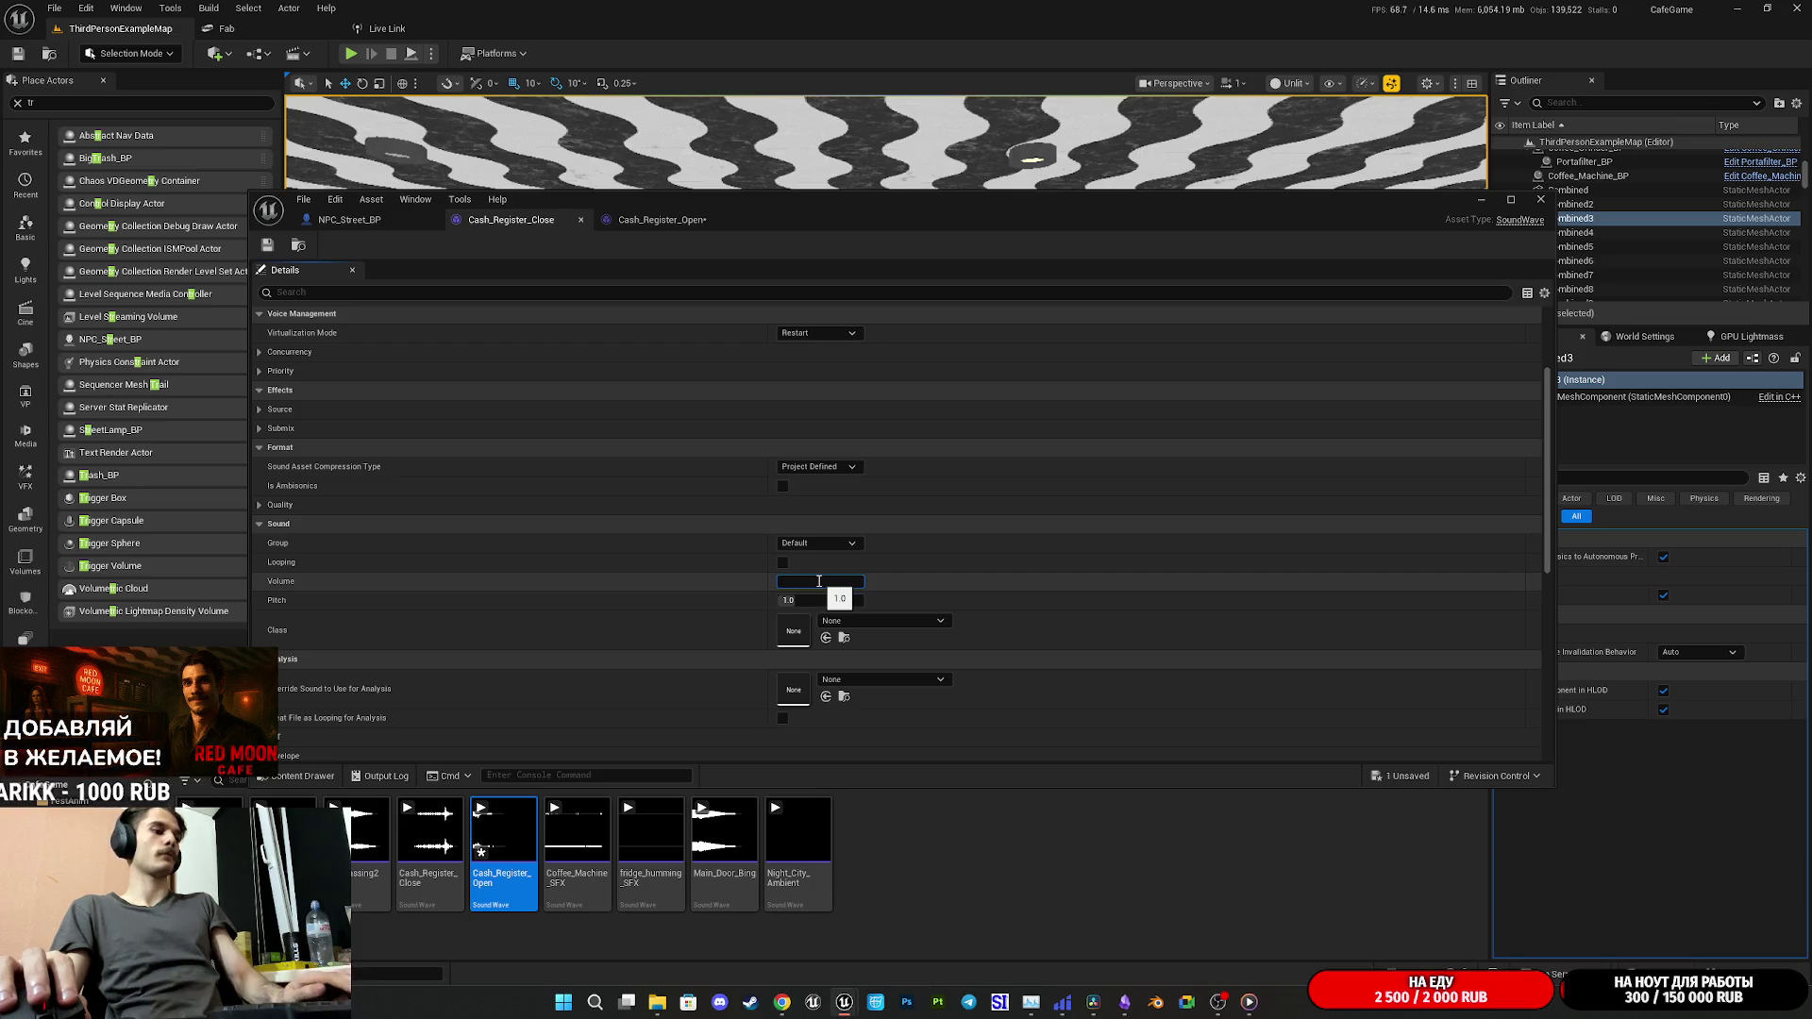
type("0.5")
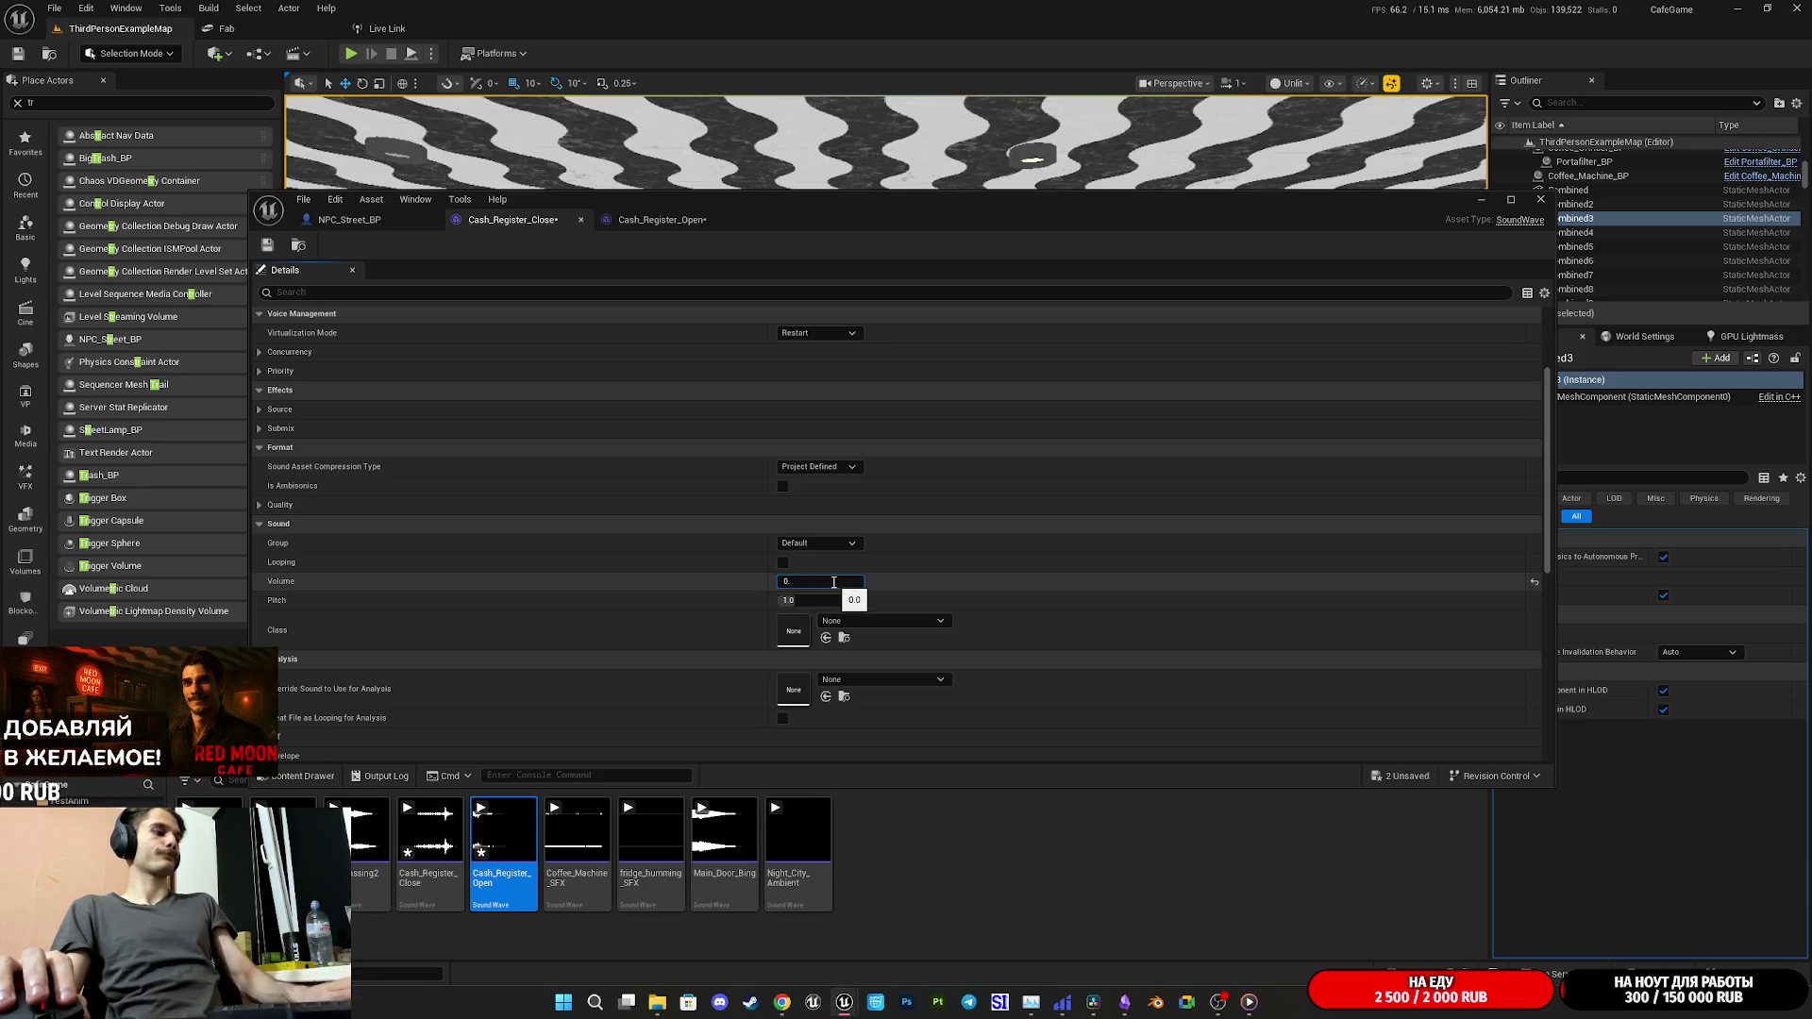
key("Return")
left_click(816, 547)
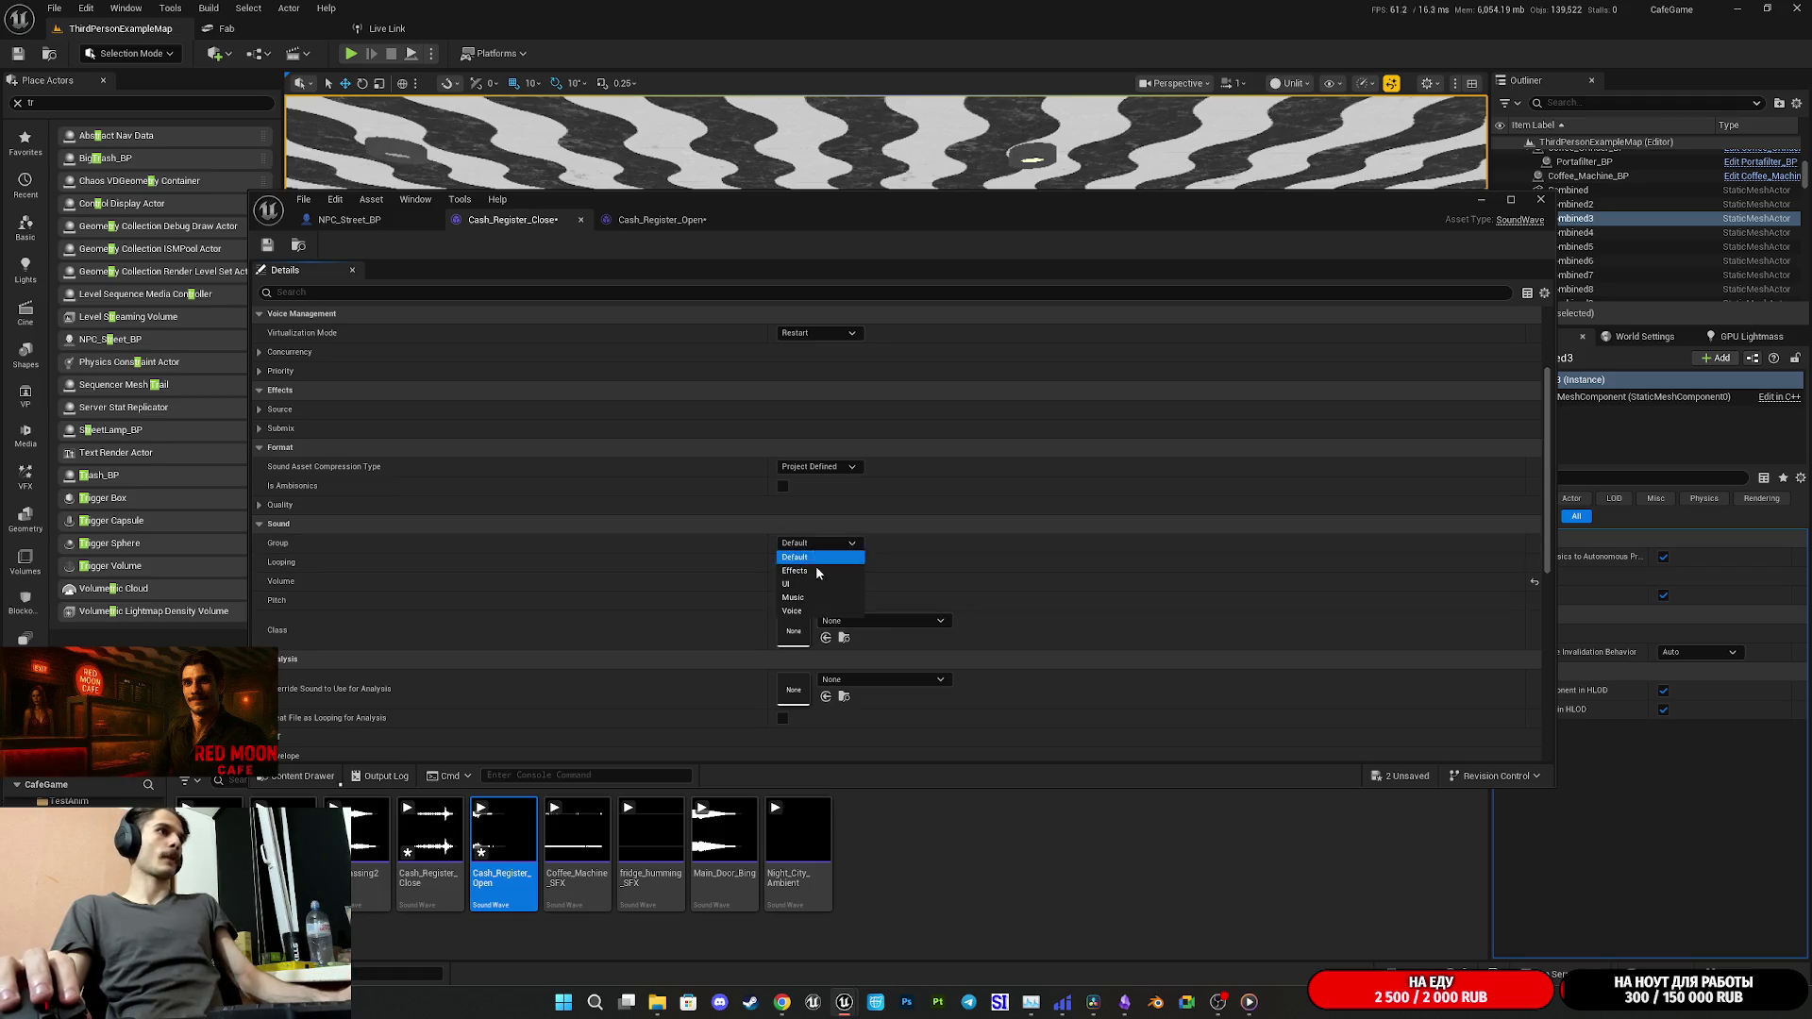
left_click(813, 572)
- Put Cash_Register_Open in the Effects group with Play when Silent virtualization
left_click(630, 217)
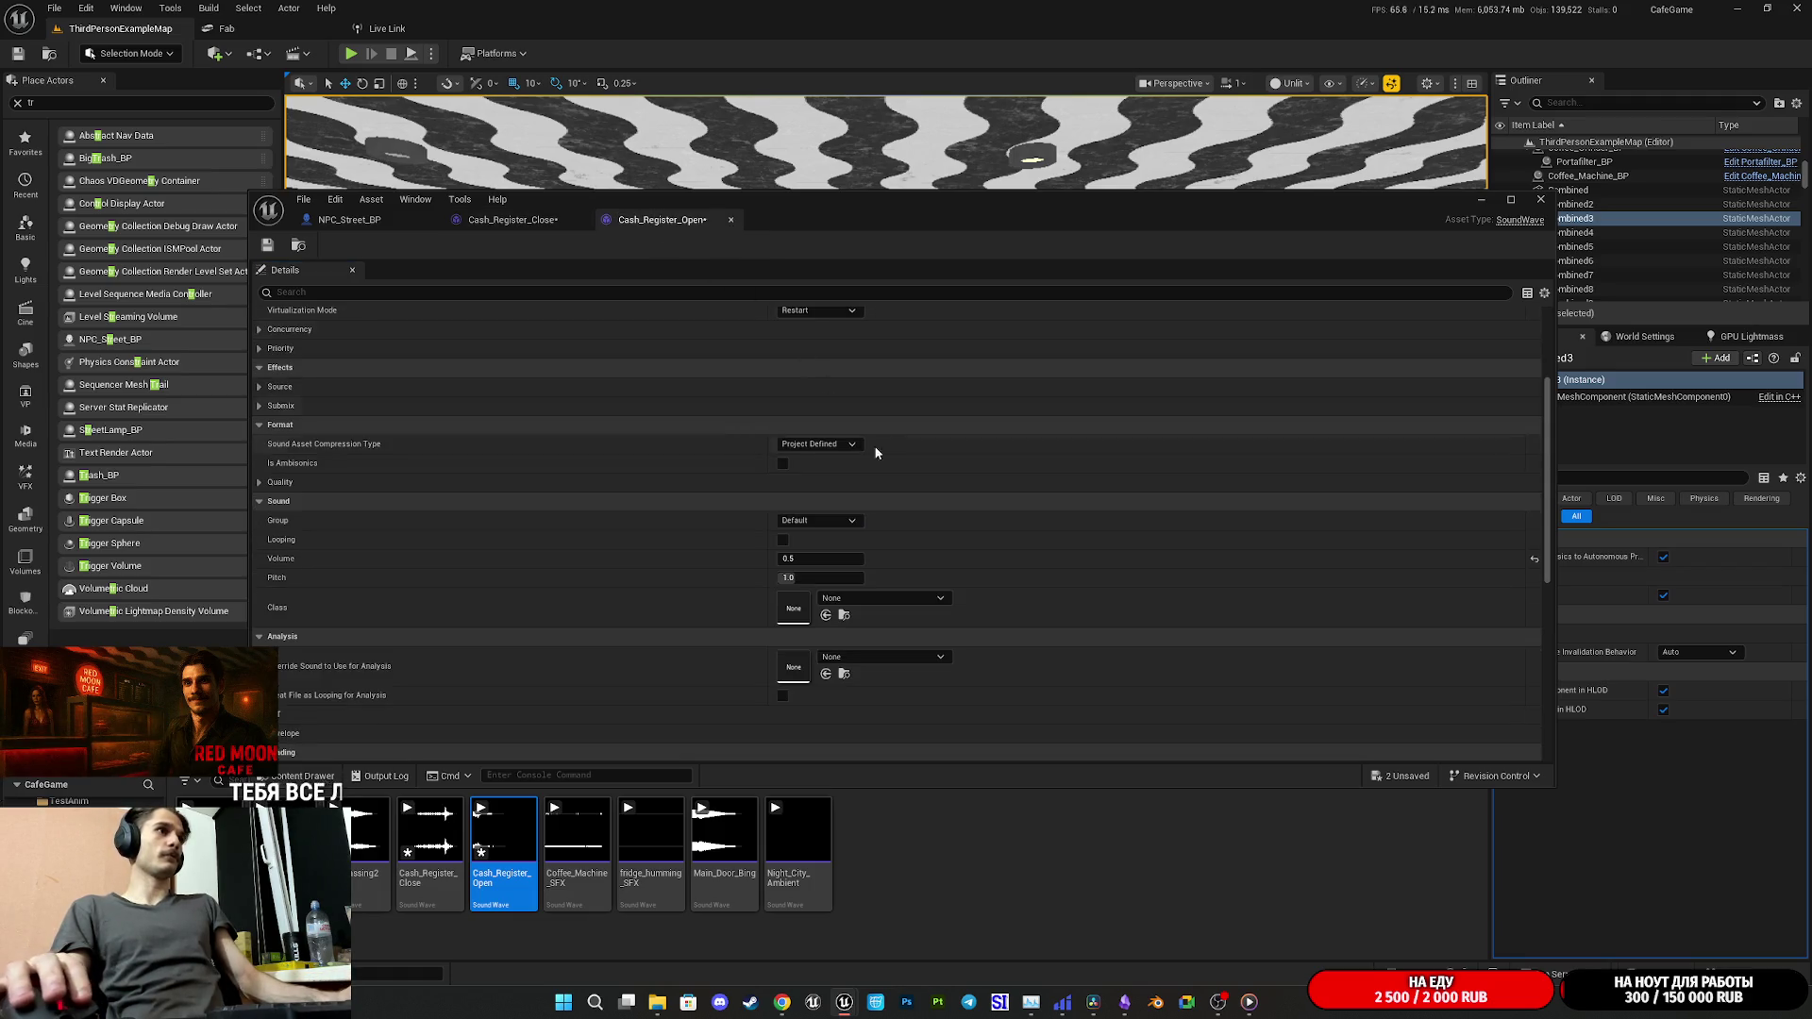
left_click(814, 520)
left_click(817, 551)
scroll(835, 544, "up", 3)
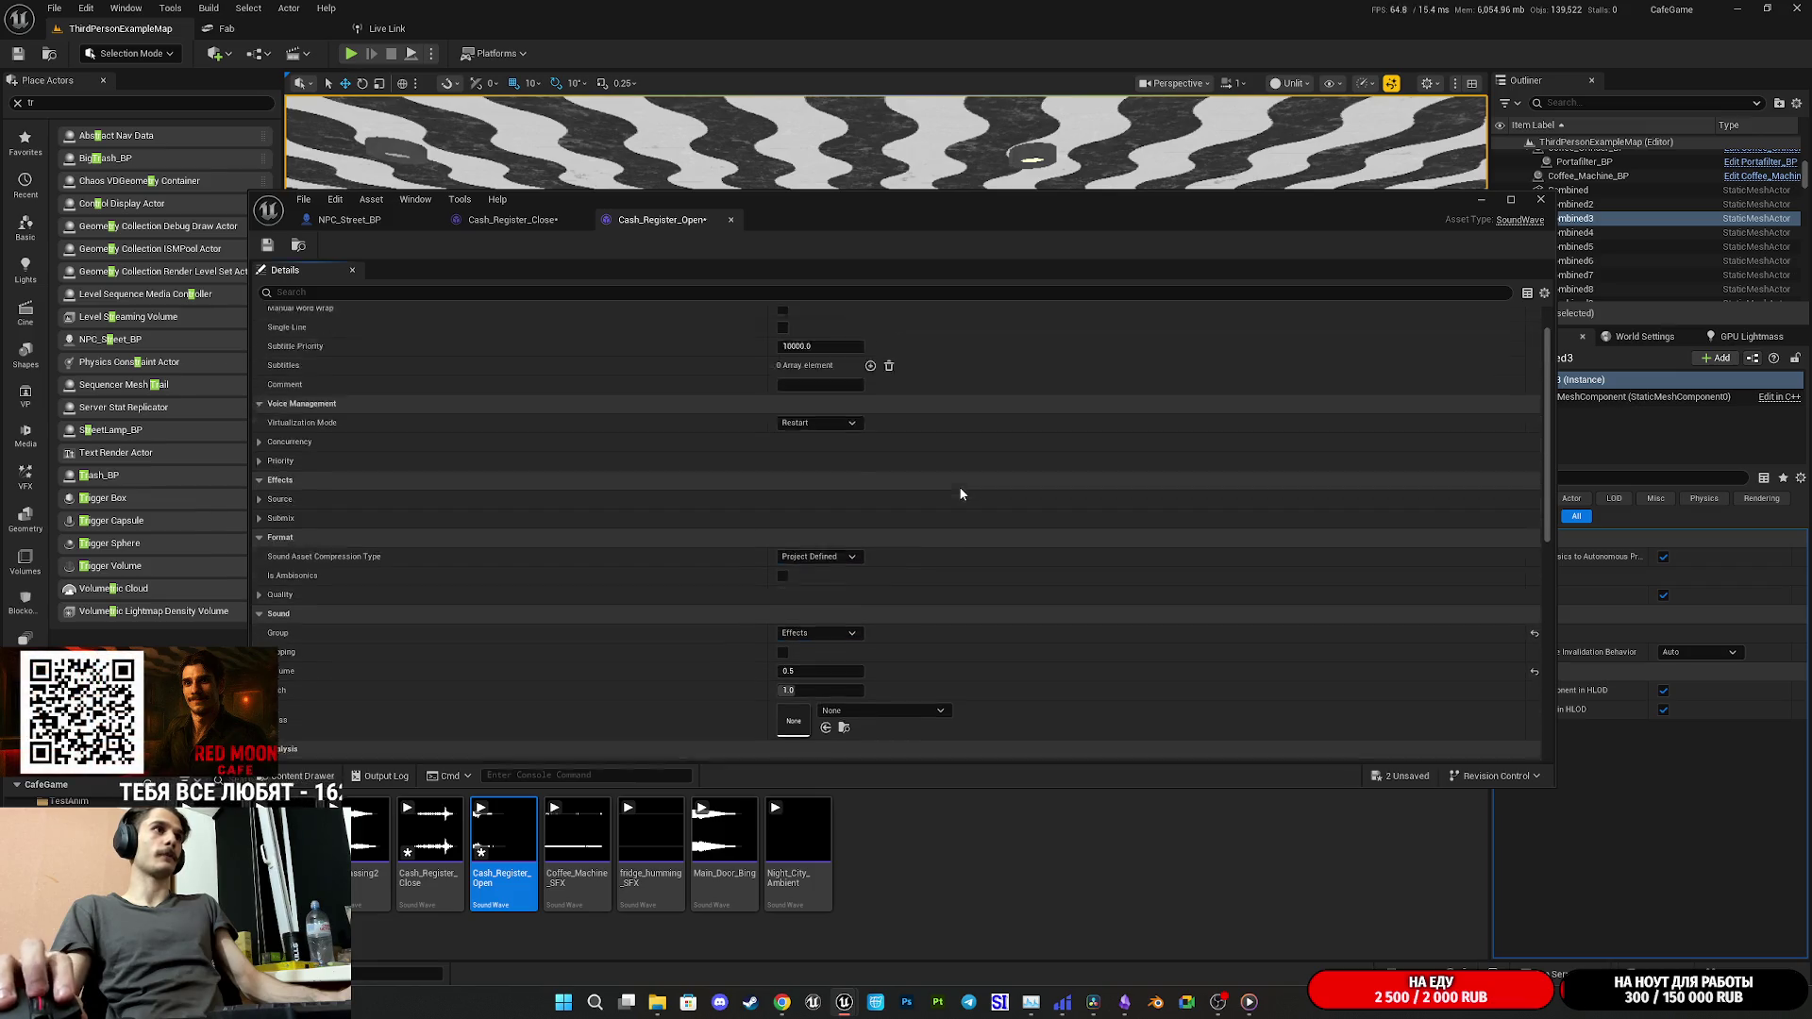
left_click(819, 468)
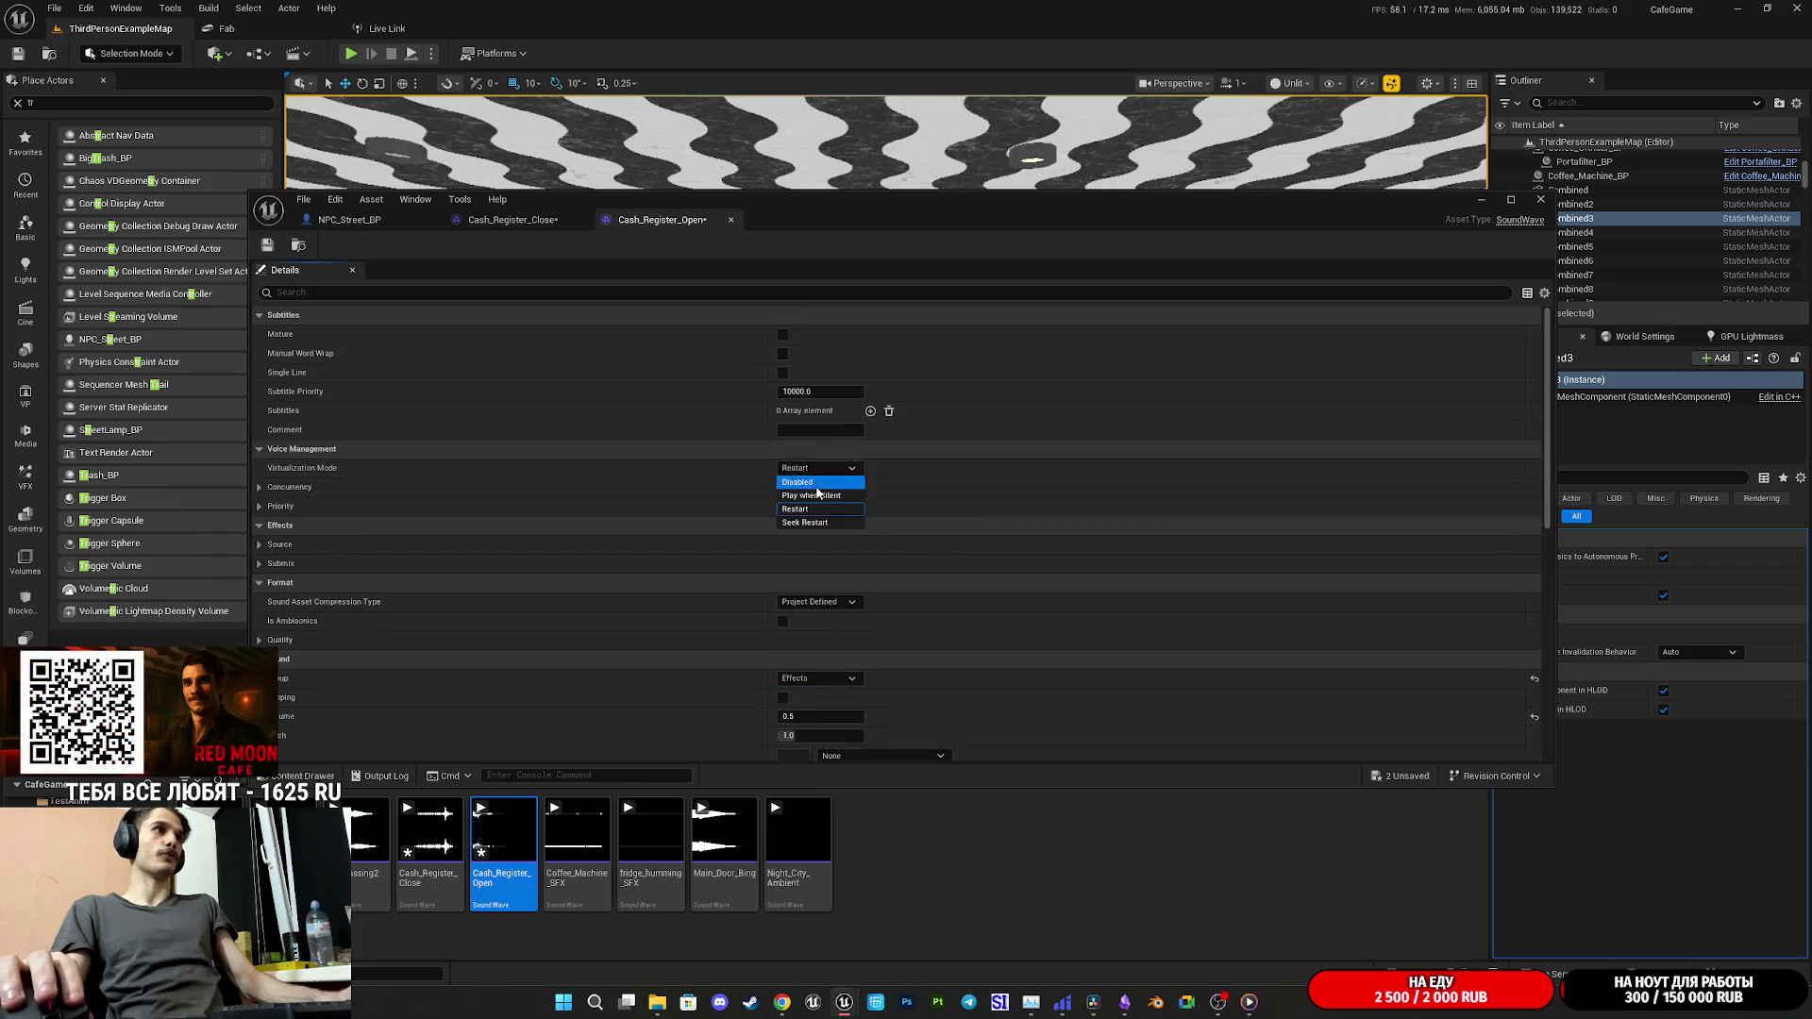
- Set Cash_Register_Close virtualization to Play when Silent, then save both sound assets
left_click(510, 219)
left_click(838, 446)
left_click(813, 473)
left_click(267, 244)
left_click(641, 220)
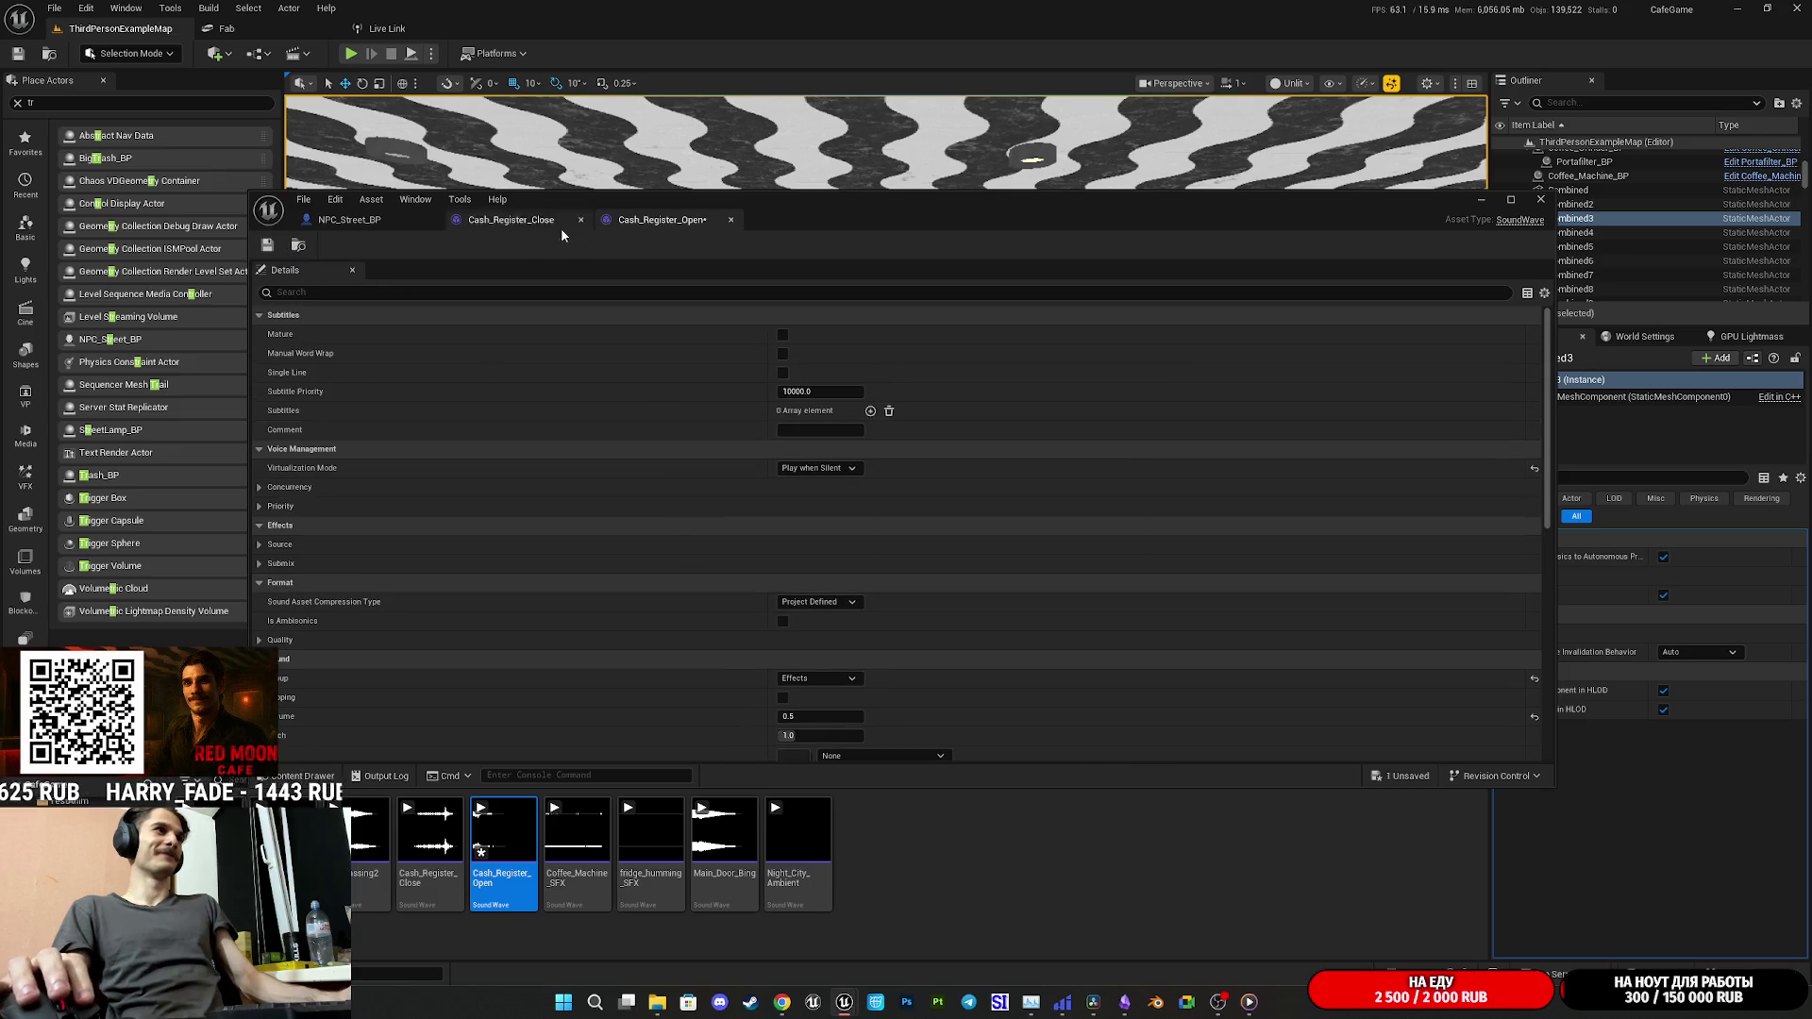
left_click(267, 244)
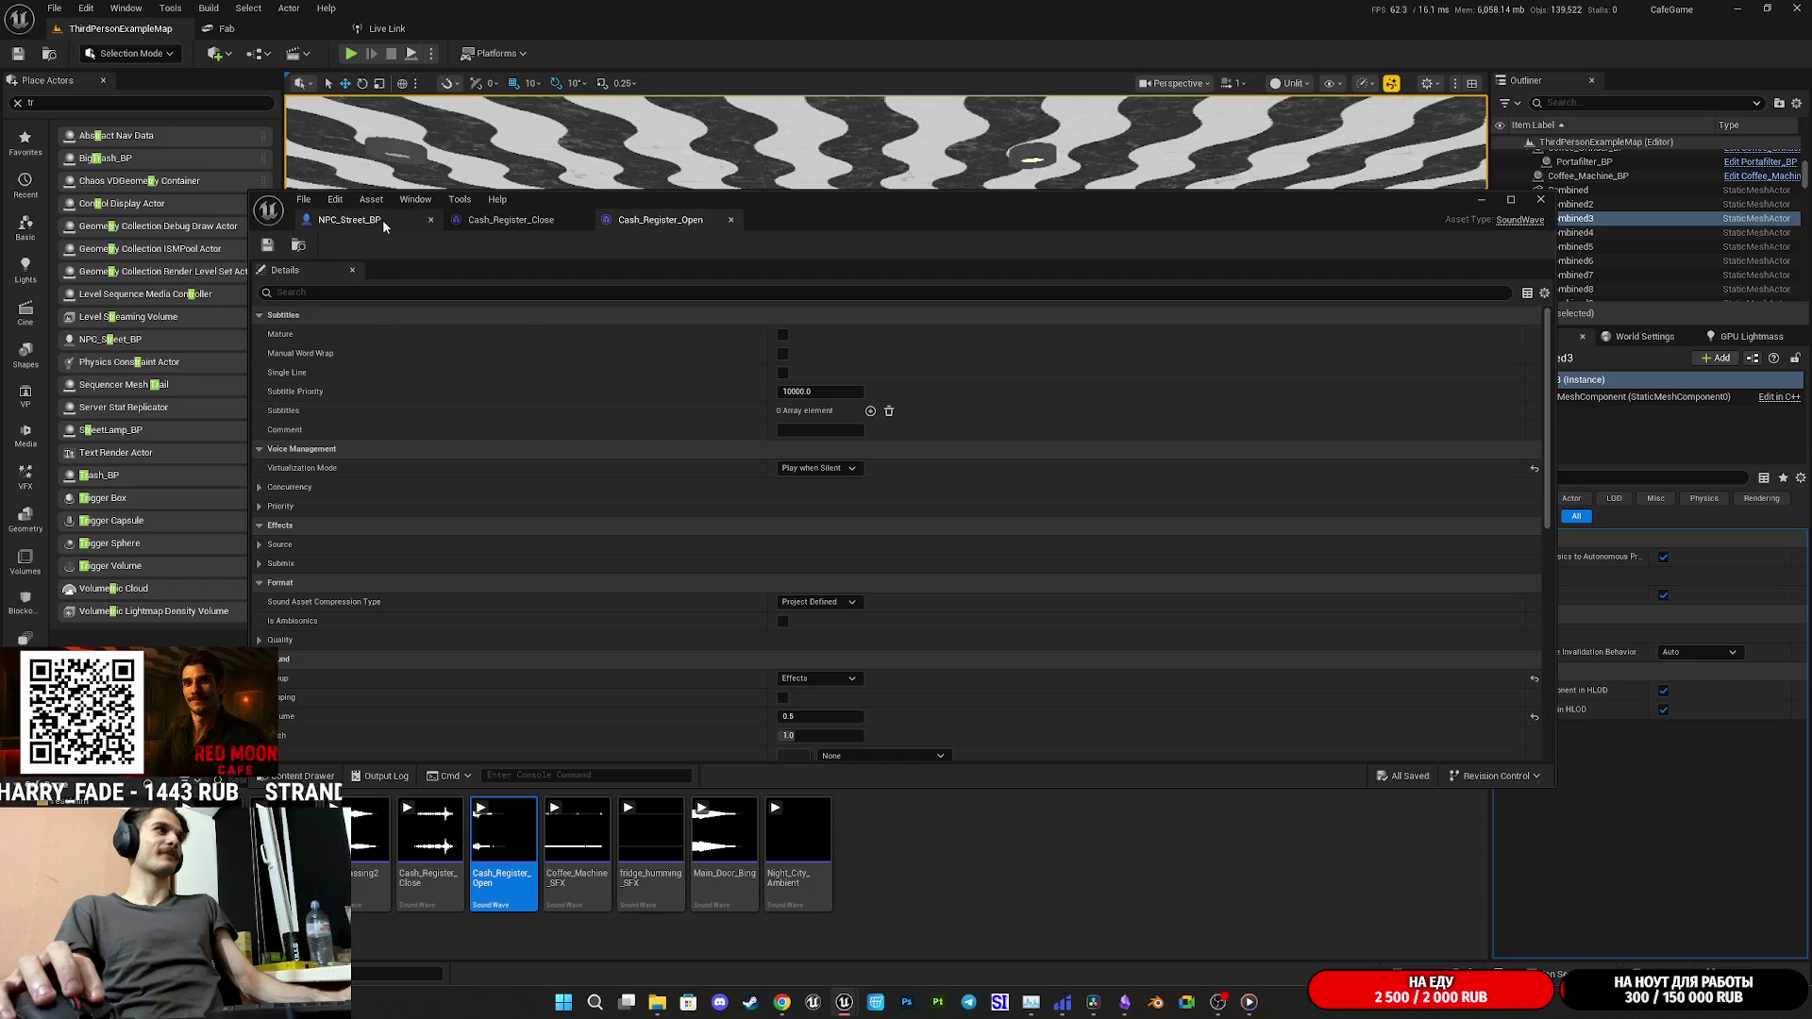
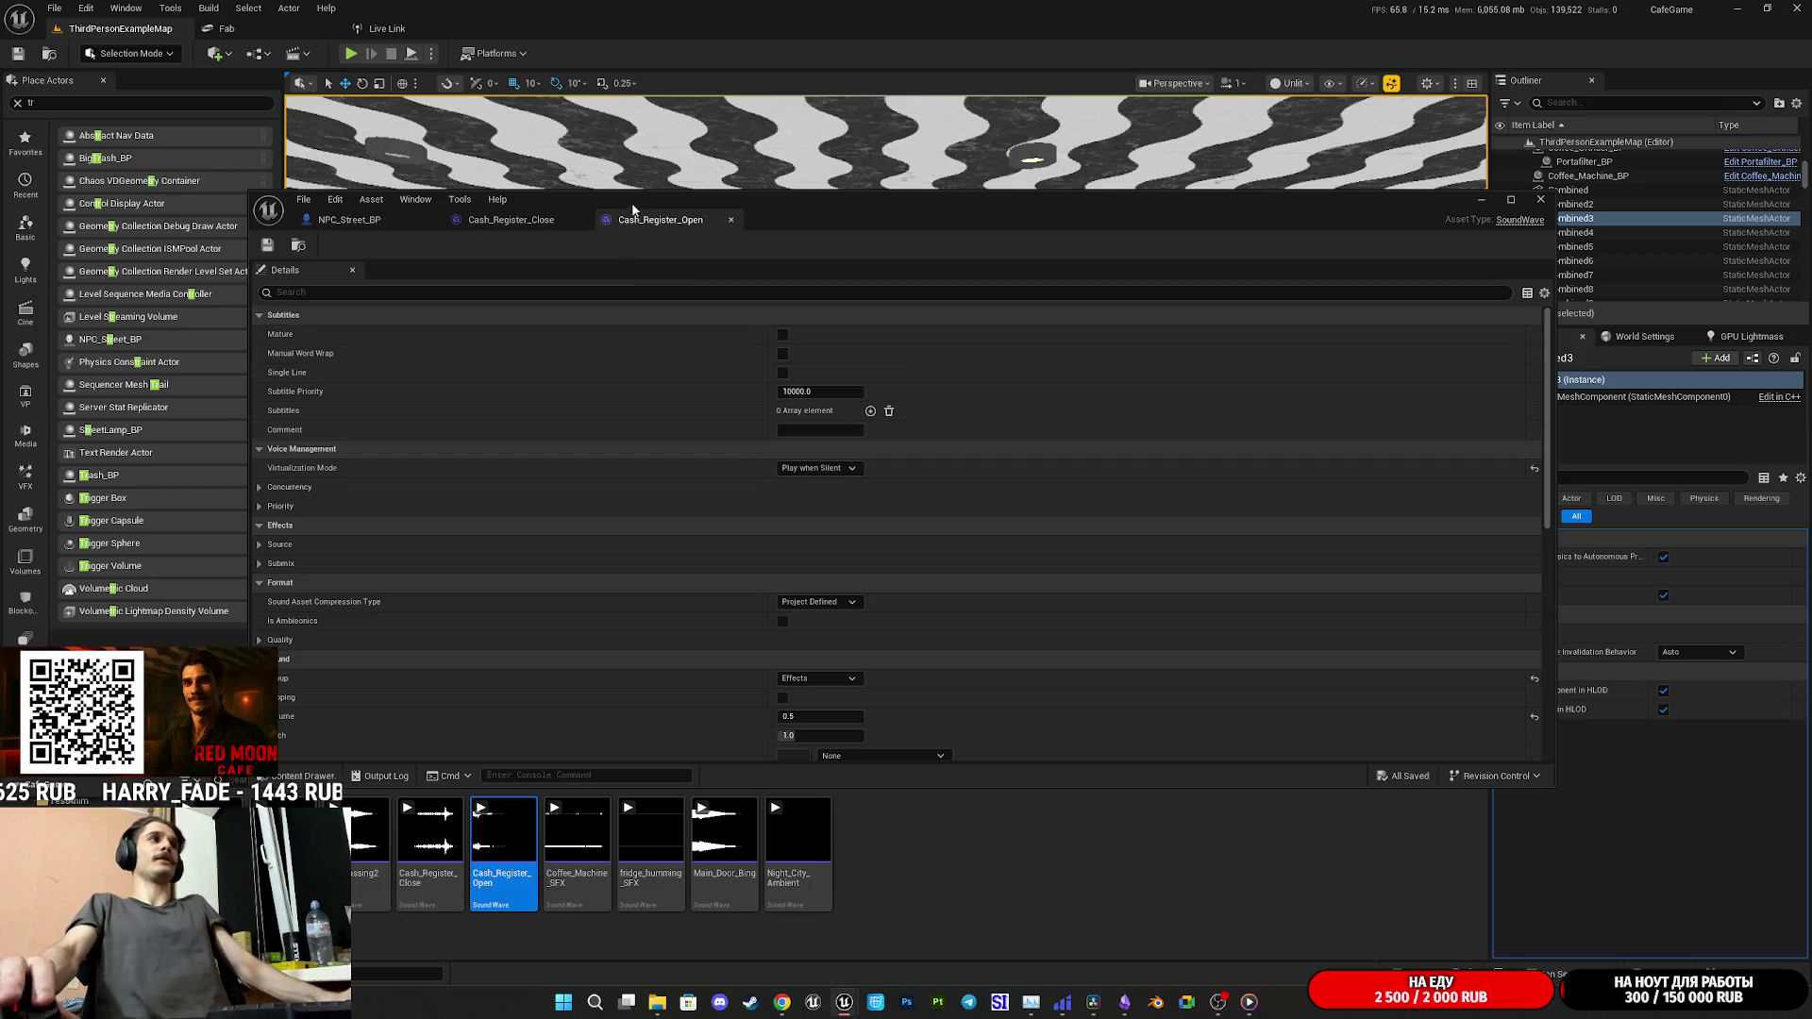
- Review the remaining Cash_Register_Open sound settings, then close the Cash_Register_Close and Cash_Register_Open editors
scroll(953, 545, "down", 4)
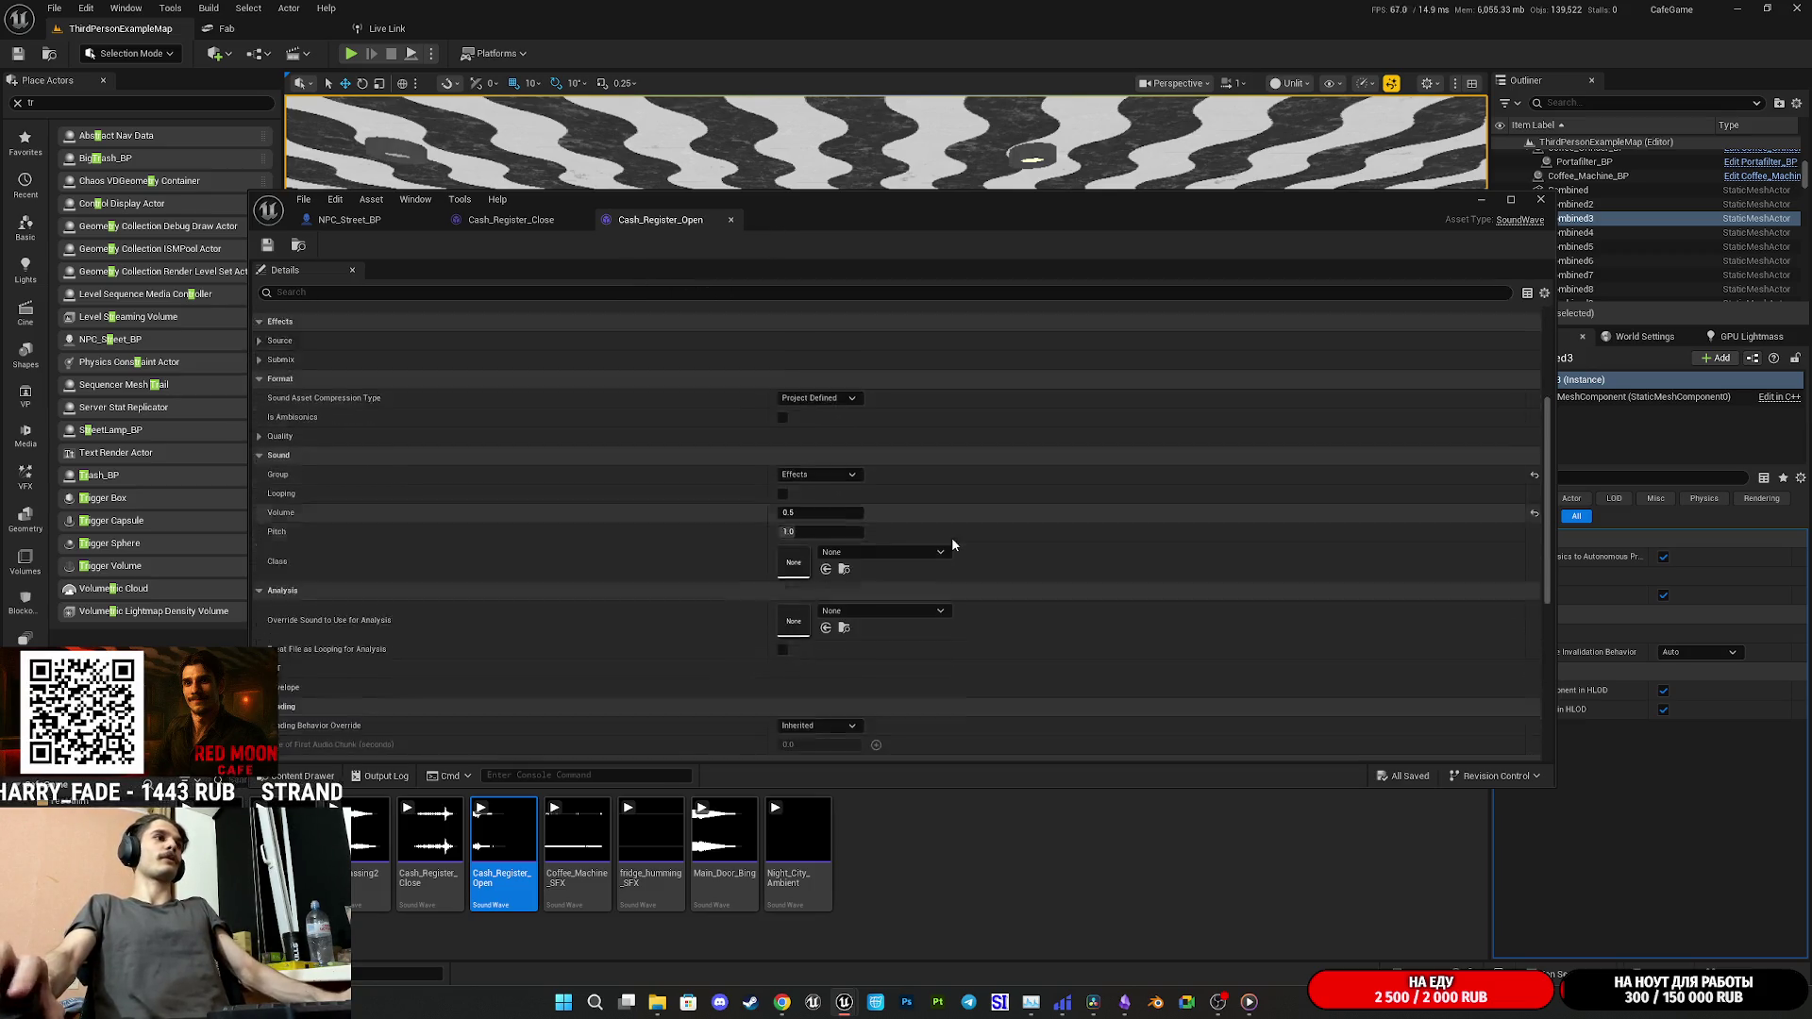
scroll(951, 544, "down", 5)
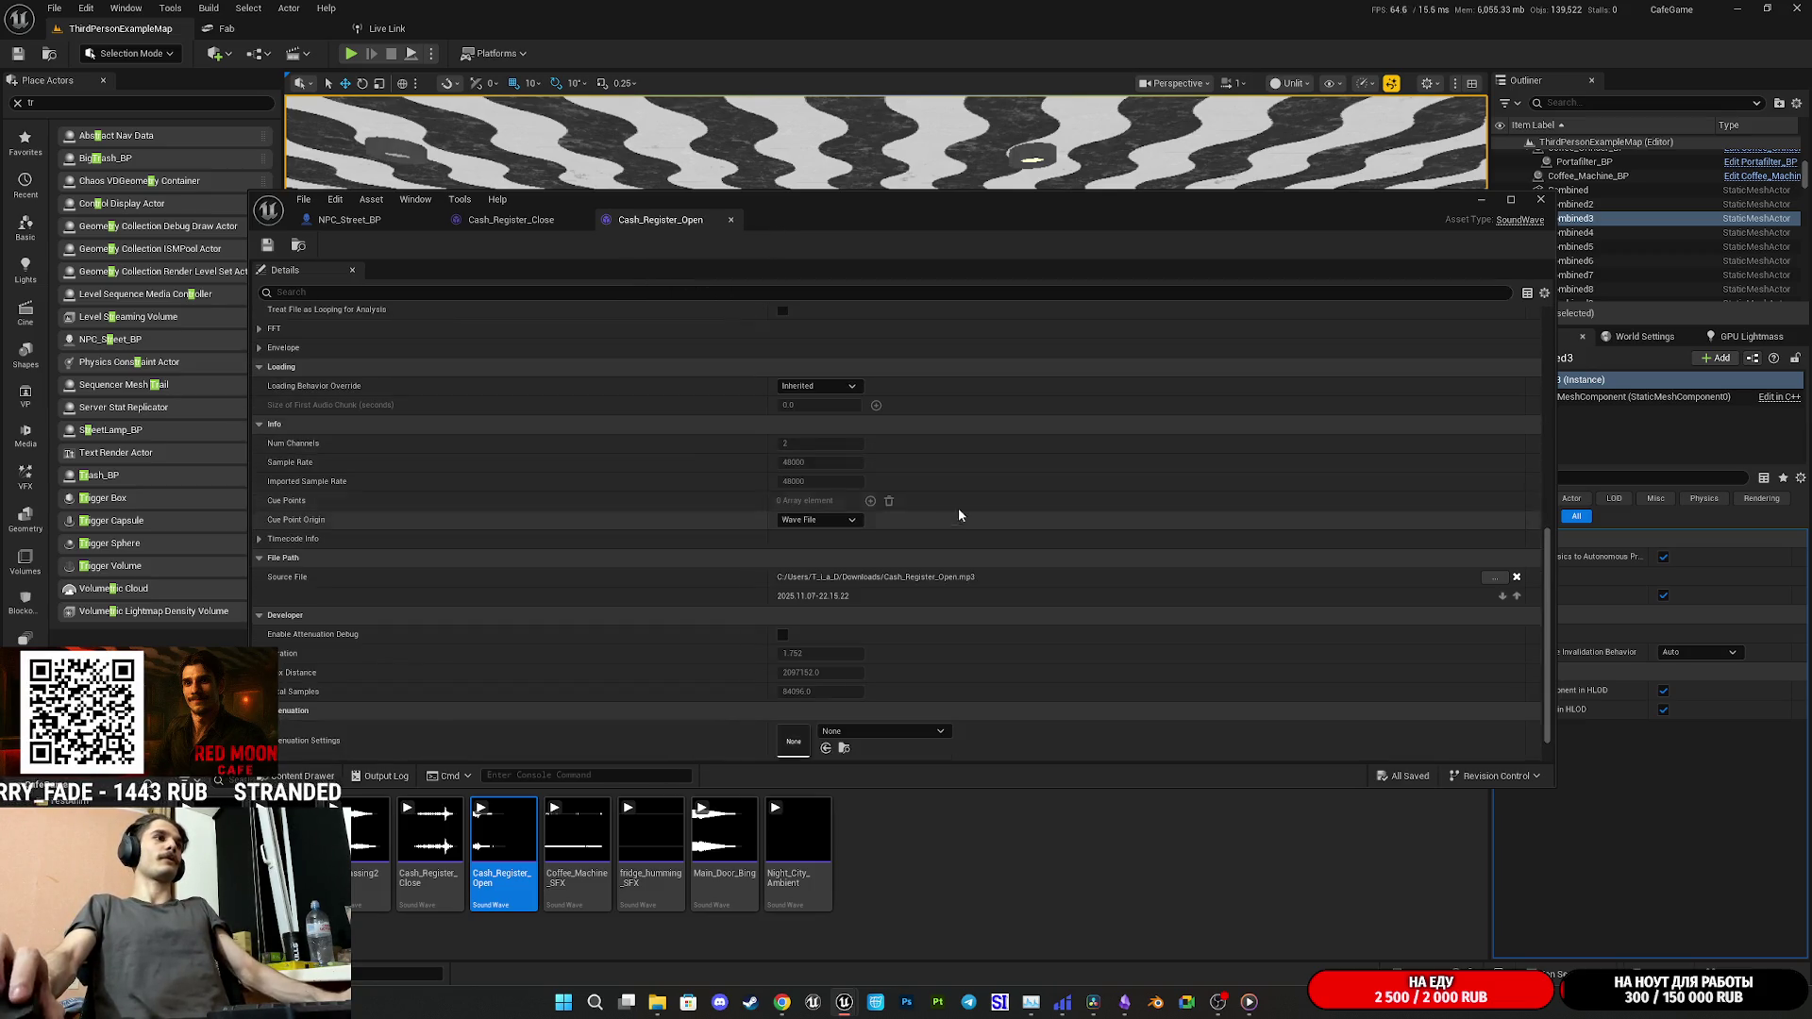
middle_click(517, 220)
middle_click(525, 218)
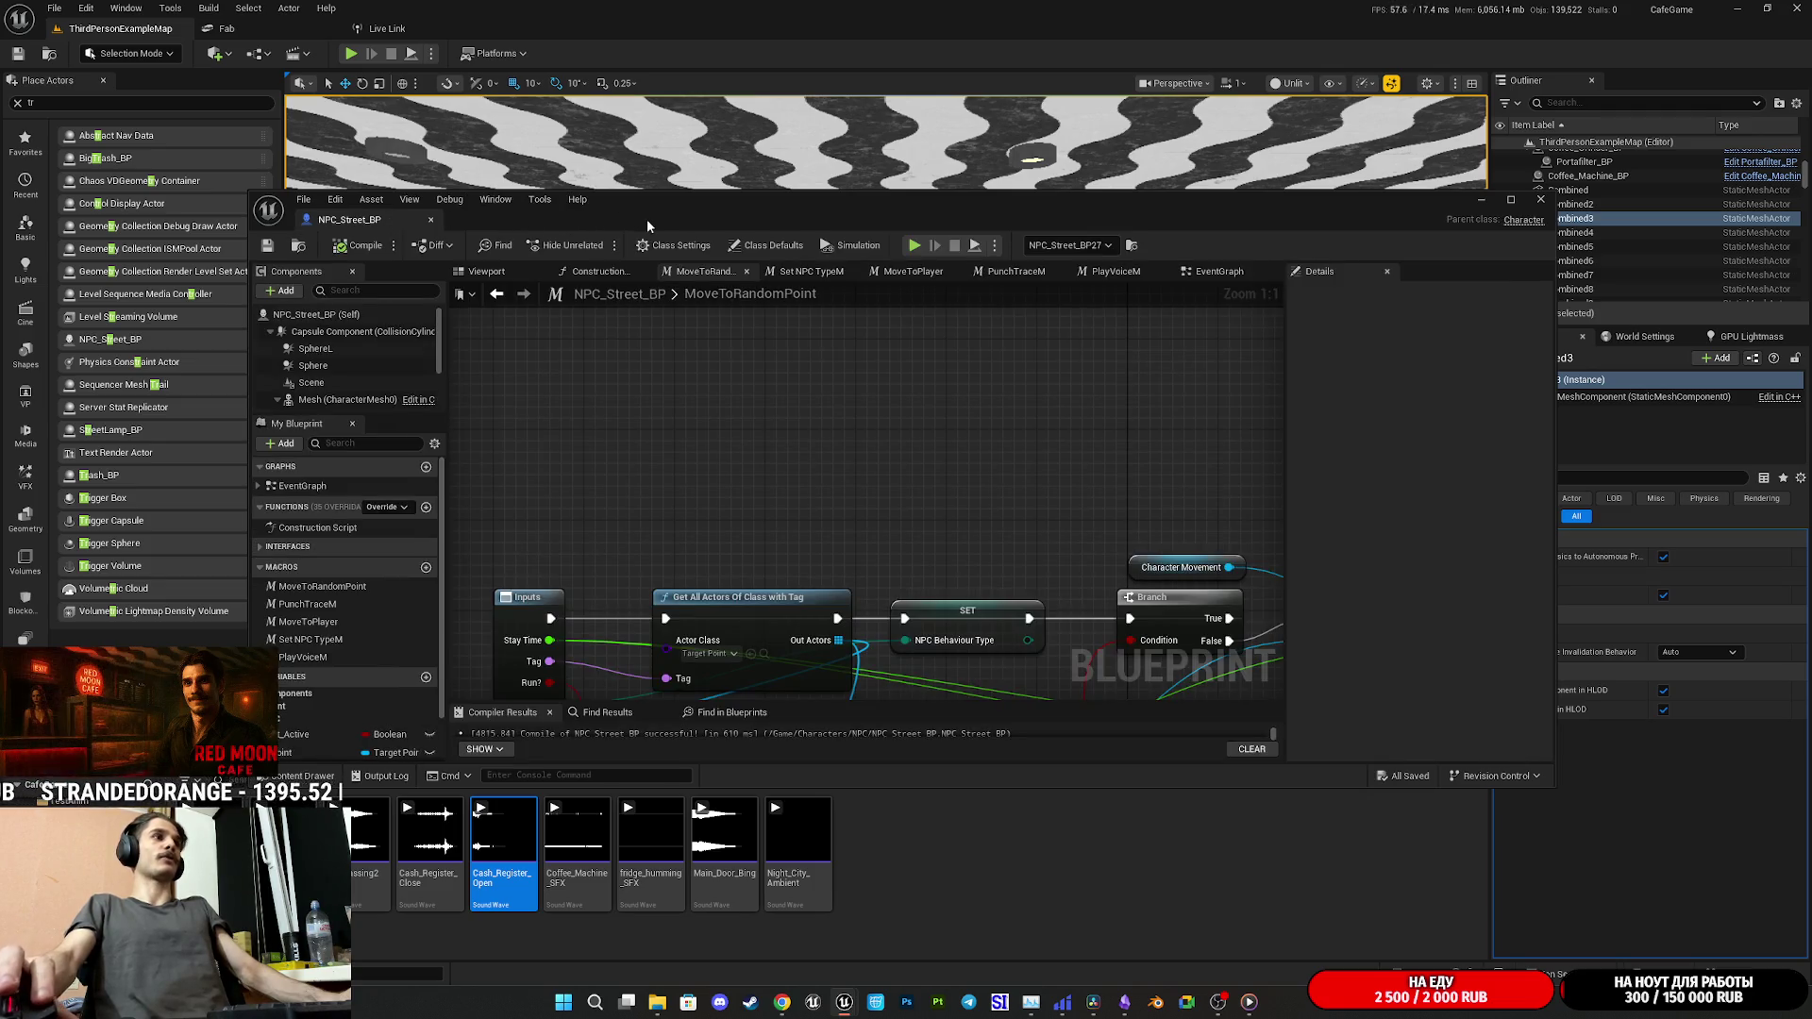